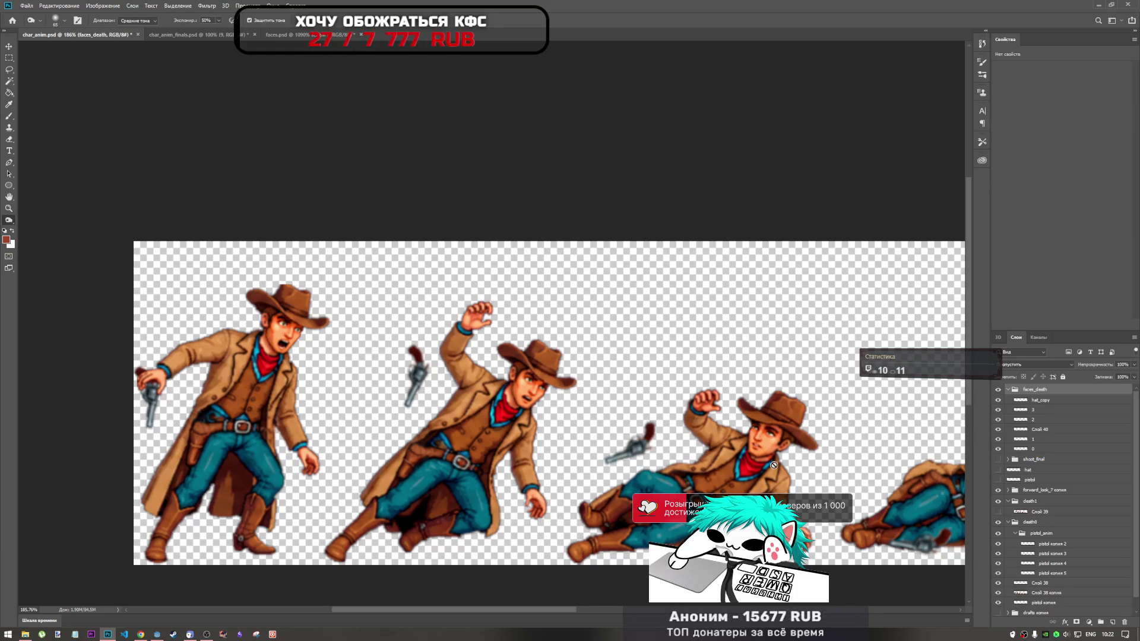
Select Слой 38 копия and toggle its visibility to inspect the overlays
scroll(489, 366, "down", 5)
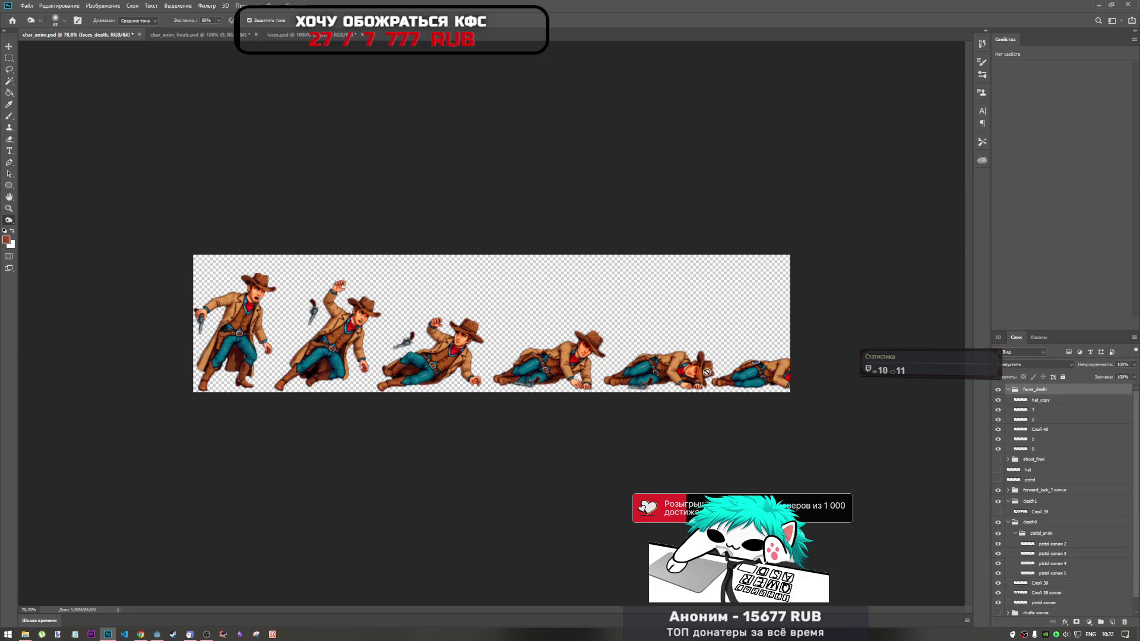
scroll(714, 372, "up", 2)
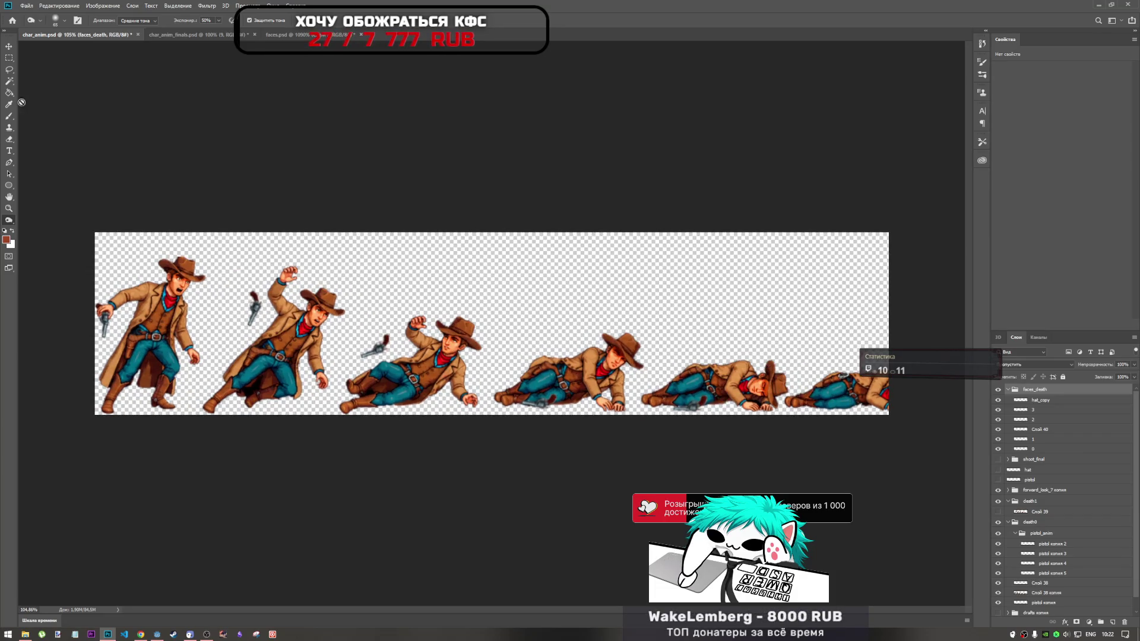
scroll(1086, 591, "down", 1)
left_click(1056, 580)
left_click(999, 581)
left_click(999, 581)
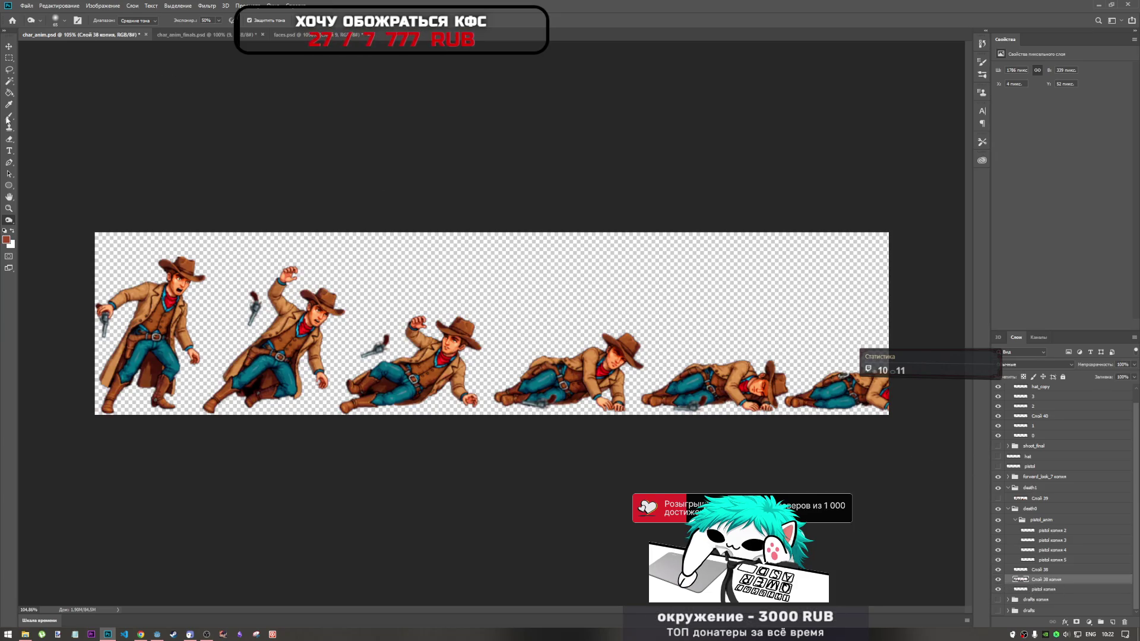
Erase the stray pixels between the last two figures with a 36 px eraser
left_click(9, 139)
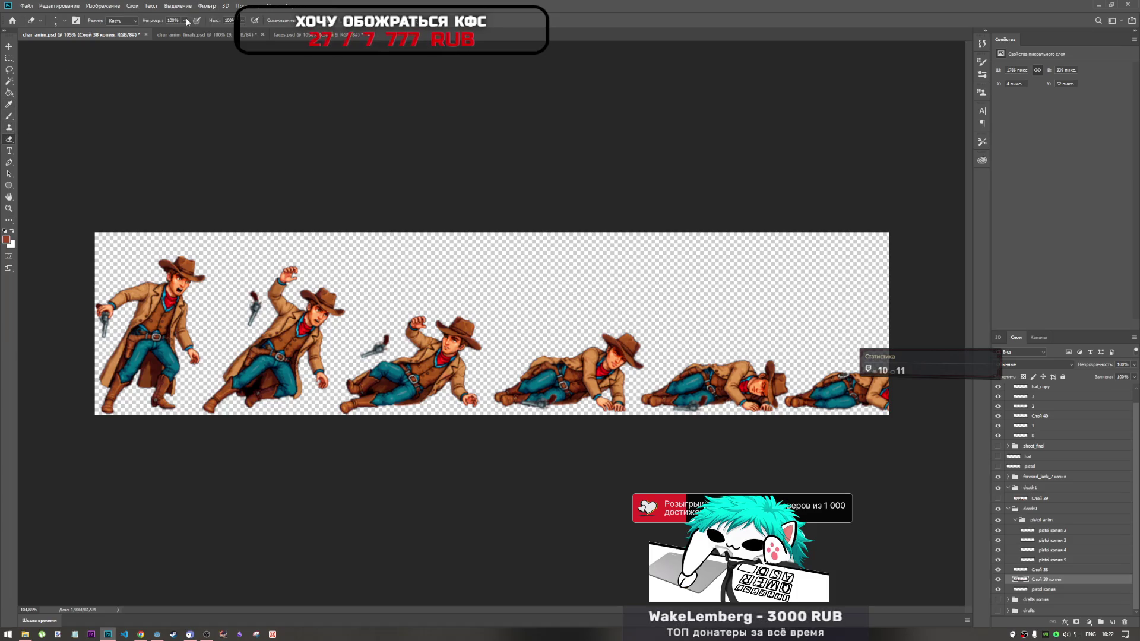
right_click(871, 342)
left_click_drag(872, 342, 879, 342)
key("Return")
mouse_move(795, 404)
left_mouse_down()
mouse_move(808, 401)
mouse_move(808, 413)
left_mouse_up()
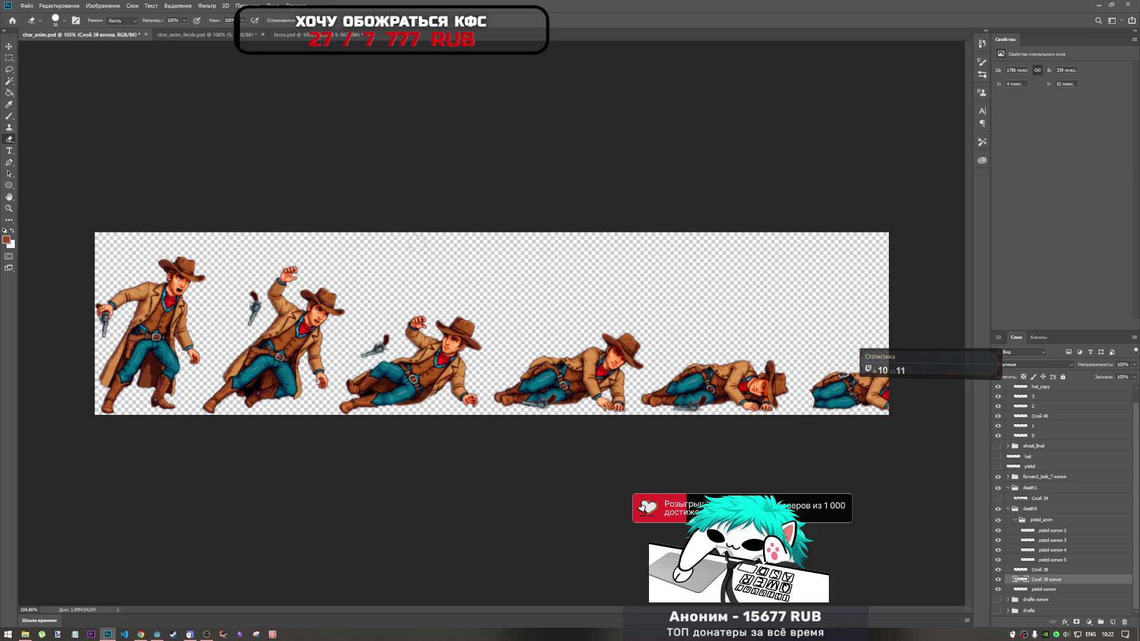
Delete the cut-off sixth cowboy at the right end with a rectangular selection, then deselect
scroll(815, 383, "up", 3)
scroll(868, 394, "down", 3)
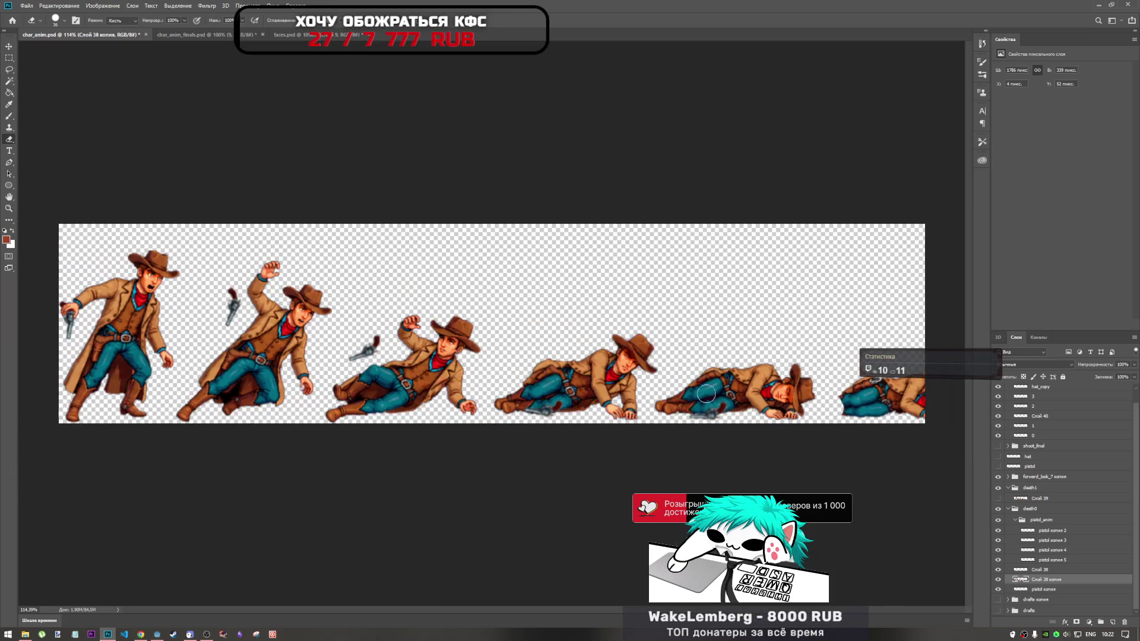
key("m")
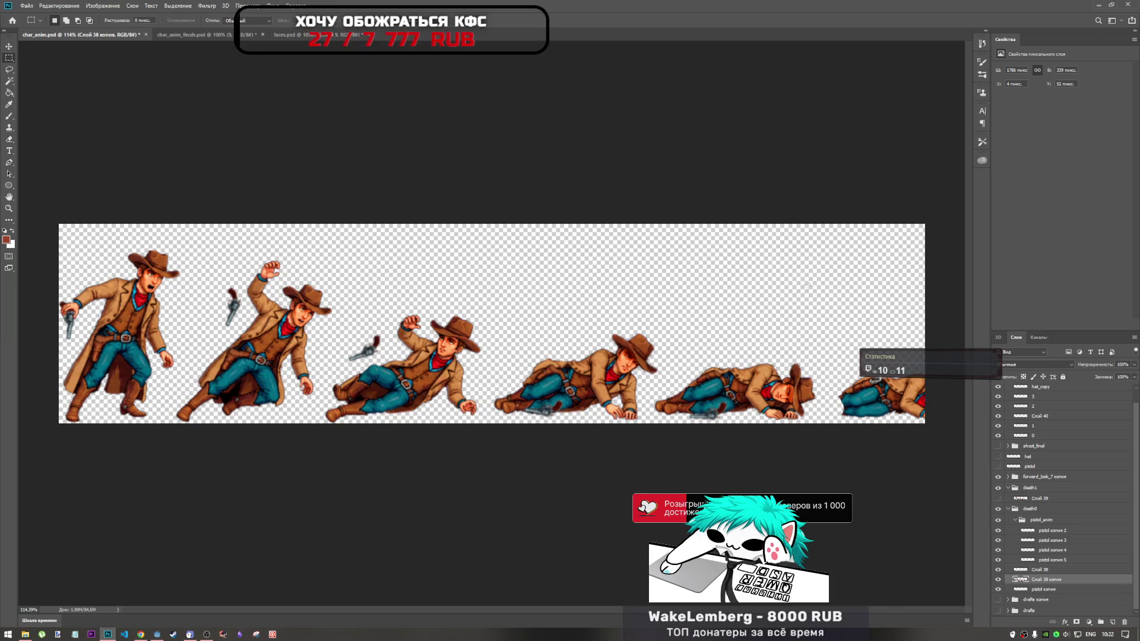
left_click_drag(826, 461, 970, 263)
key("Delete")
key("ctrl+d")
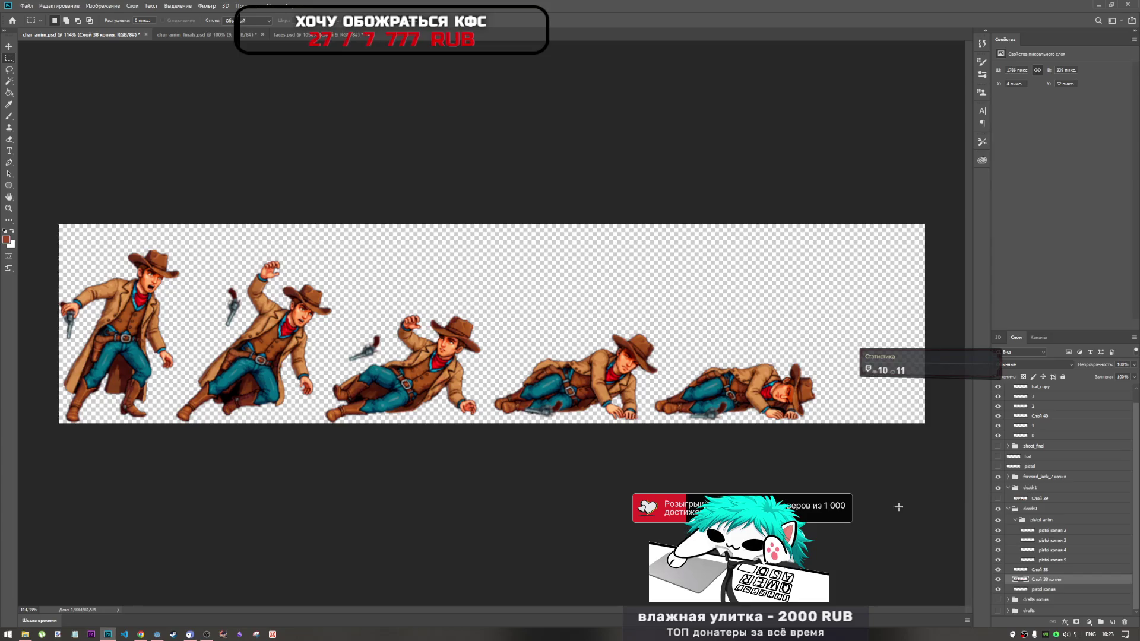
left_click(999, 580)
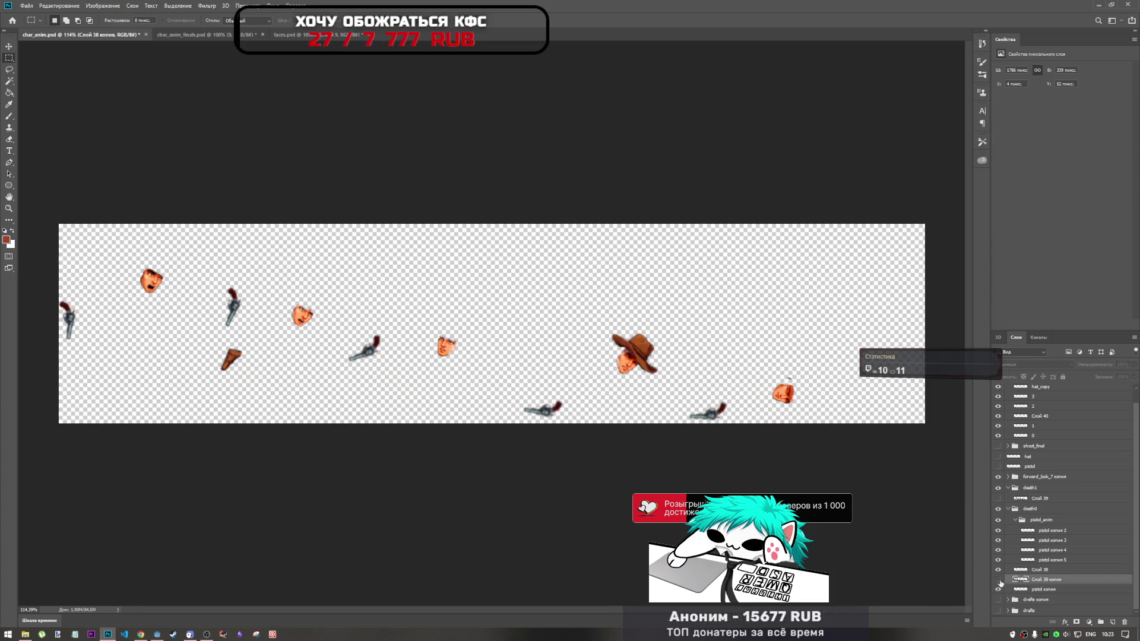
left_click(999, 581)
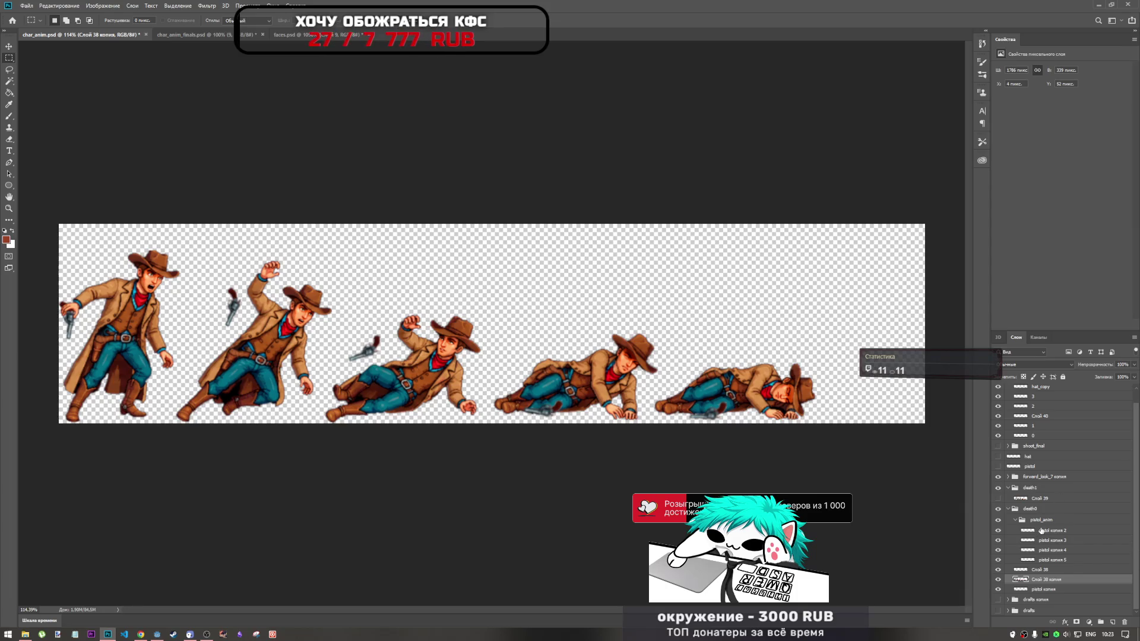
Select pistol копия 2 and toggle the fourth and fifth cowboys' hat layers to check them
left_click(1041, 530)
scroll(1042, 535, "up", 1)
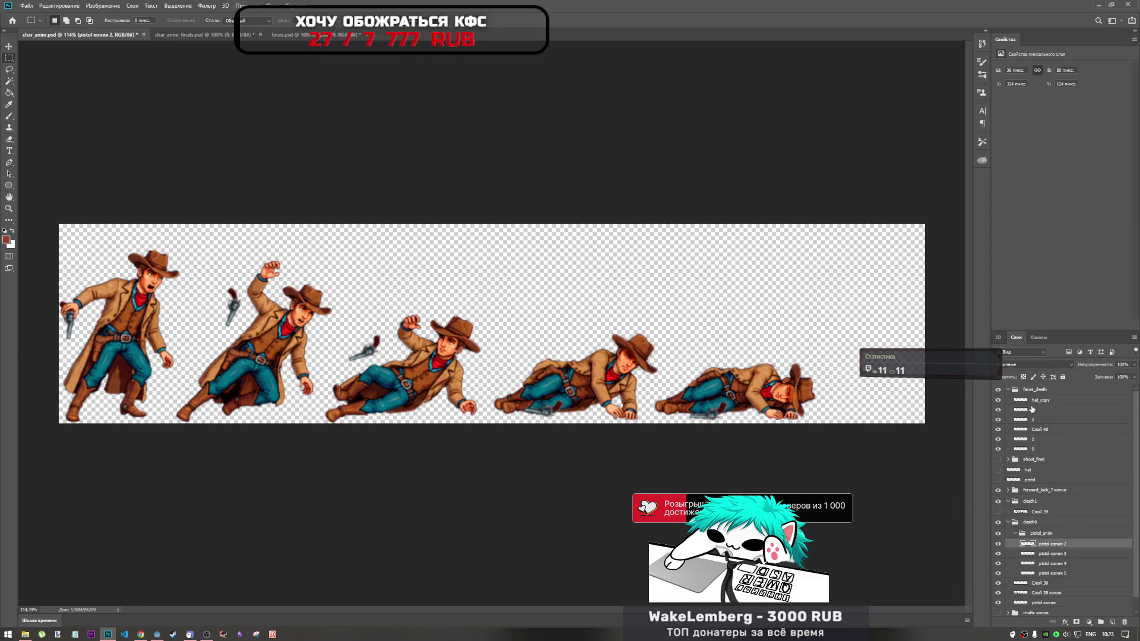
left_click(998, 401)
left_click(998, 401)
left_click(999, 410)
left_click(999, 410)
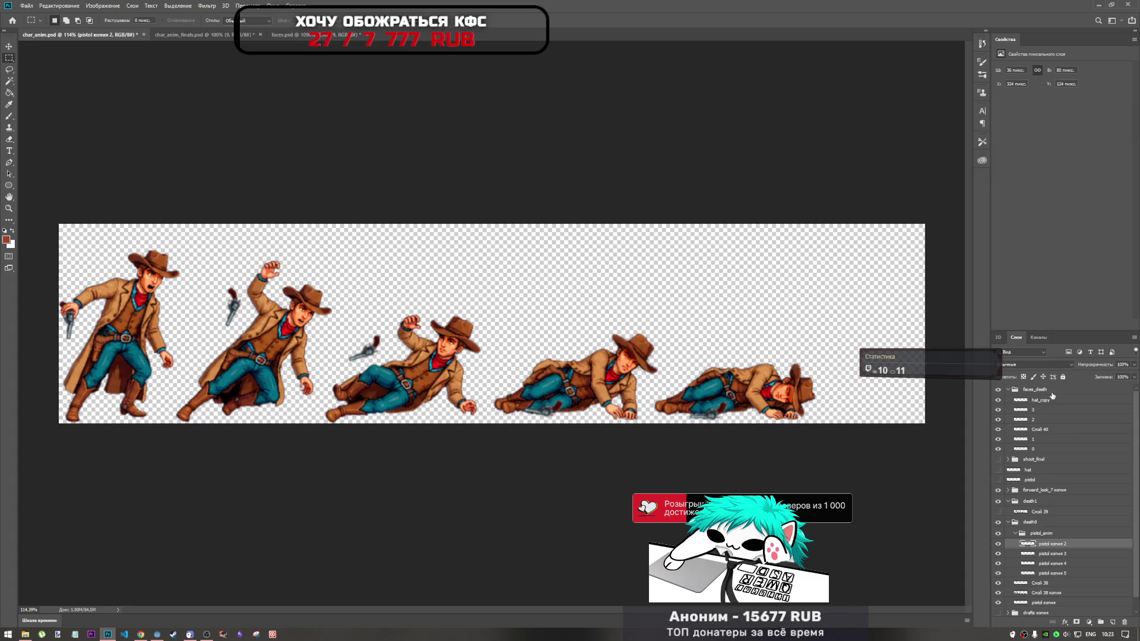
Collapse the faces_death group and drag it down toward death0
scroll(1050, 547, "down", 1)
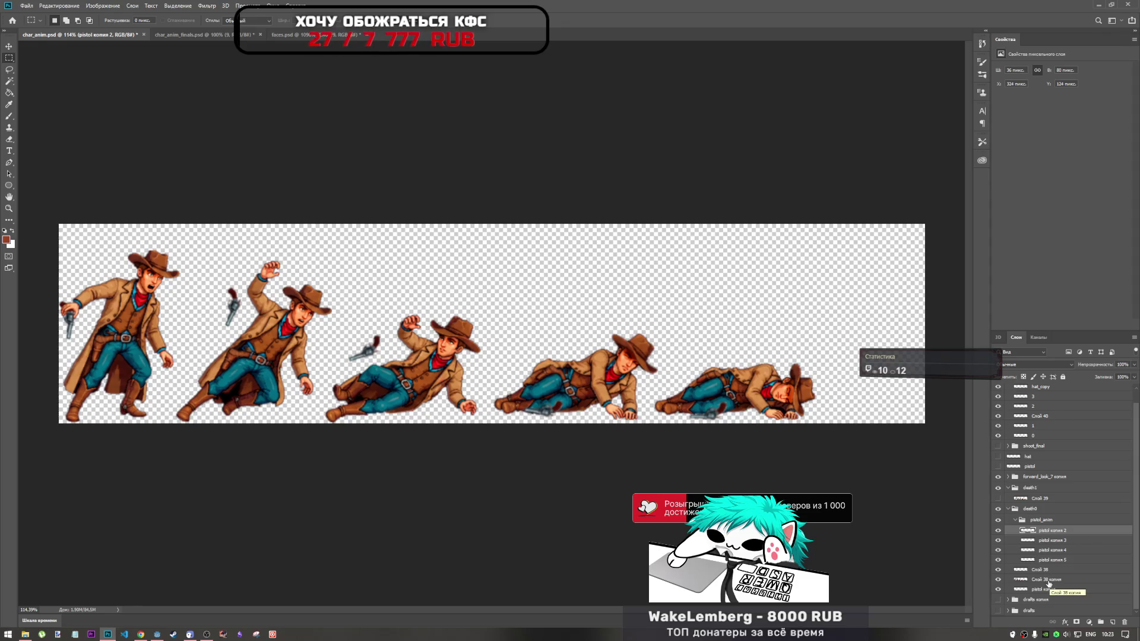
scroll(1060, 469, "up", 1)
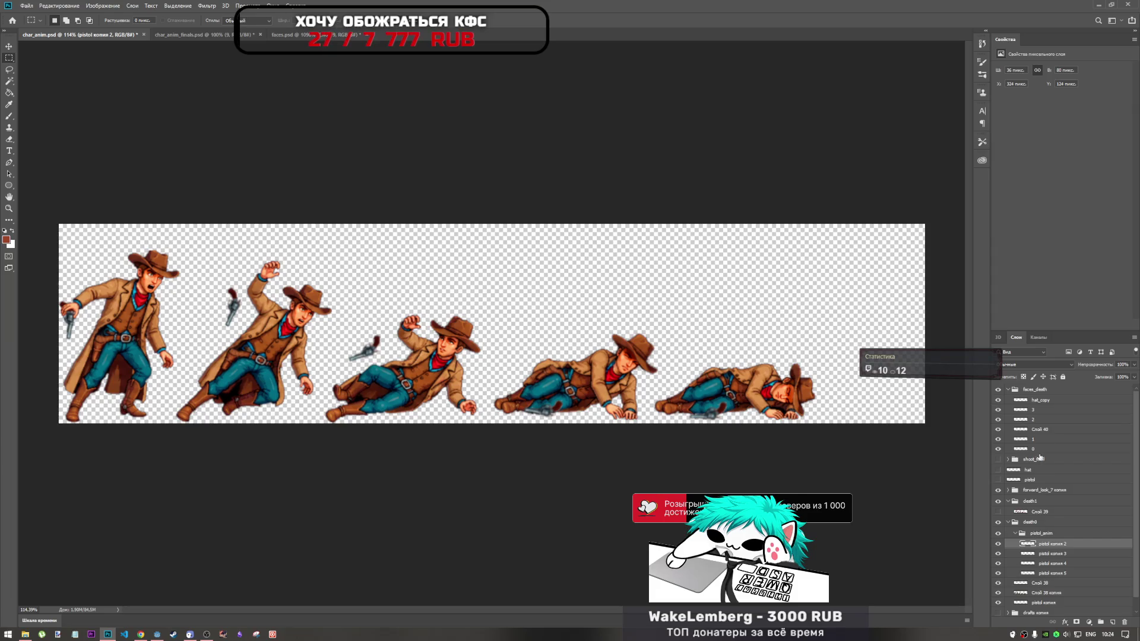
left_click(1008, 390)
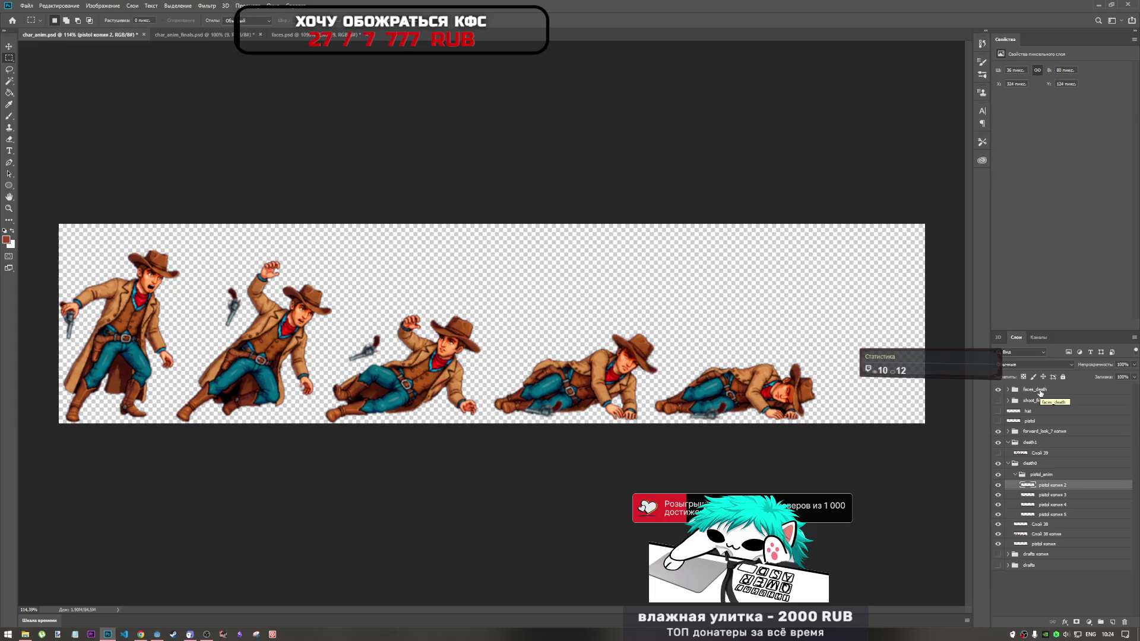
left_click_drag(1040, 393, 1064, 529)
Dismiss the layer menu without merging and toggle the death0 group to check it
right_click(1049, 539)
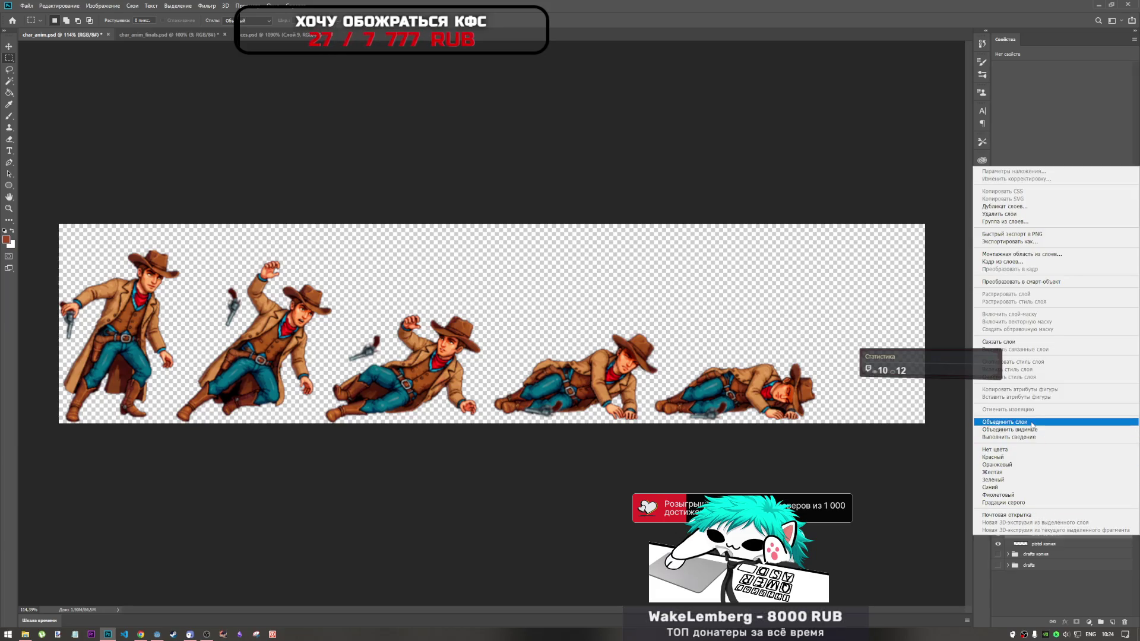
left_click(1033, 425)
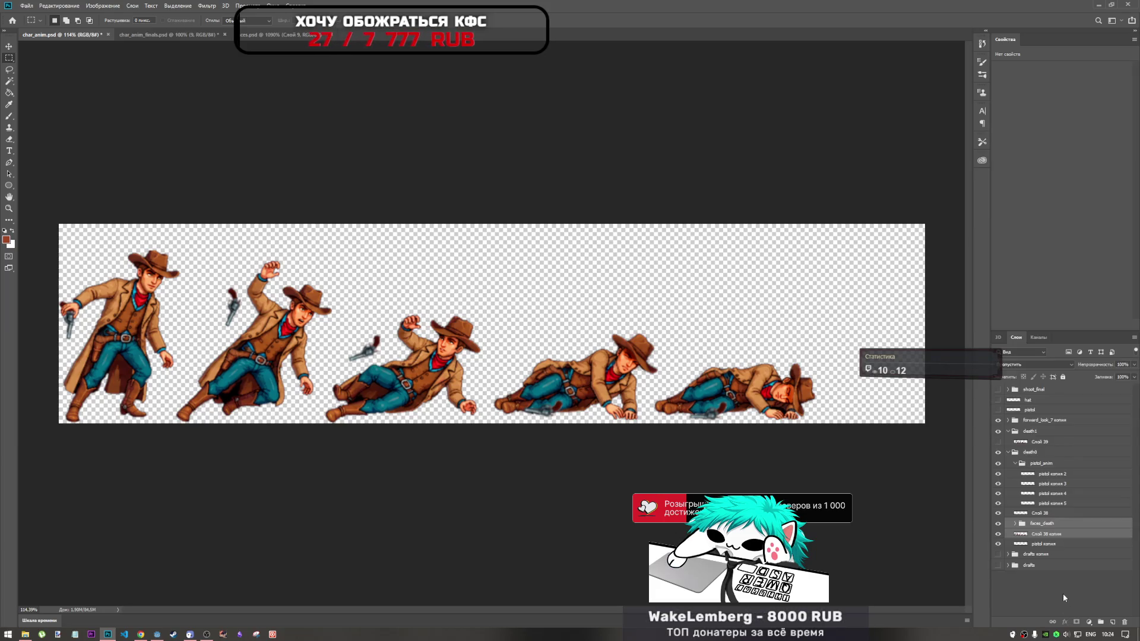
left_click(1009, 452)
left_click(1009, 453)
left_click(999, 454)
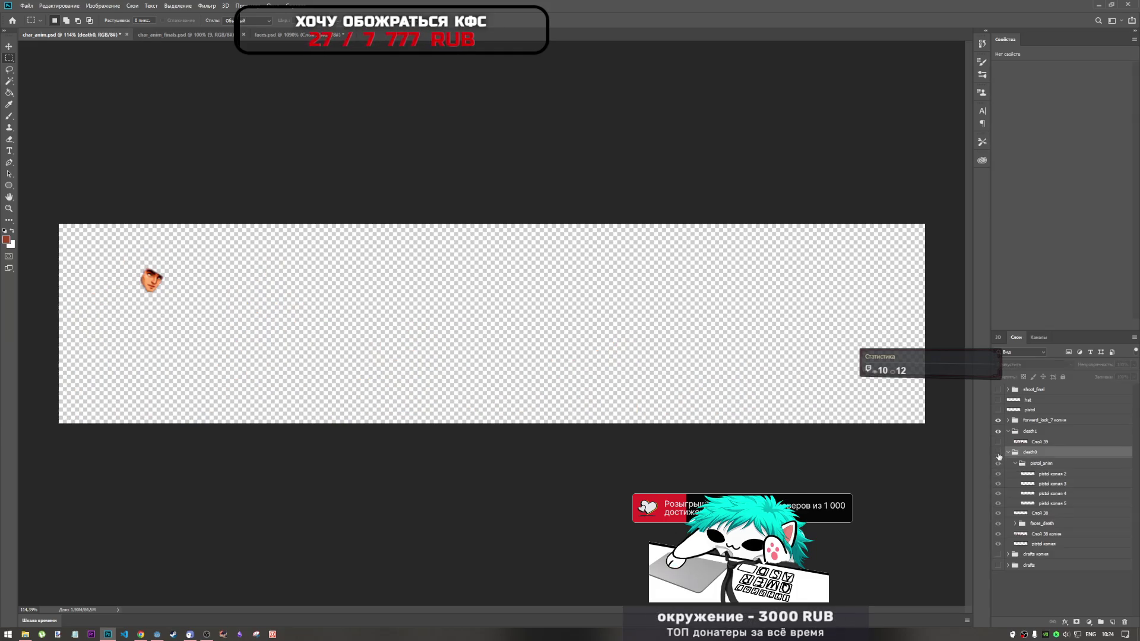
left_click(999, 454)
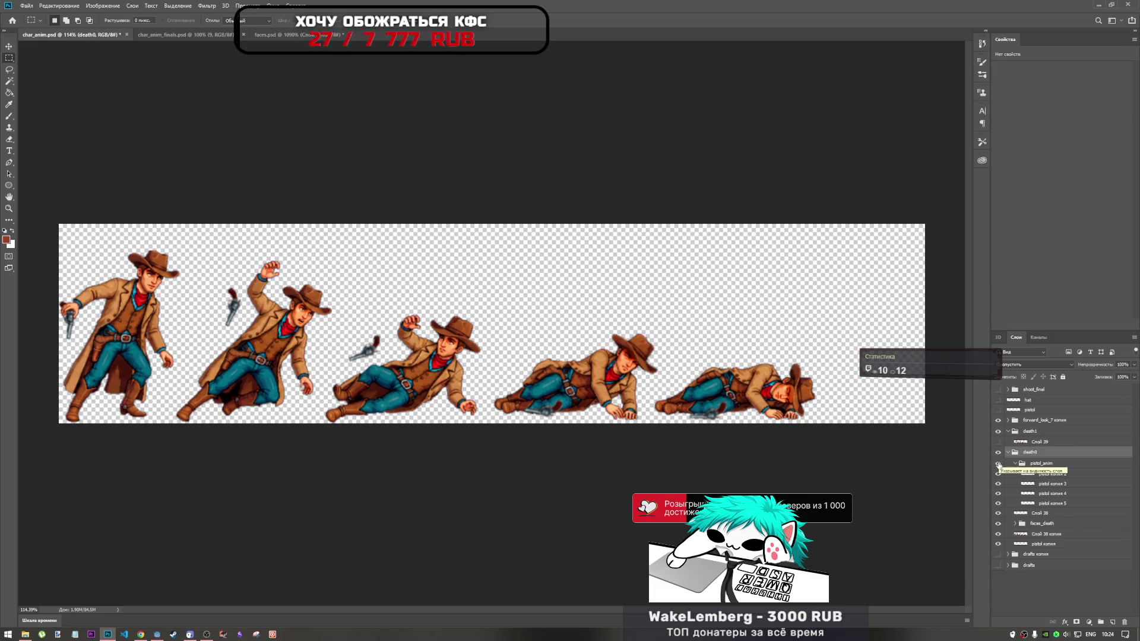
Toggle the faces_death overlays to compare the cowboys' faces, then select faces_death
left_click(999, 525)
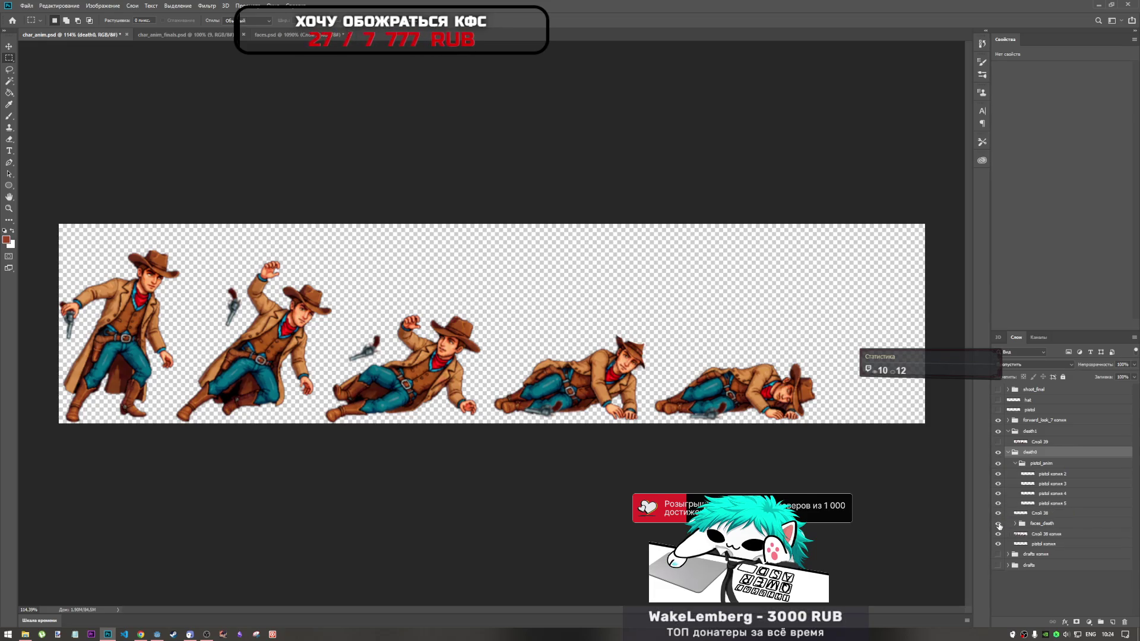
left_click(999, 525)
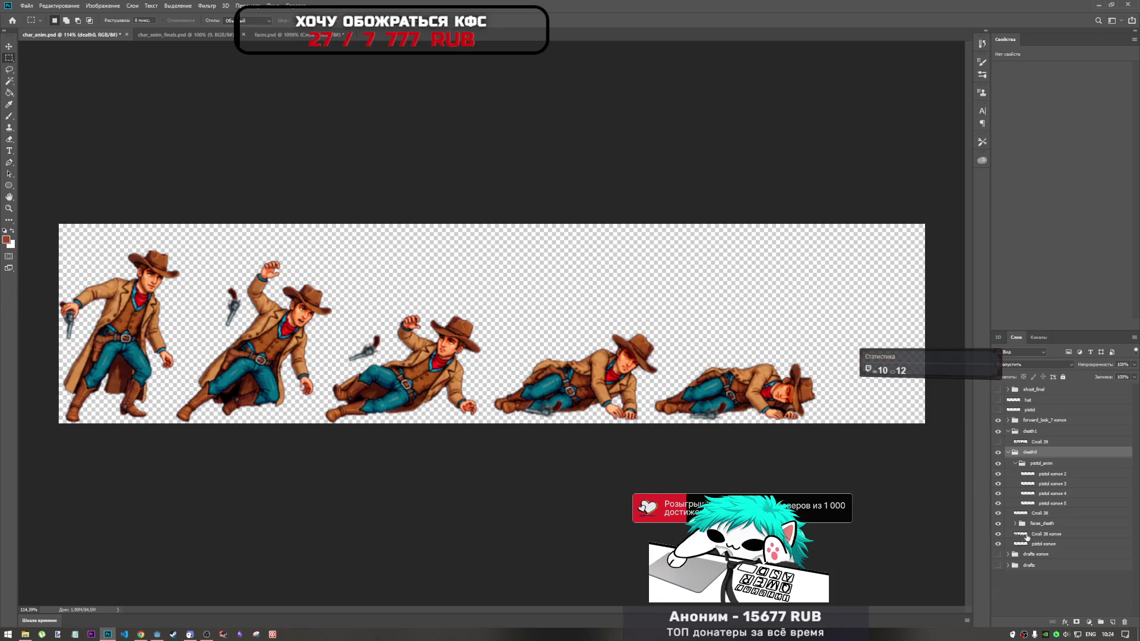
left_click(999, 525)
left_click(999, 525)
left_click(999, 525)
left_click(999, 525)
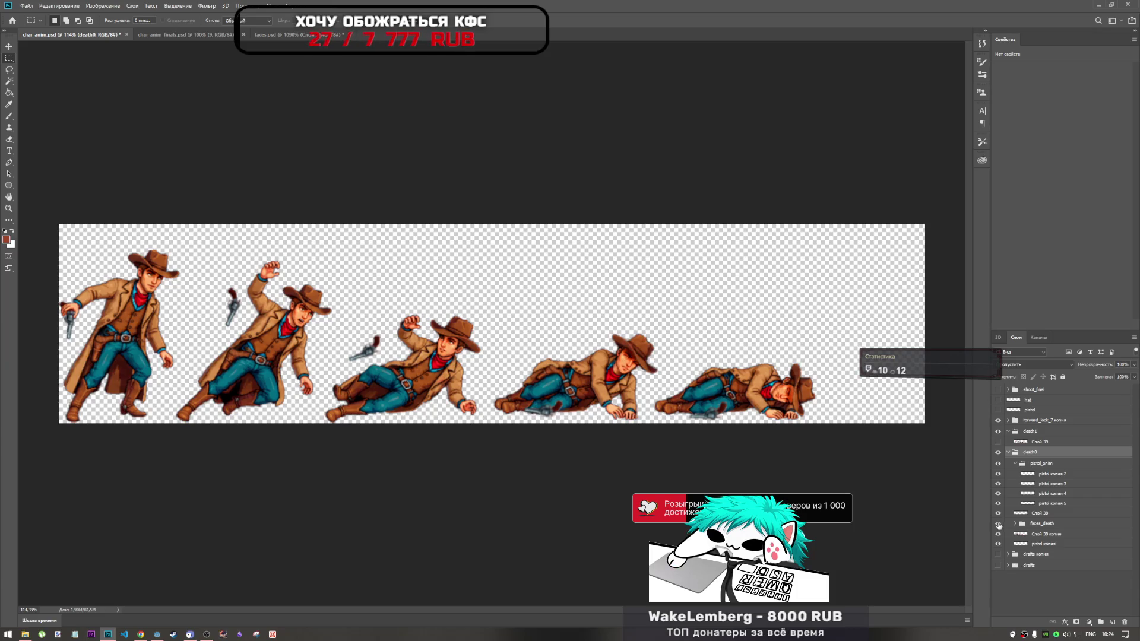
left_click(1044, 525)
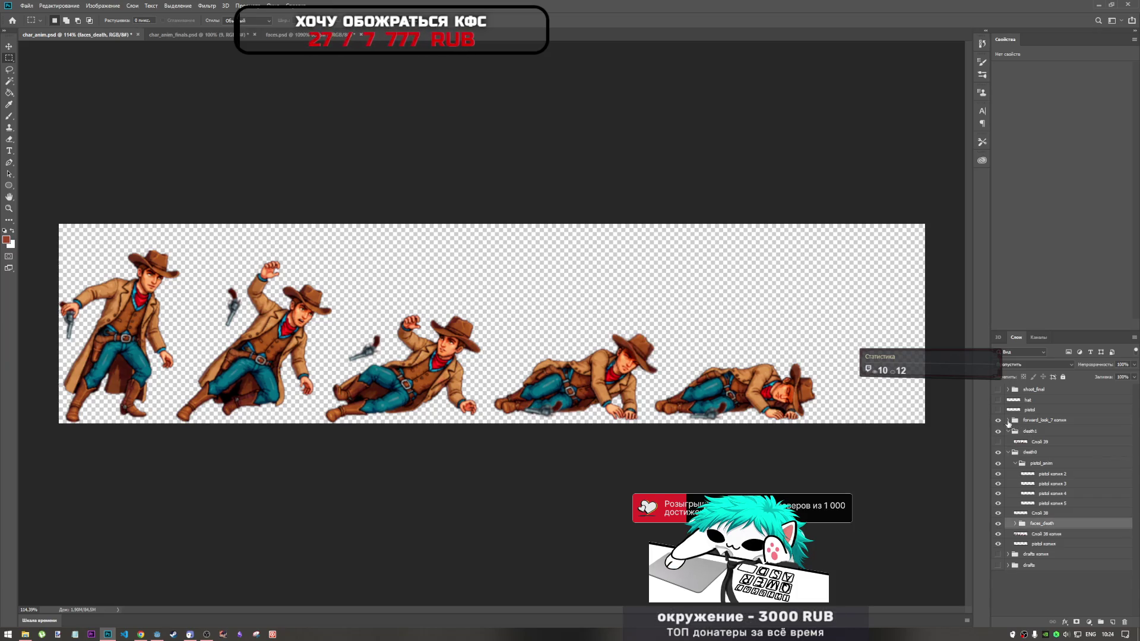
Toggle forward_look_7 копия until the first cowboy shows the open-mouthed face
left_click(999, 423)
left_click(999, 422)
left_click(999, 422)
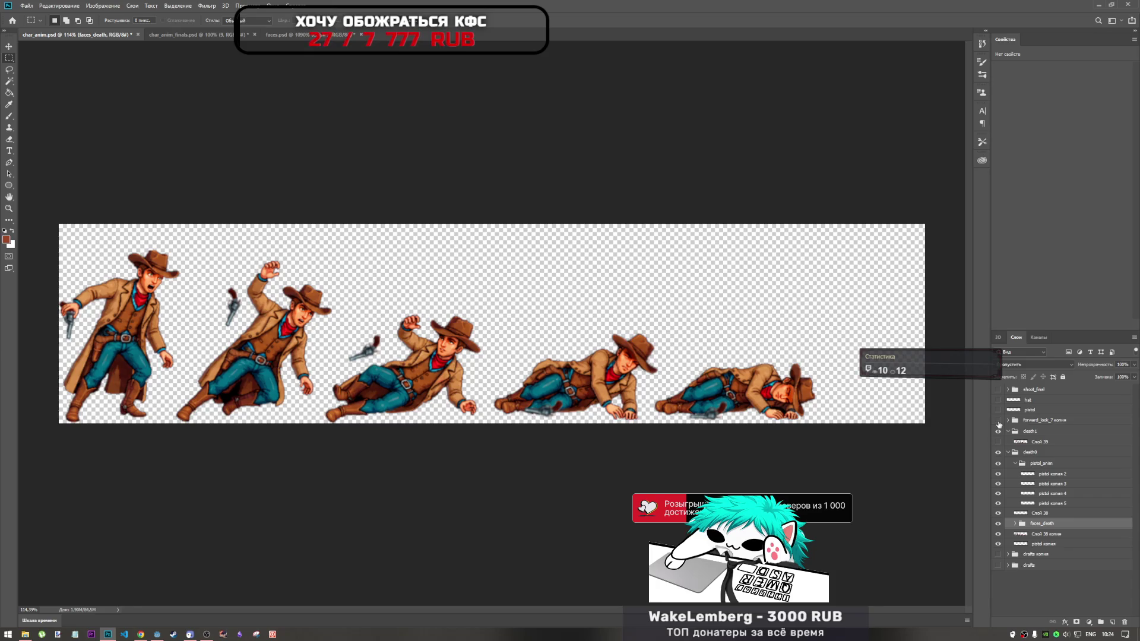
left_click(999, 423)
left_click(999, 420)
Recheck the faces_death overlays and select faces_death through pistol копия
left_click(999, 525)
left_click(999, 525)
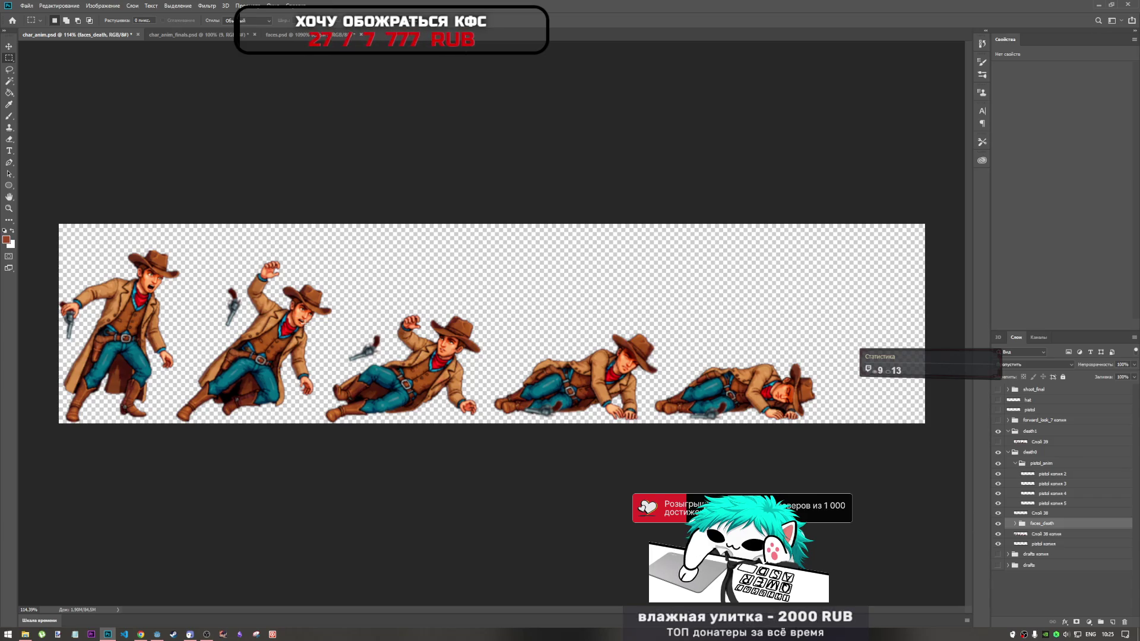
left_click(1046, 544, "shift")
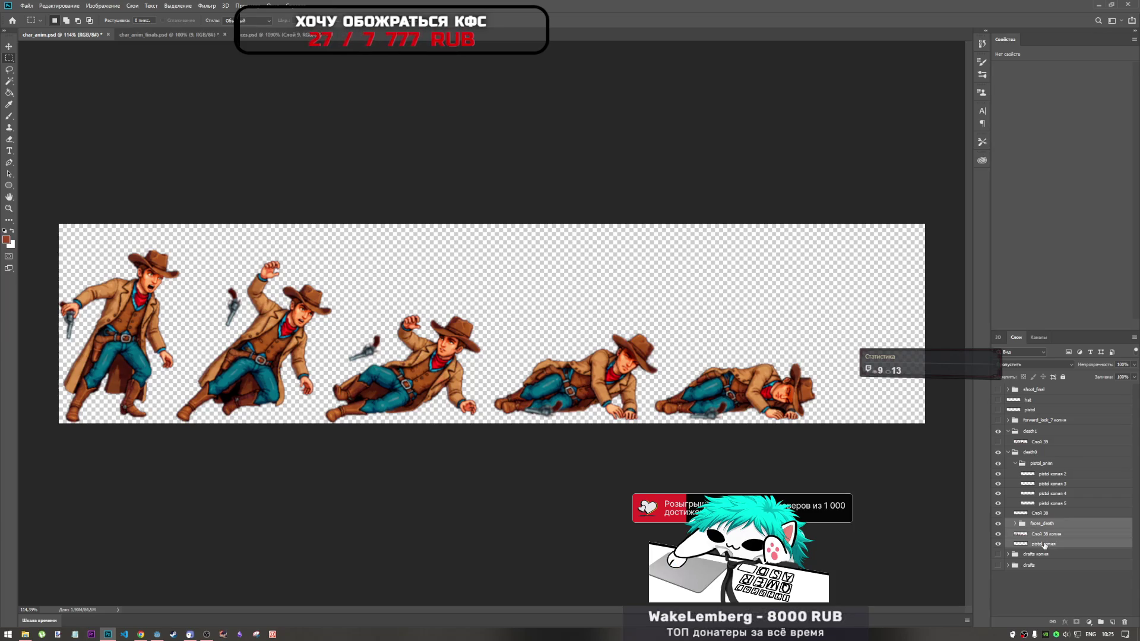
Move the face, body and pistol layers lower and check the death0 flying pistols
left_click(999, 453)
left_click(999, 453)
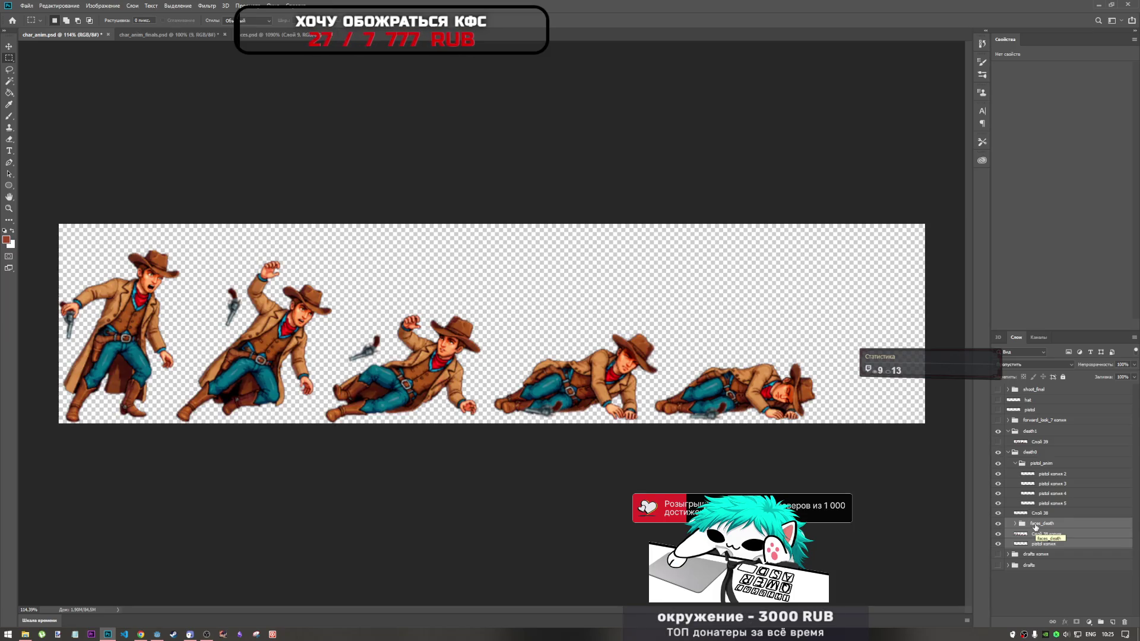
left_click_drag(1036, 527, 1029, 555)
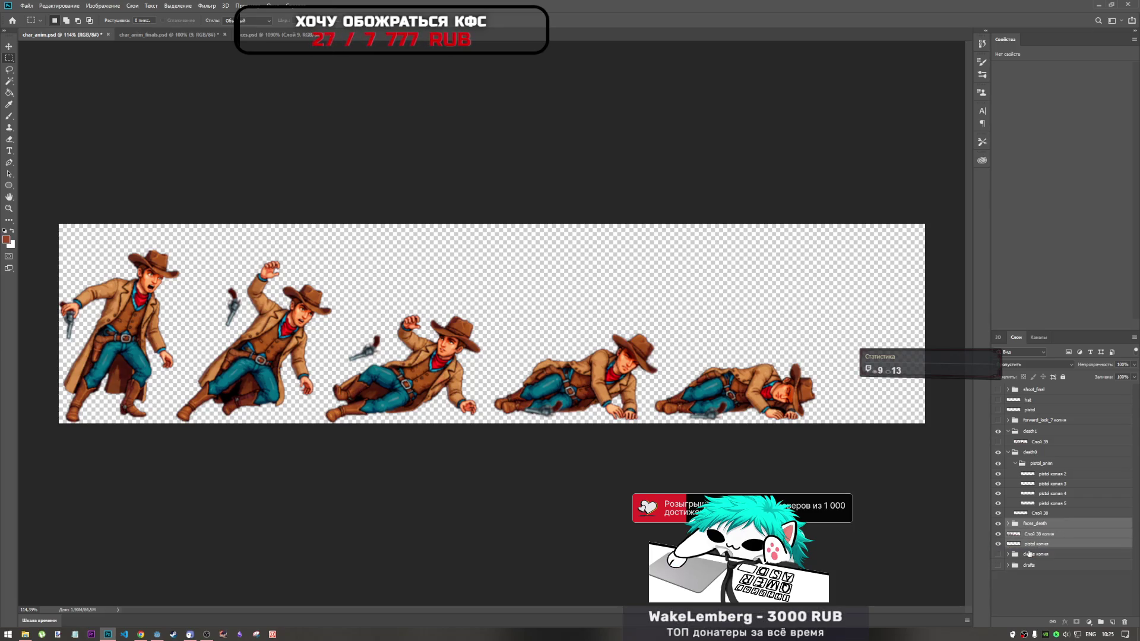
left_click(998, 453)
left_click(999, 453)
left_click(998, 453)
left_click(998, 454)
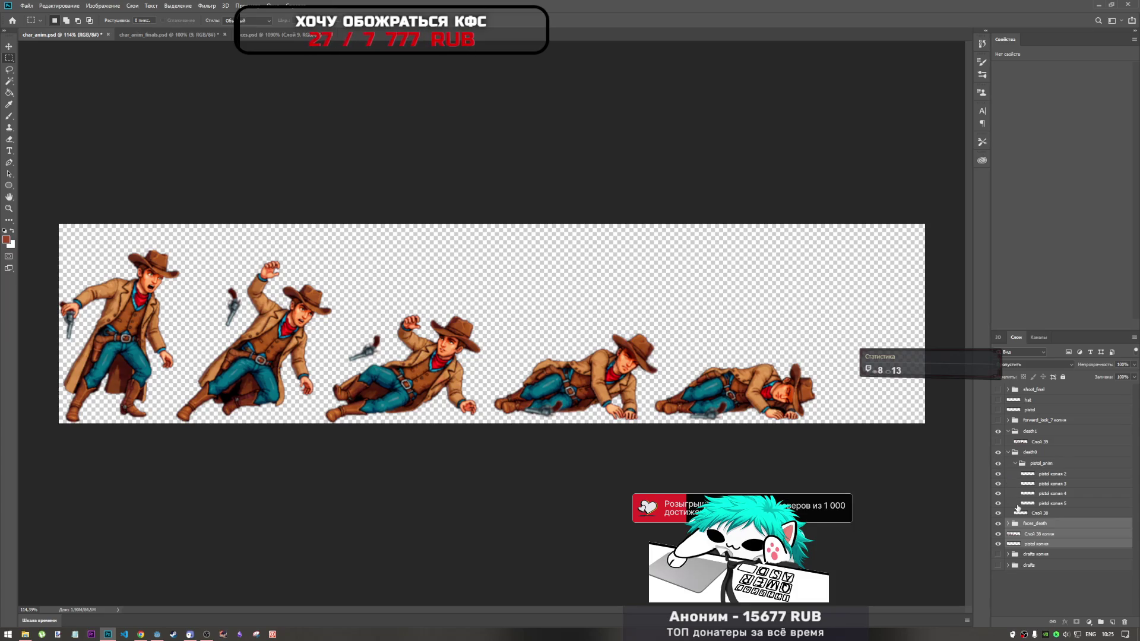
Show Слой 38 and move it below faces_death
left_click(1000, 514)
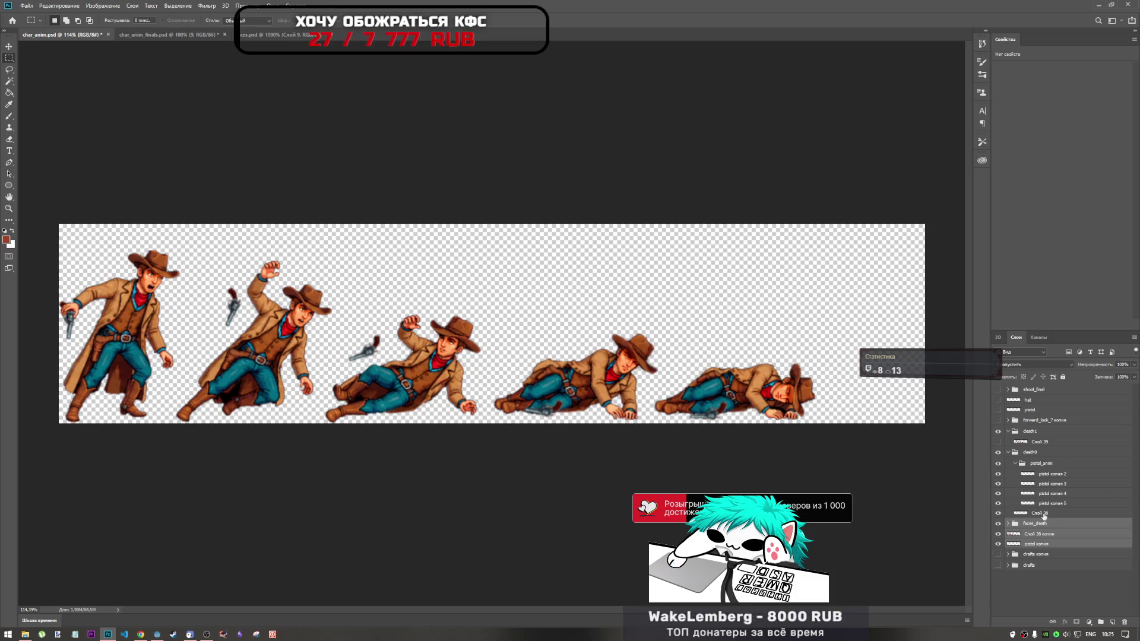
left_click(1041, 514)
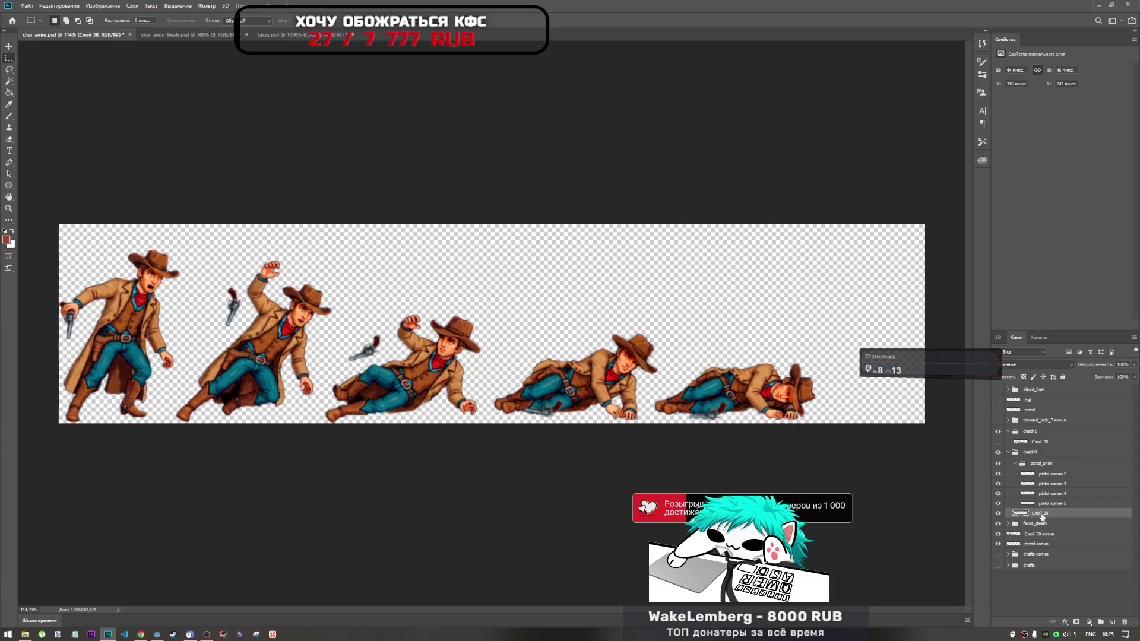
left_click_drag(1041, 516, 1038, 528)
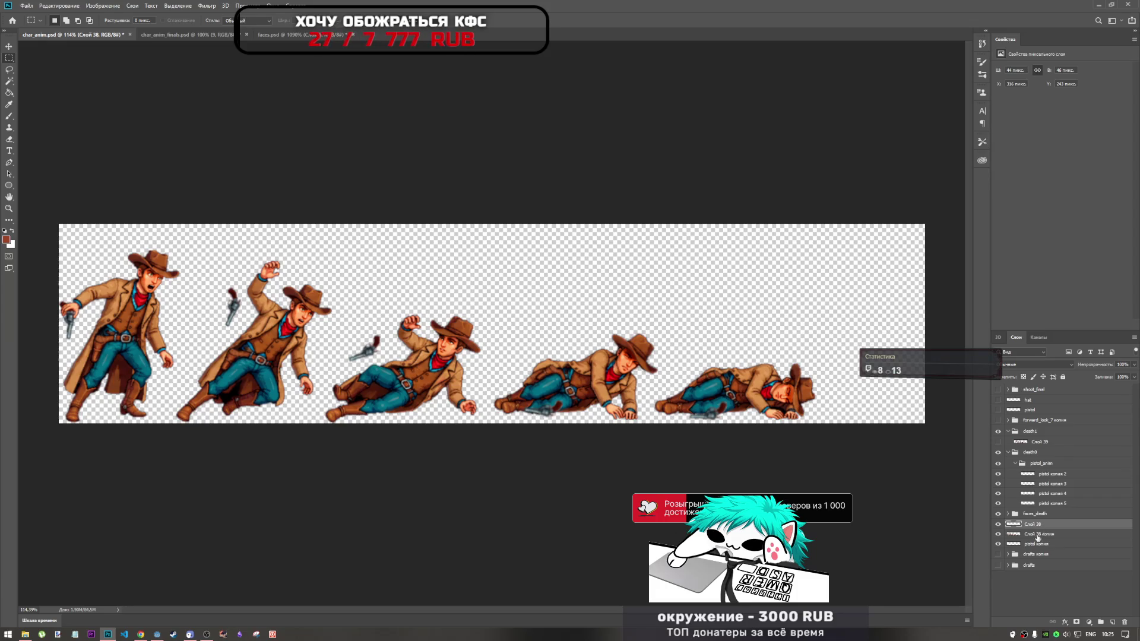
Compare the first cowboy with and without pistol копия, then move it above faces_death
left_click(1031, 544)
left_click(999, 545)
left_click(999, 544)
left_click(999, 544)
left_click_drag(1038, 546, 1044, 511)
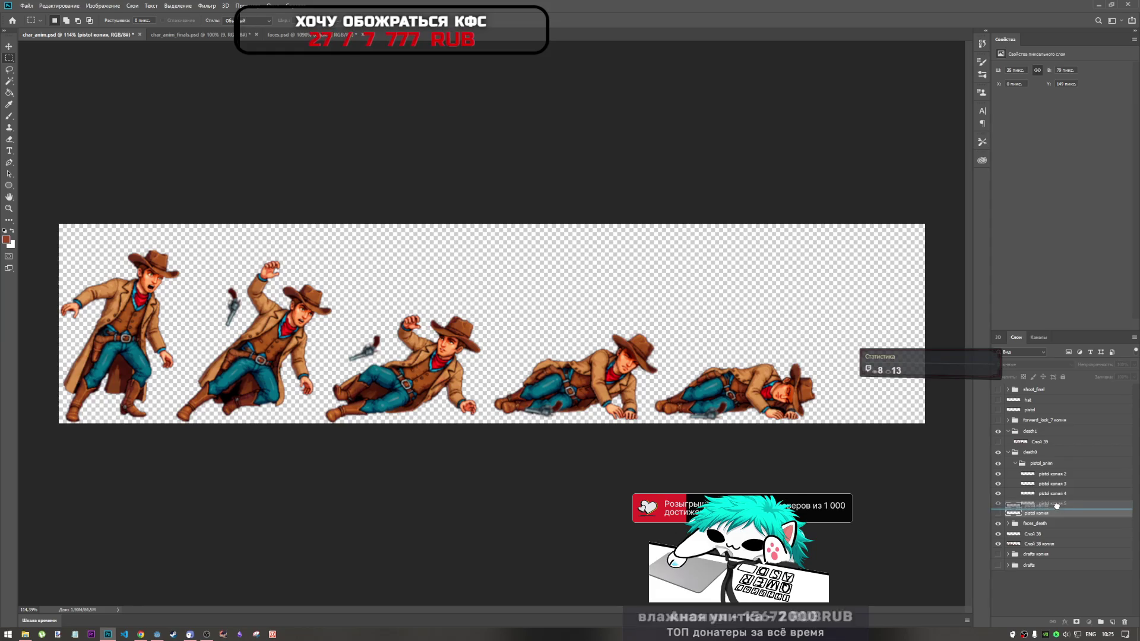
Select faces_death with both Слой 38 layers and hide the death0 flying pistols
left_click(1037, 524)
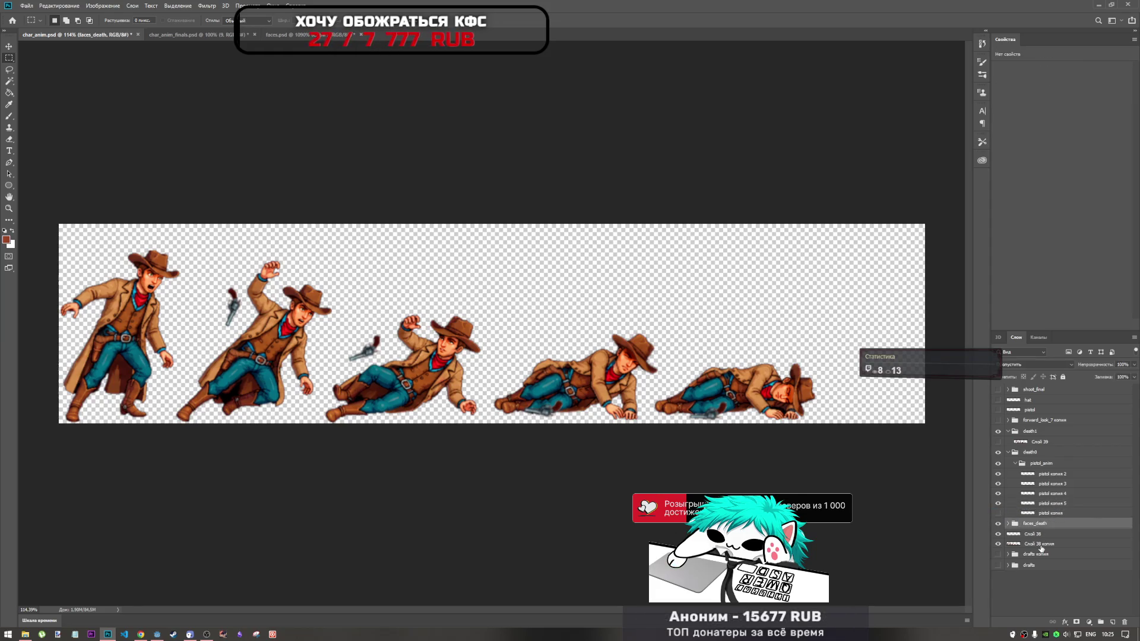
left_click(1038, 545, "shift")
left_click(998, 524)
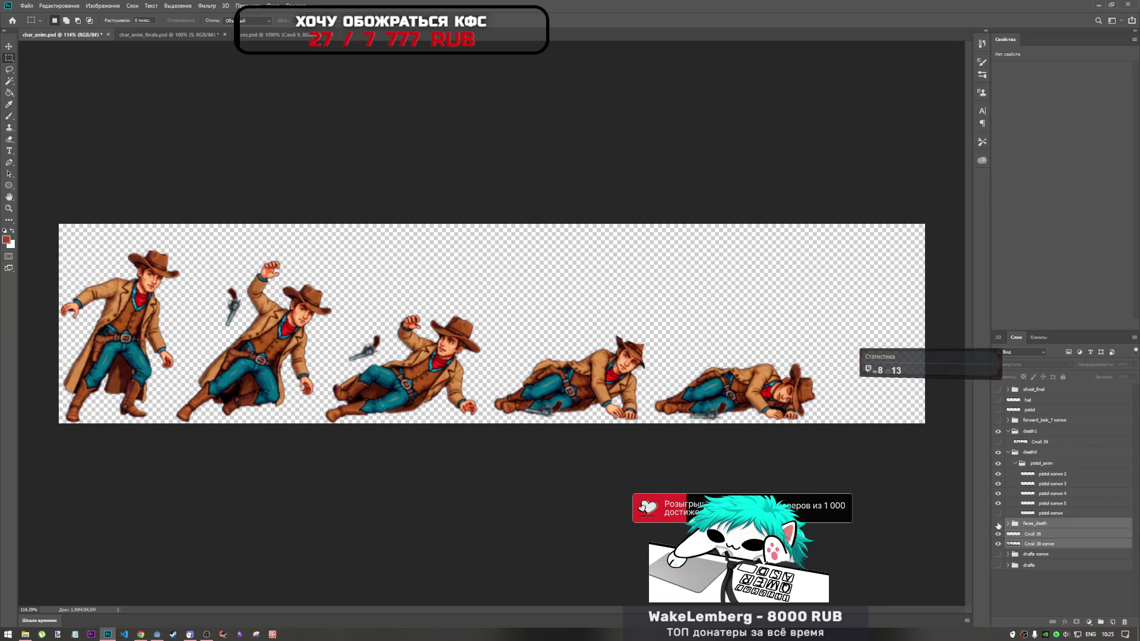
left_click(998, 524)
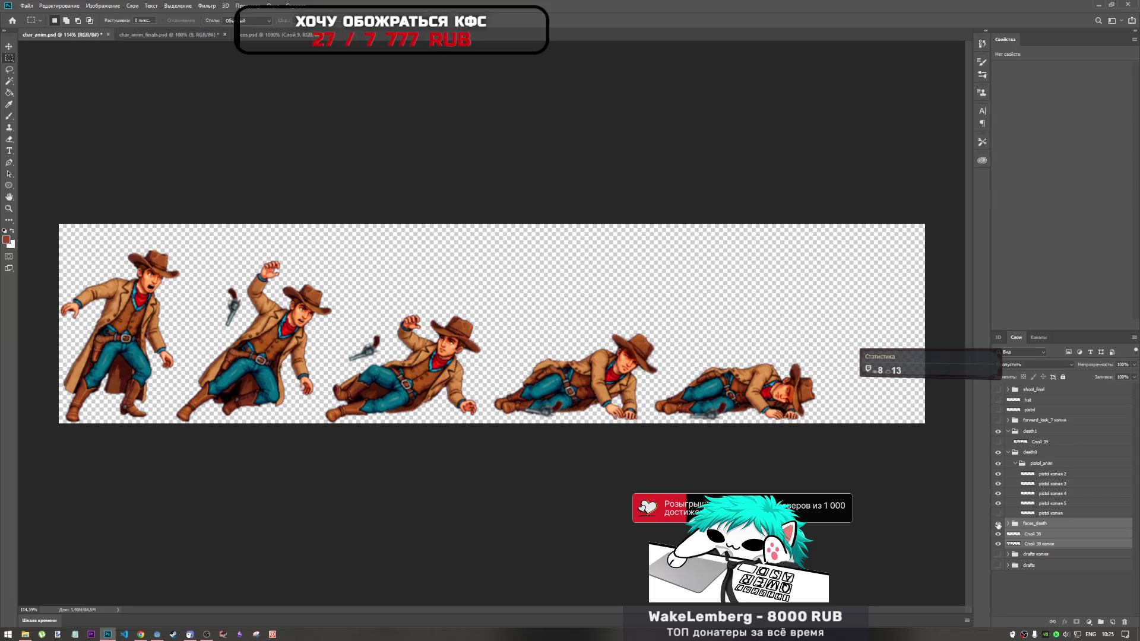
left_click(999, 453)
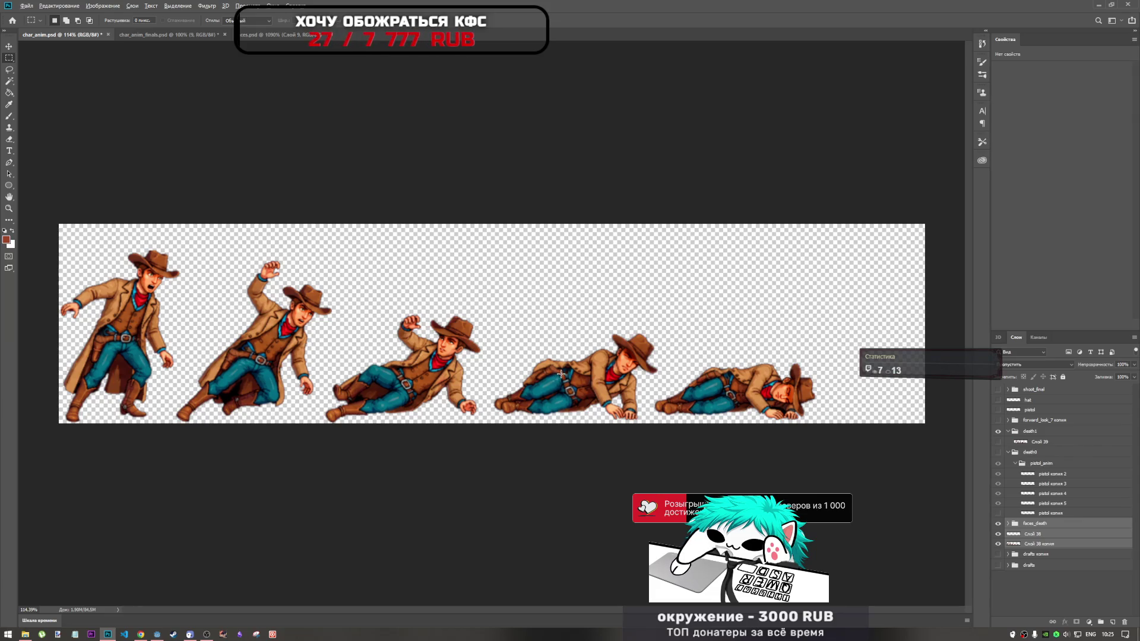
Scroll the Layers panel and briefly toggle the death0 pistols
scroll(561, 375, "up", 5)
scroll(544, 383, "down", 3)
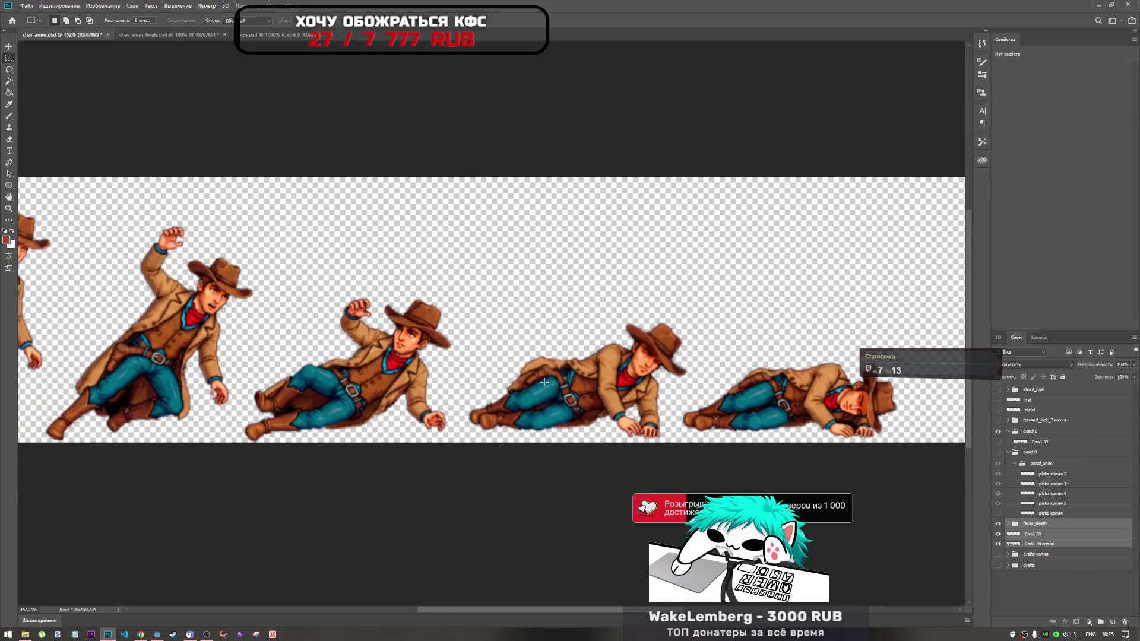
scroll(545, 385, "down", 2)
scroll(544, 383, "up", 3)
scroll(653, 410, "down", 2)
scroll(730, 428, "up", 2)
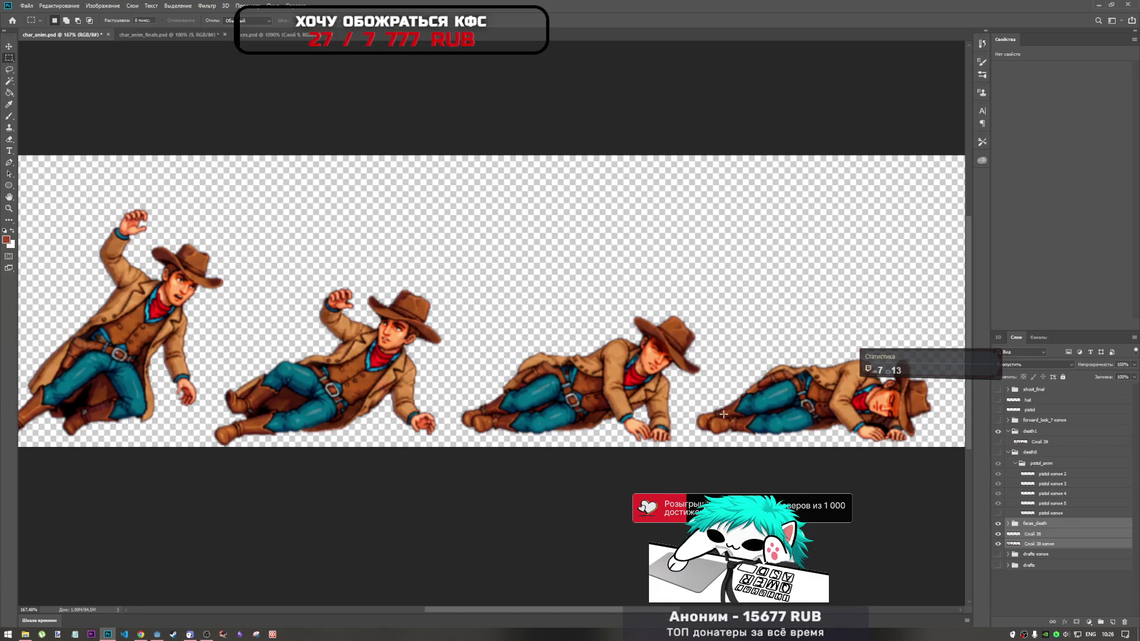
scroll(713, 417, "down", 2)
scroll(708, 407, "up", 1)
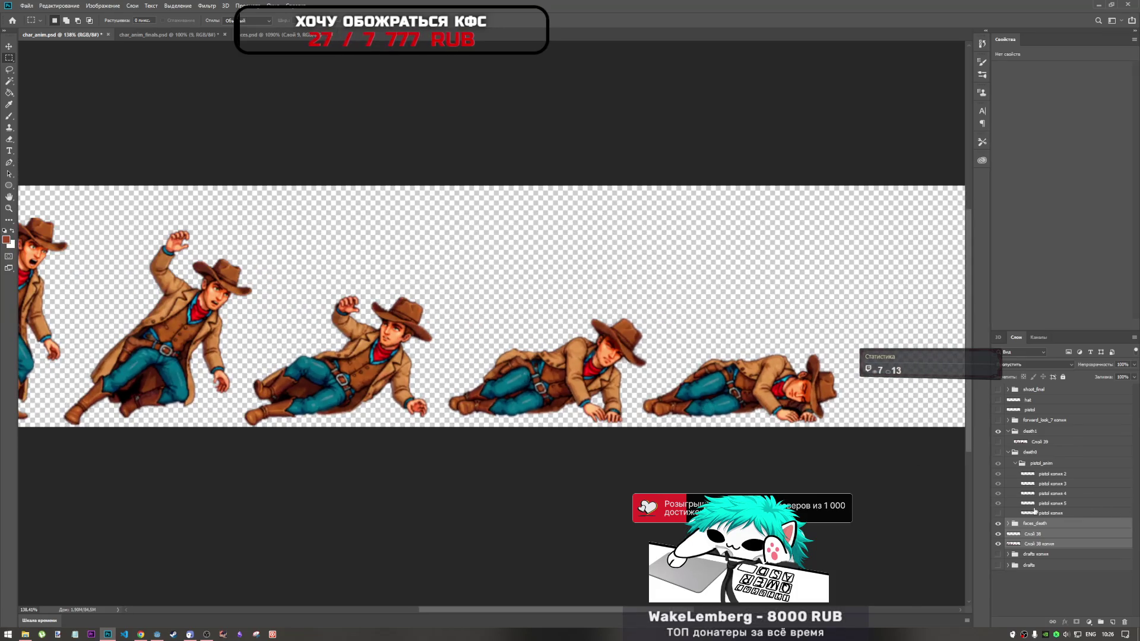
left_click(999, 454)
left_click(999, 455)
Toggle the Слой 39, pistol and drafts копия layers to compare references
left_click(999, 442)
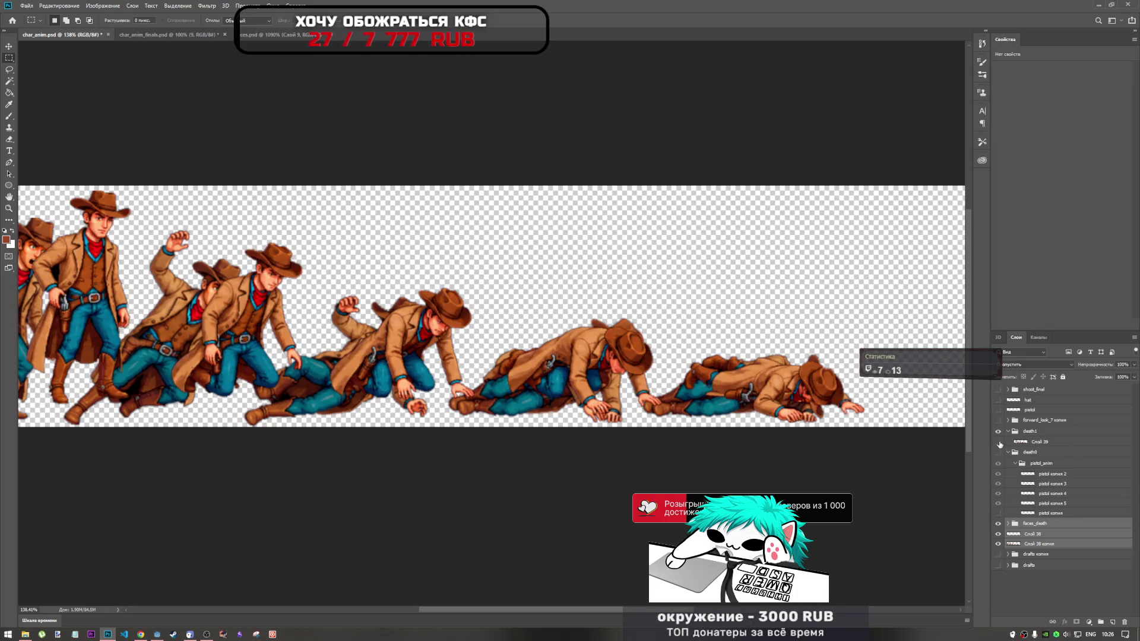
left_click(1000, 443)
left_click(1000, 410)
left_click(1000, 410)
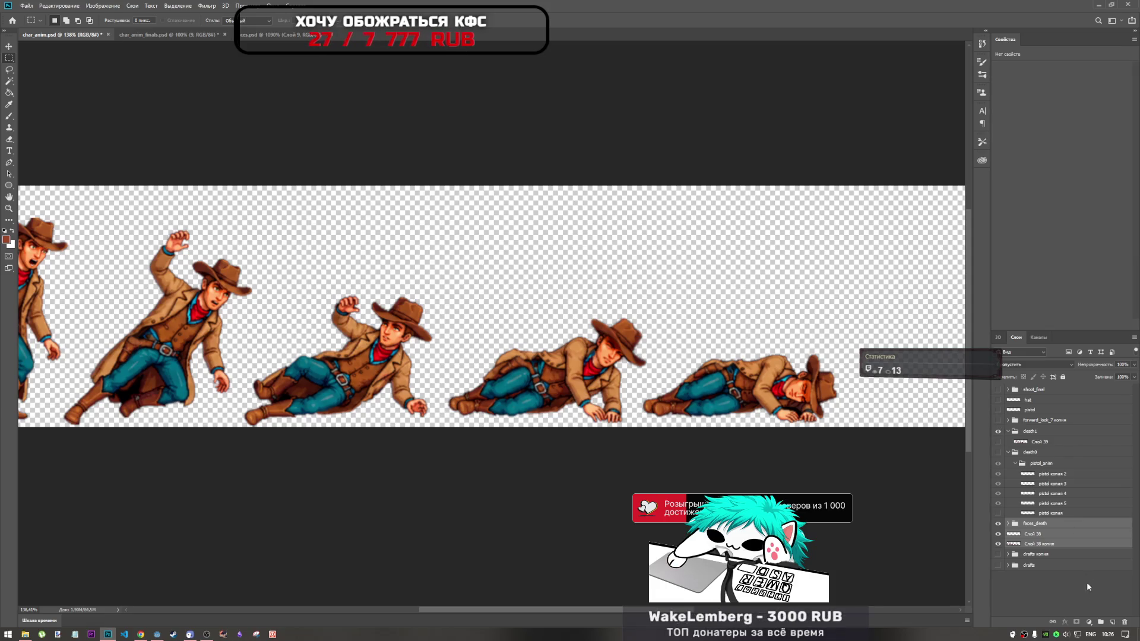
left_click(999, 555)
left_click(999, 554)
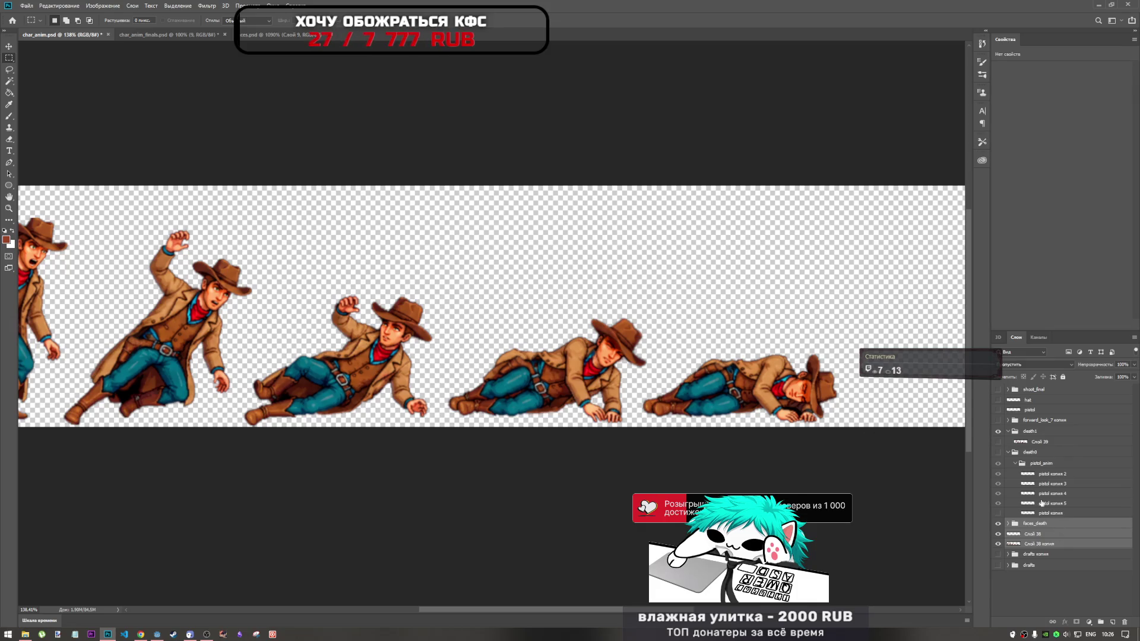
Merge faces_death, Слой 38 and Слой 38 копия into one layer, then show the death0 pistols
right_click(1030, 533)
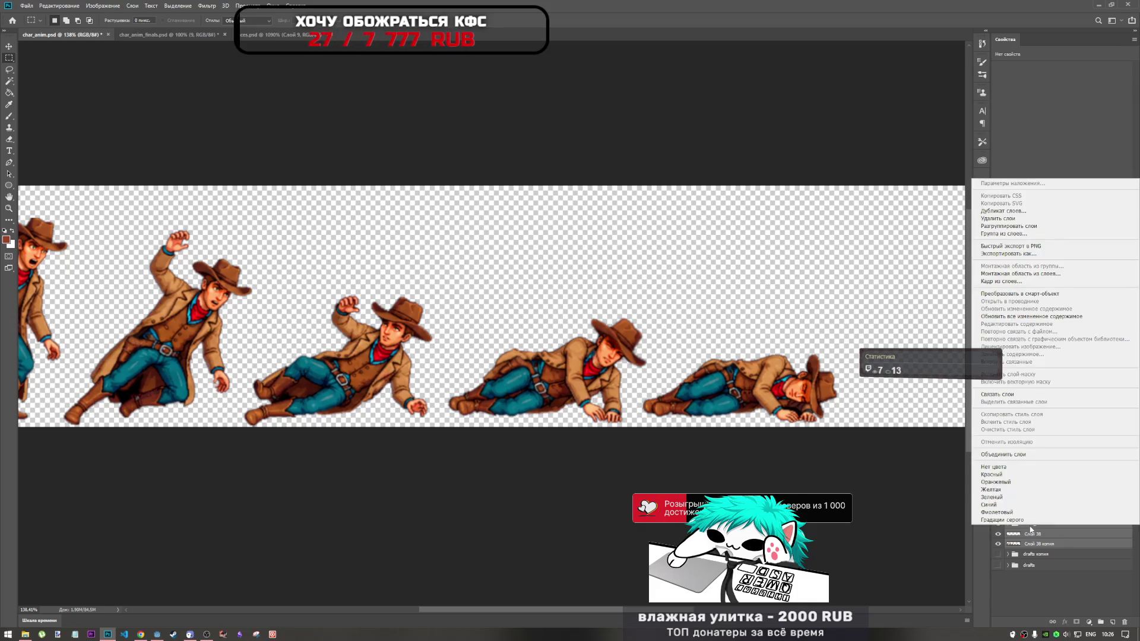
left_click(996, 461)
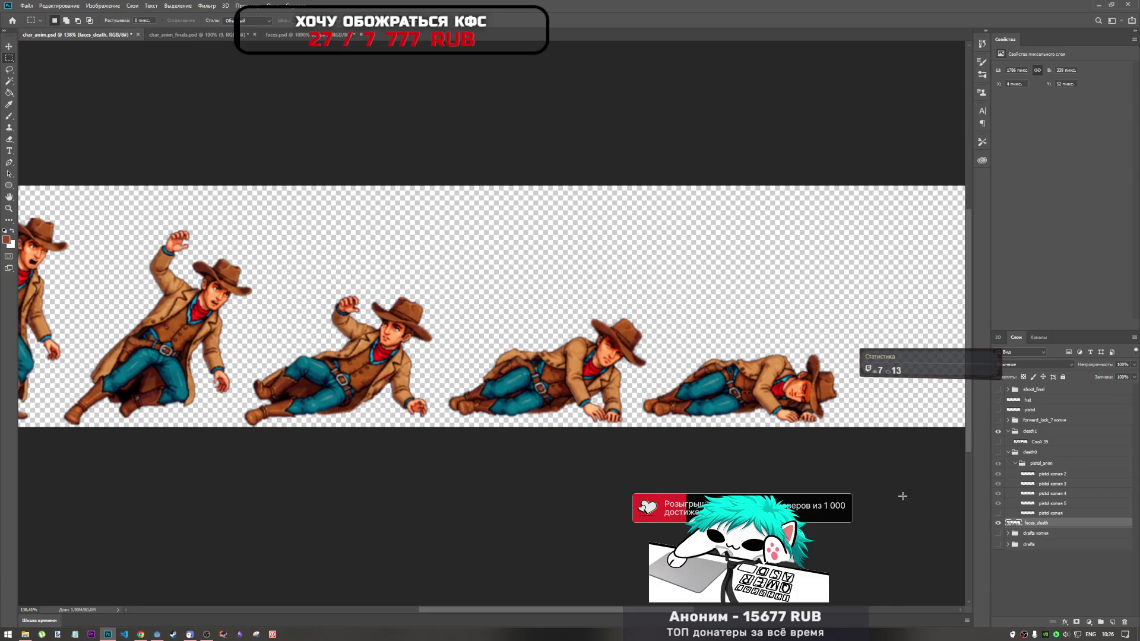
scroll(386, 341, "down", 3)
scroll(386, 341, "up", 2)
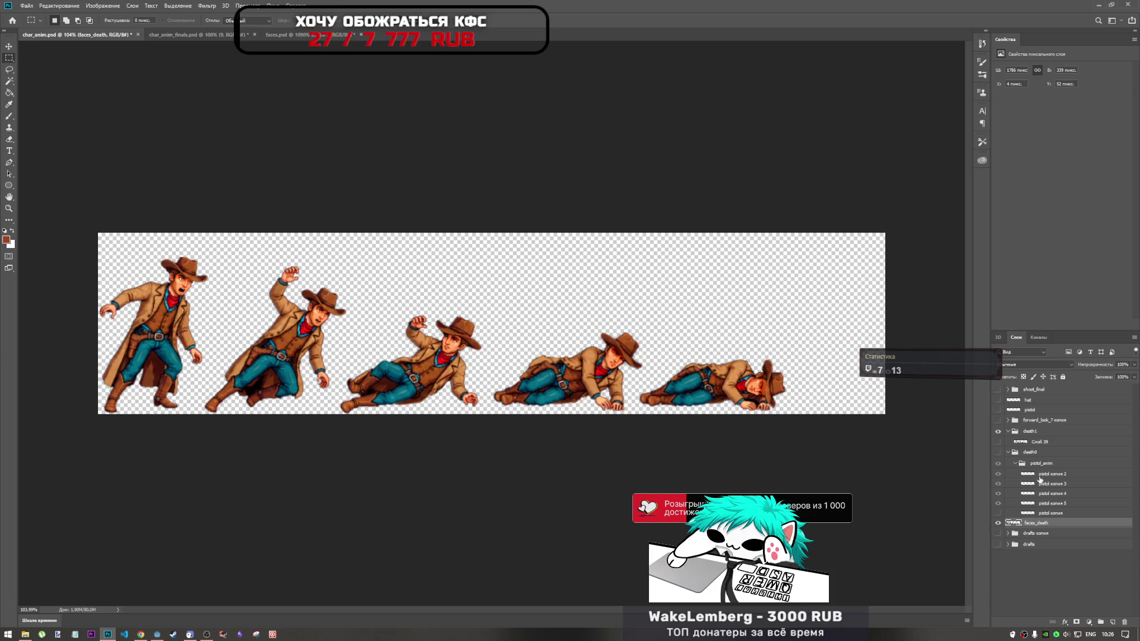
left_click(998, 453)
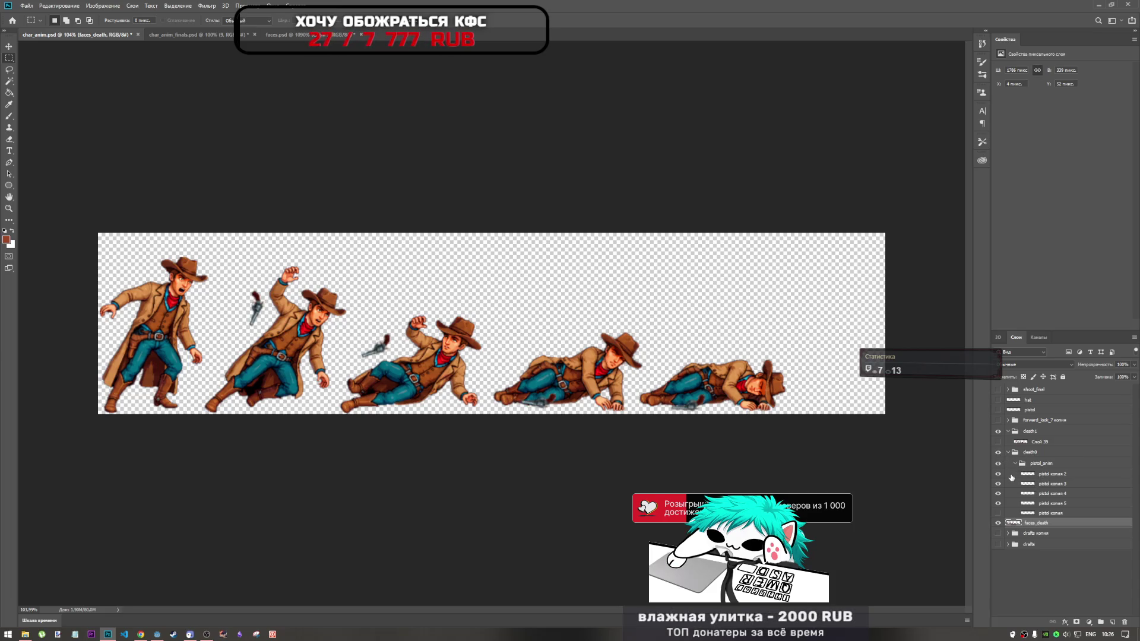
Move faces_death into death0, then show pistol копия and drag it below faces_death
left_click_drag(1031, 524, 1038, 455)
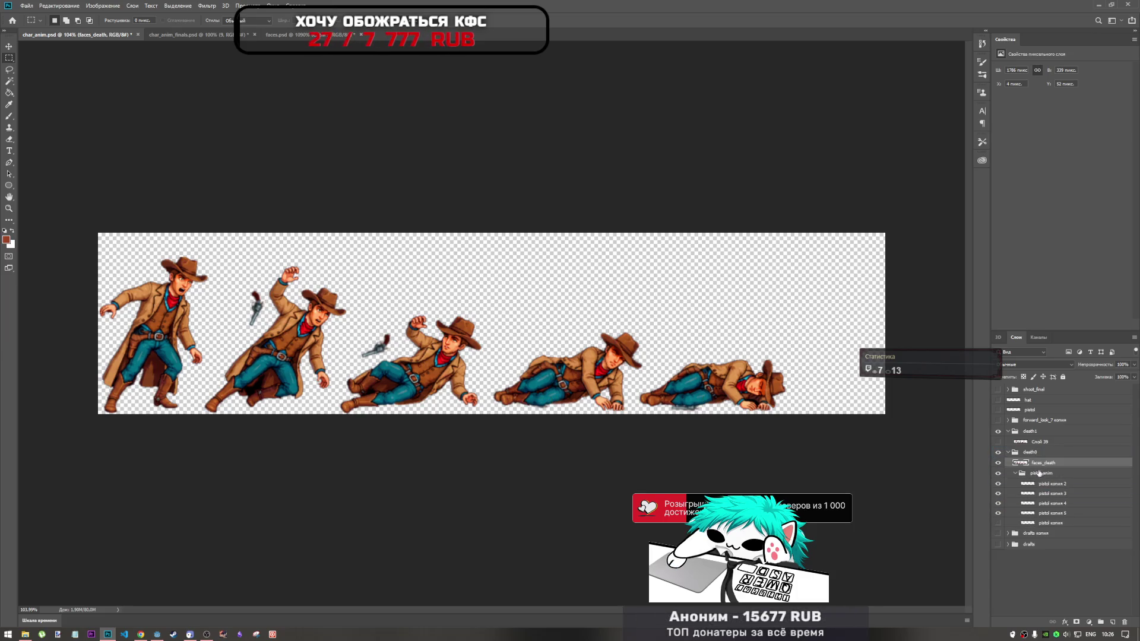
left_click(1038, 462)
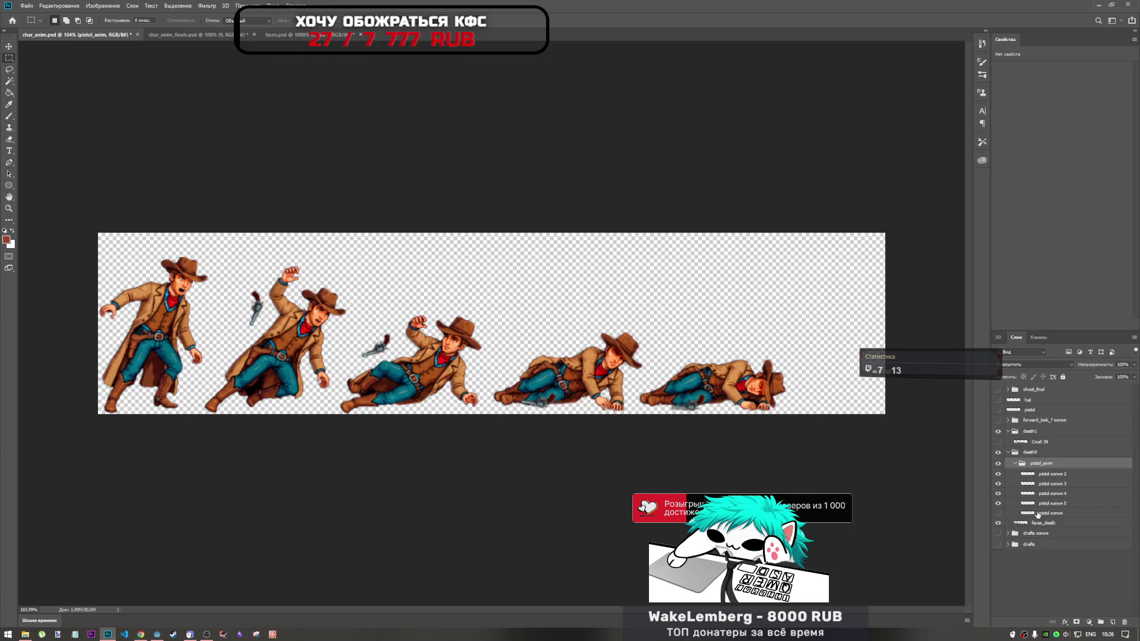
left_click(1038, 514)
left_click(997, 514)
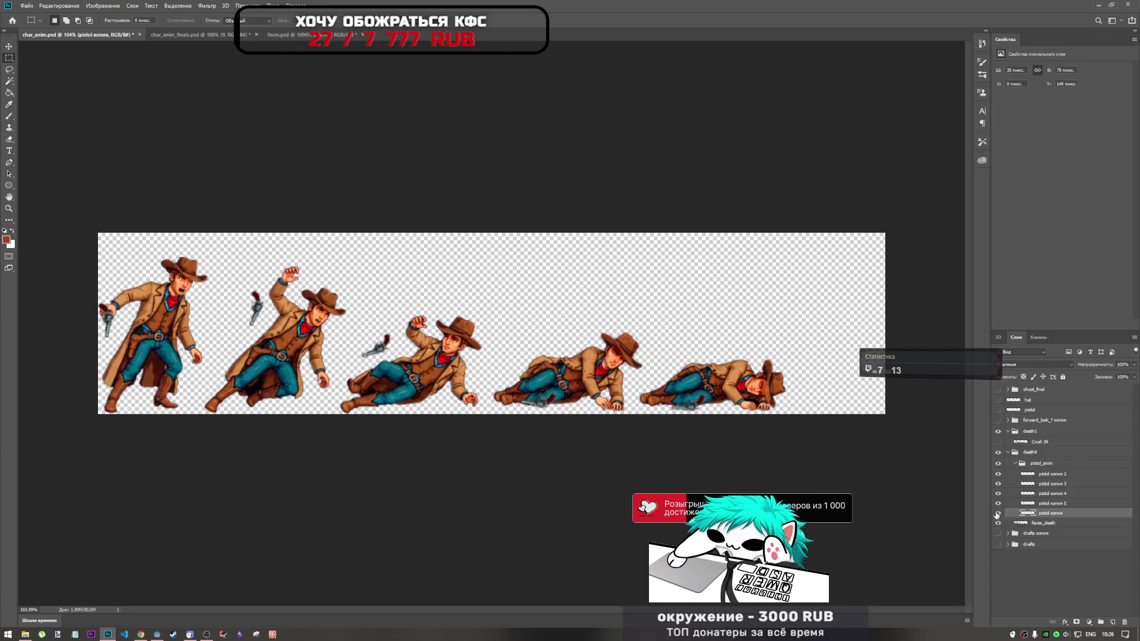
mouse_move(1049, 516)
left_mouse_down()
mouse_move(1051, 473)
mouse_move(1054, 531)
left_mouse_up()
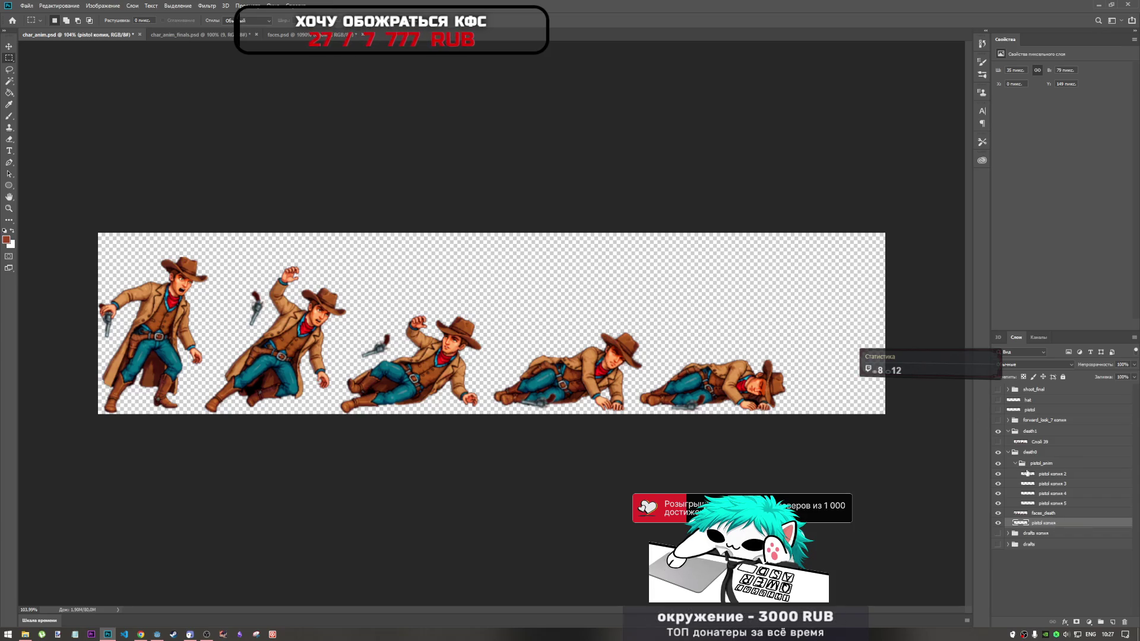
left_click(1036, 453)
left_click(1036, 464)
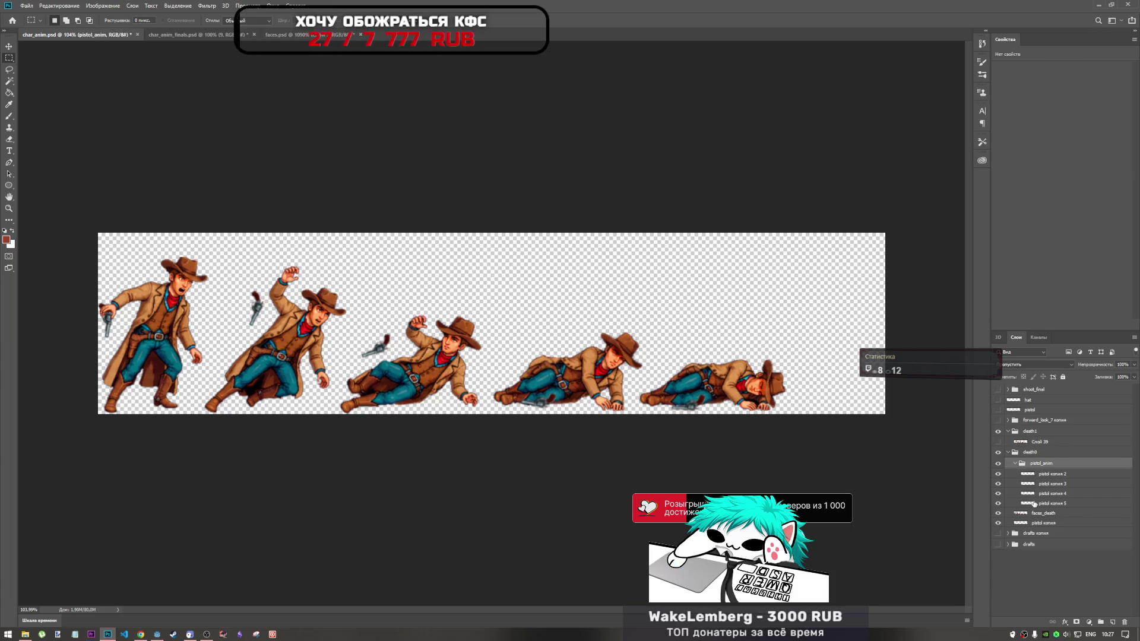
Select faces_death and draft selections around the middle cowboy figures
left_click(1042, 514)
key("ctrl+t")
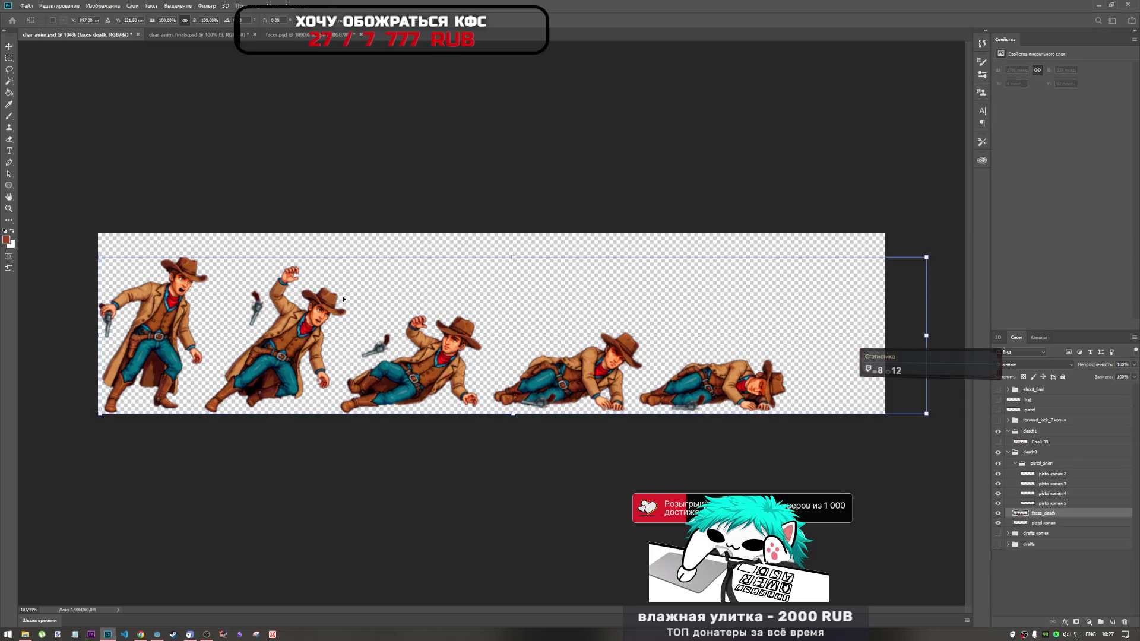
key("Return")
key("m")
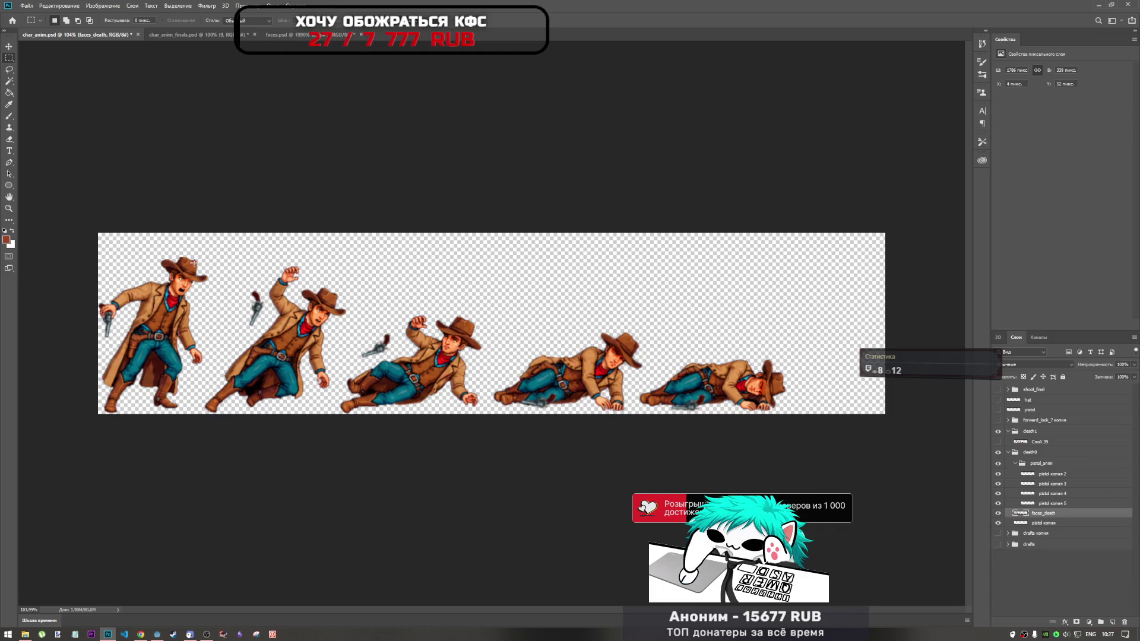
left_click_drag(202, 406, 314, 209)
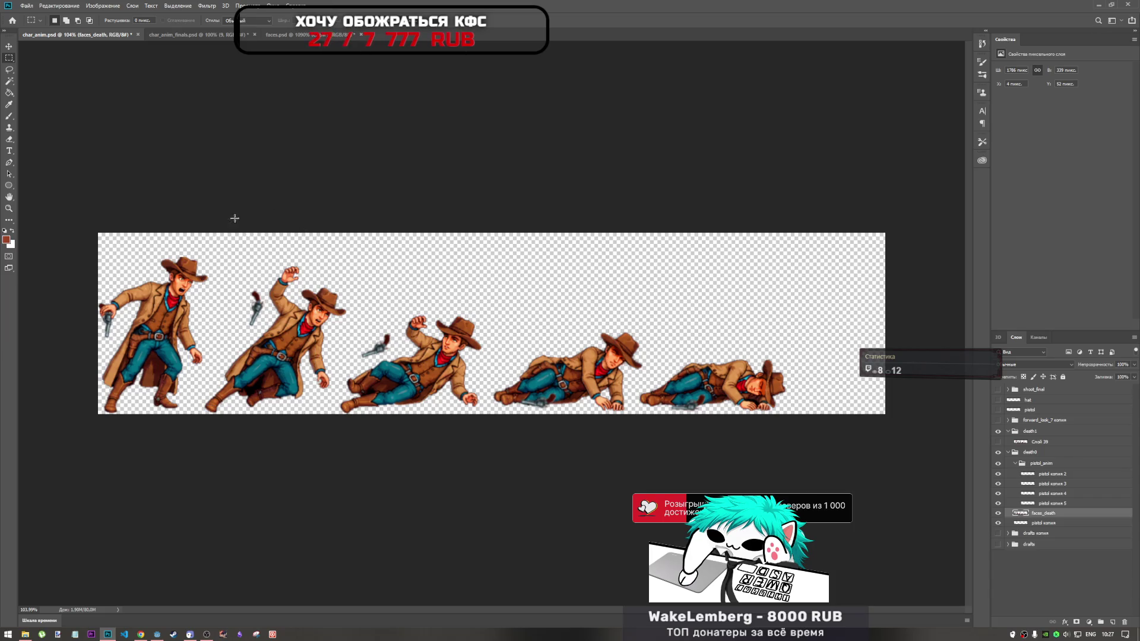
left_click(9, 69)
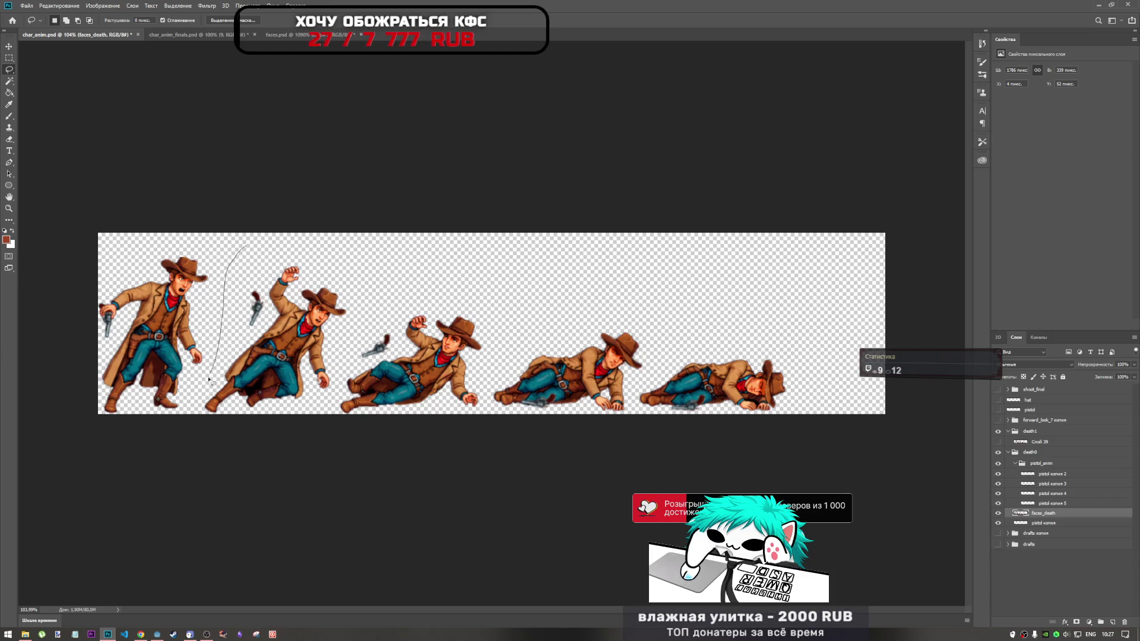
mouse_move(245, 466)
left_mouse_down()
mouse_move(864, 466)
mouse_move(787, 251)
mouse_move(281, 255)
mouse_move(259, 245)
left_mouse_up()
Compare CMYK proof colours on and off, leaving proofing on, and undo a trial selection shift
key("ctrl+y")
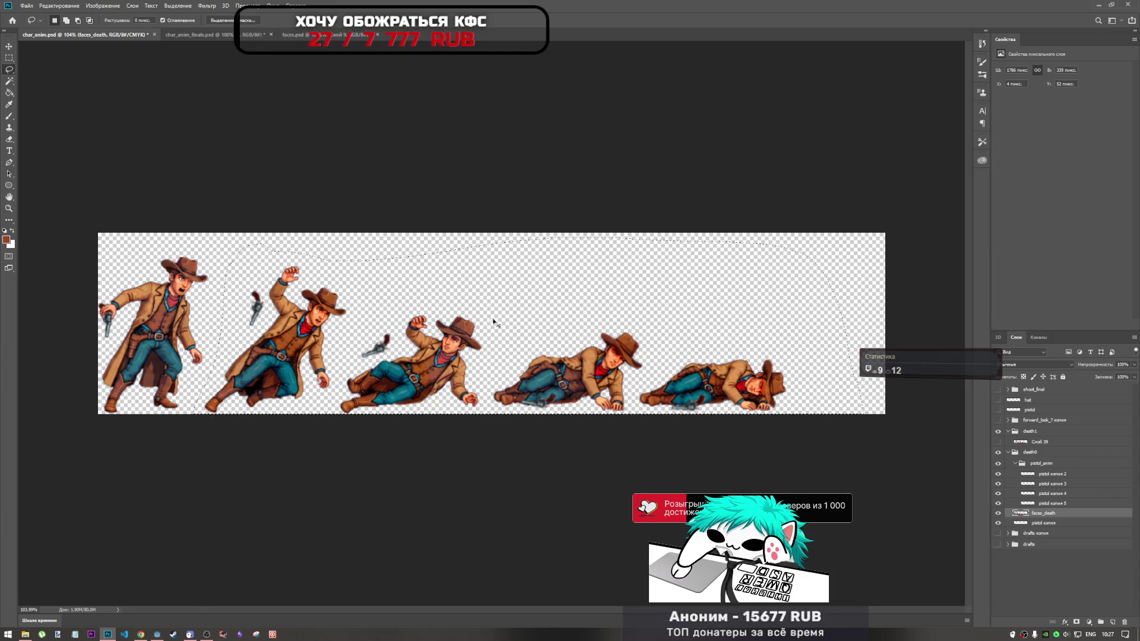
mouse_move(482, 333)
left_mouse_down()
mouse_move(487, 314)
mouse_move(540, 349)
left_mouse_up()
key("ctrl+z")
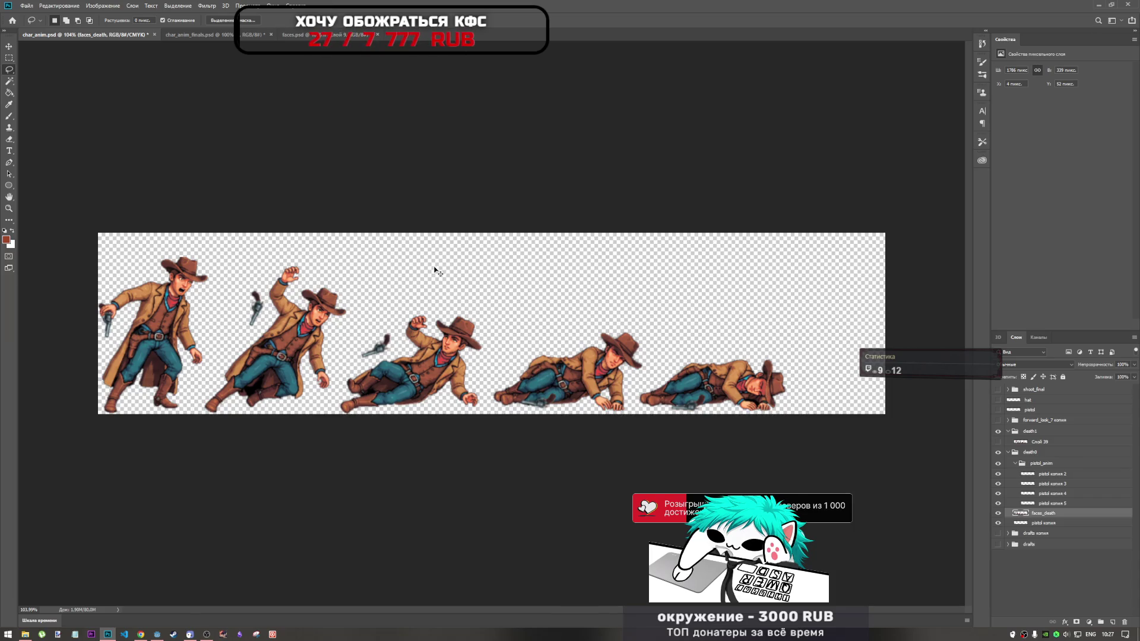
key("ctrl+y")
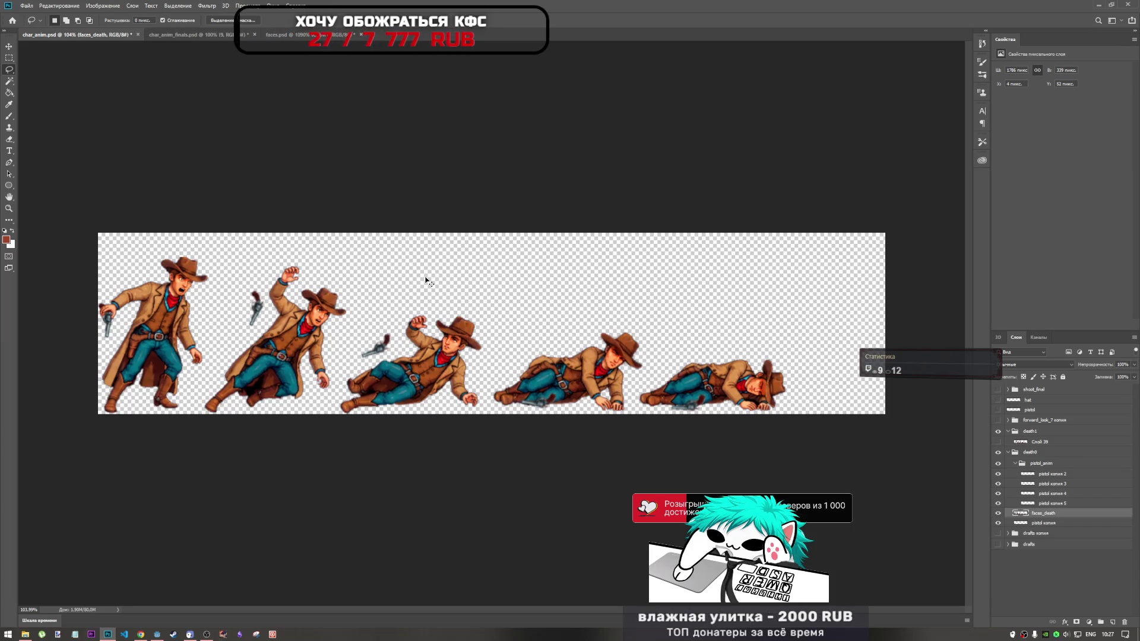
key("ctrl+y")
key("ctrl+y")
key("ctrl+y")
key("ctrl+y")
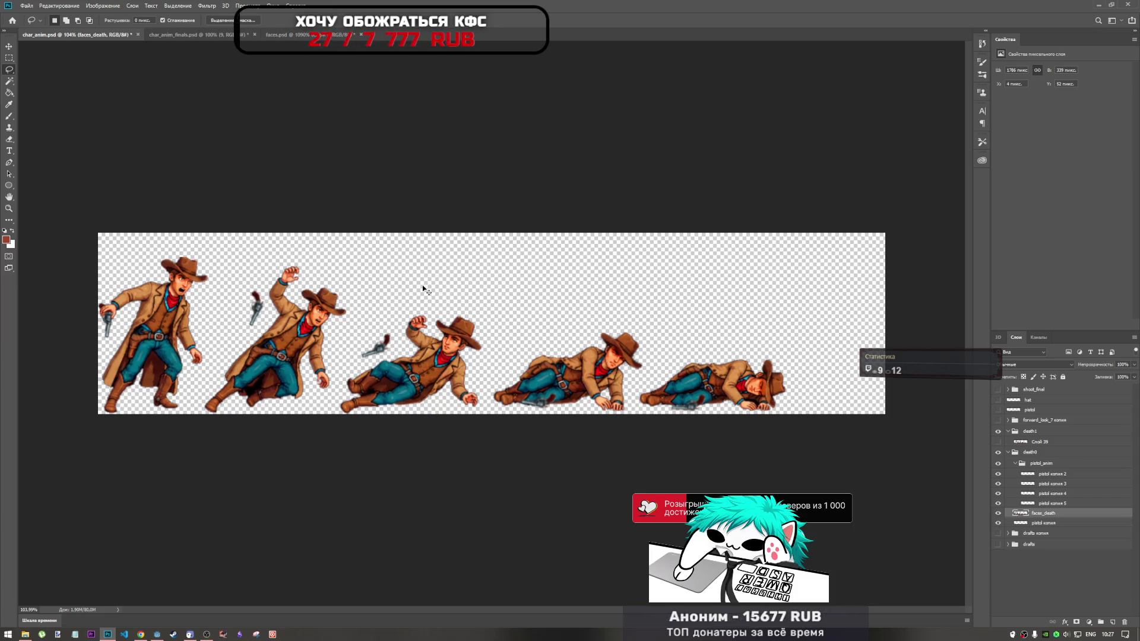
key("ctrl+y")
key("ctrl+y")
key("ctrl+y")
key("ctrl+y")
key("ctrl+y")
key("ctrl+y")
key("ctrl+y")
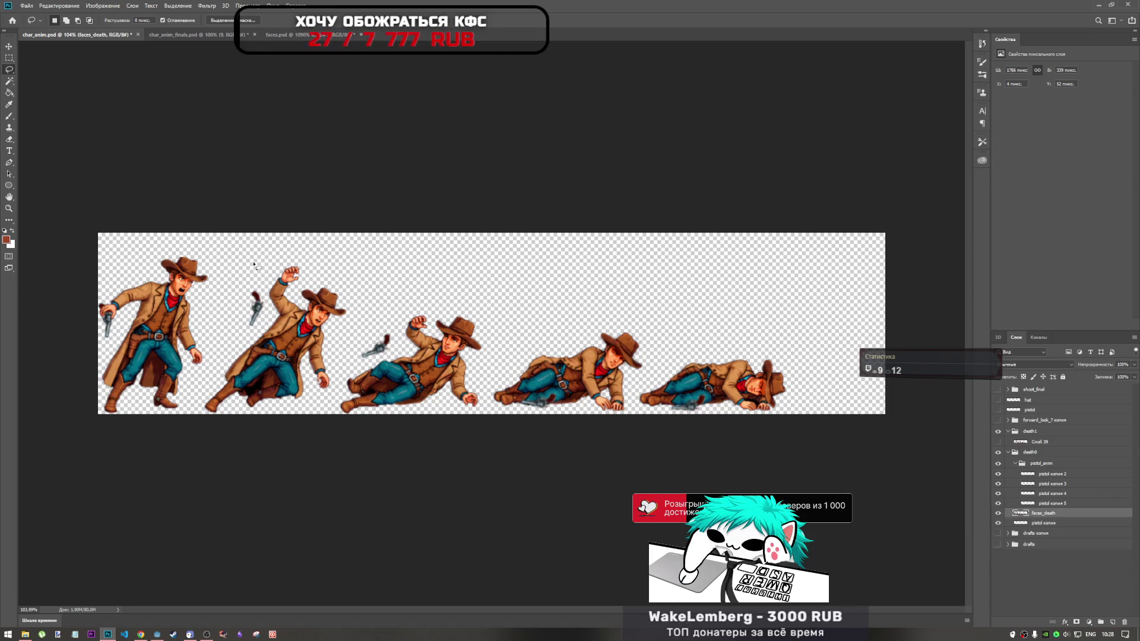
Lasso the four later death frames and shift them 16 px right
mouse_move(254, 266)
left_mouse_down()
mouse_move(200, 374)
mouse_move(268, 272)
mouse_move(262, 255)
mouse_move(205, 377)
mouse_move(259, 458)
mouse_move(831, 413)
mouse_move(493, 277)
mouse_move(263, 252)
left_mouse_up()
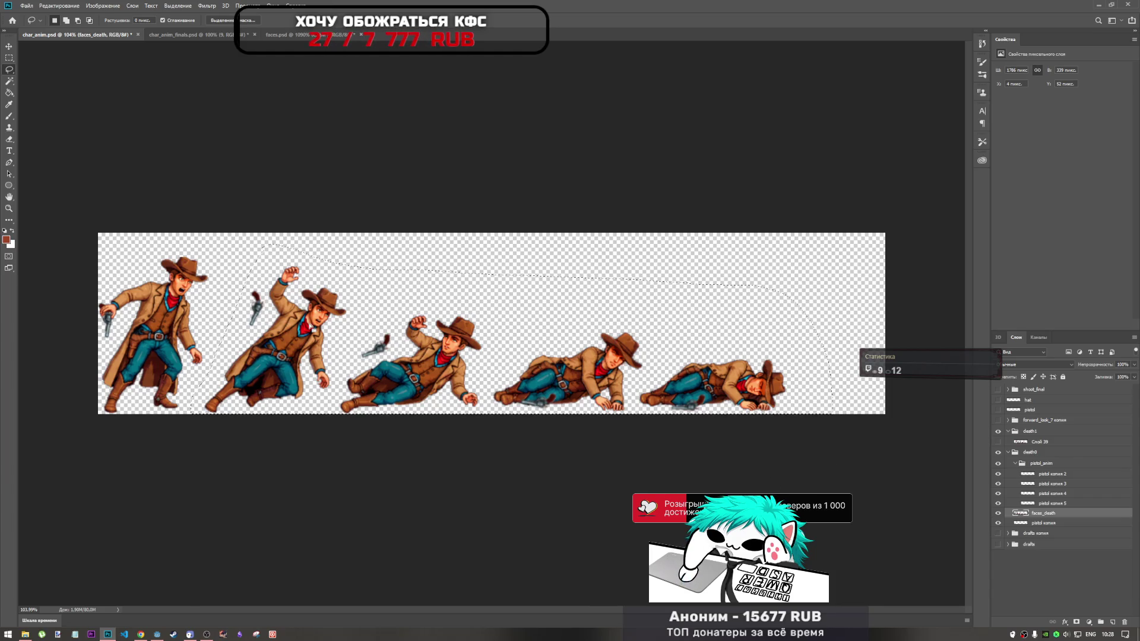
key("ctrl+t")
mouse_move(431, 345)
left_mouse_down()
mouse_move(460, 346)
mouse_move(423, 348)
left_mouse_up()
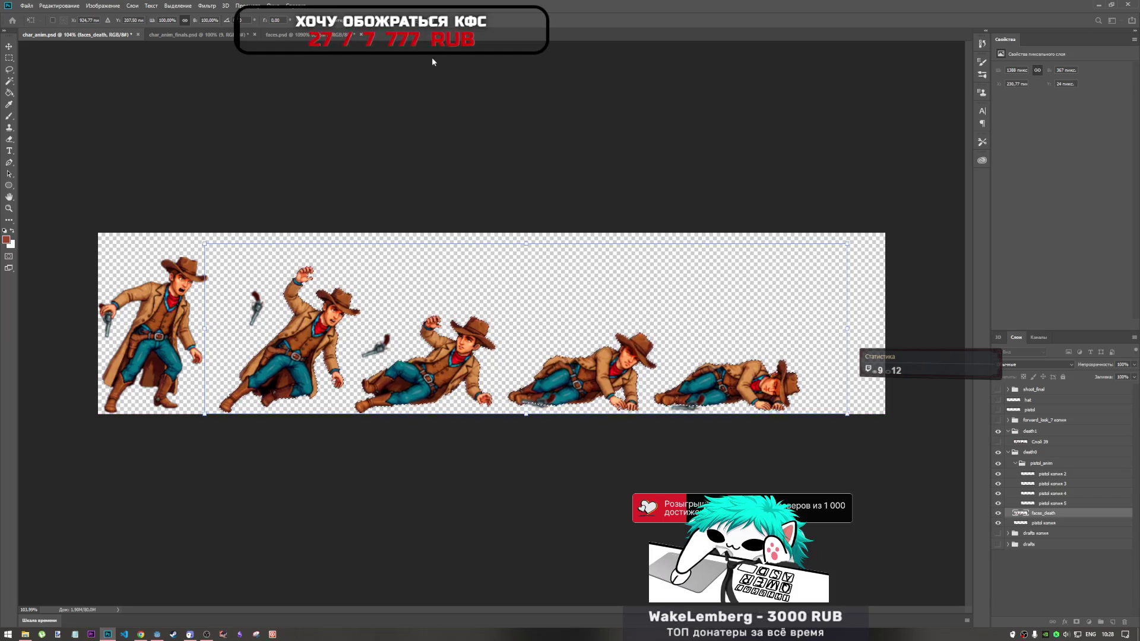
Lasso the first standing cowboy on faces_death, delete him, and deselect
key("l")
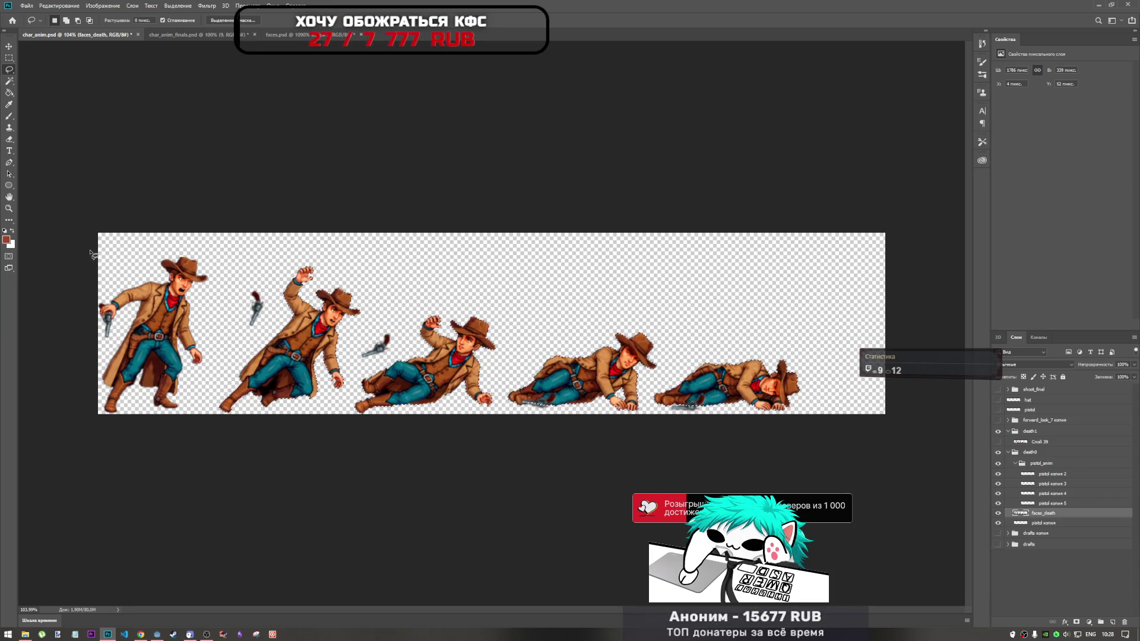
mouse_move(93, 252)
left_mouse_down()
mouse_move(187, 251)
mouse_move(232, 297)
mouse_move(213, 371)
mouse_move(142, 437)
mouse_move(89, 433)
left_mouse_up()
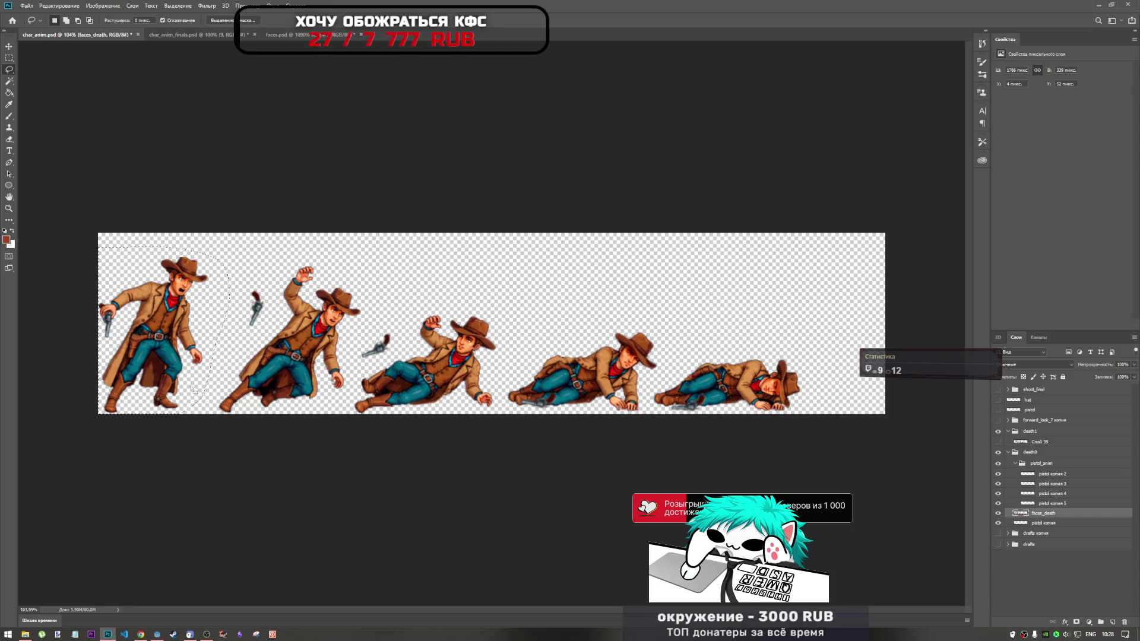
key("ctrl+d")
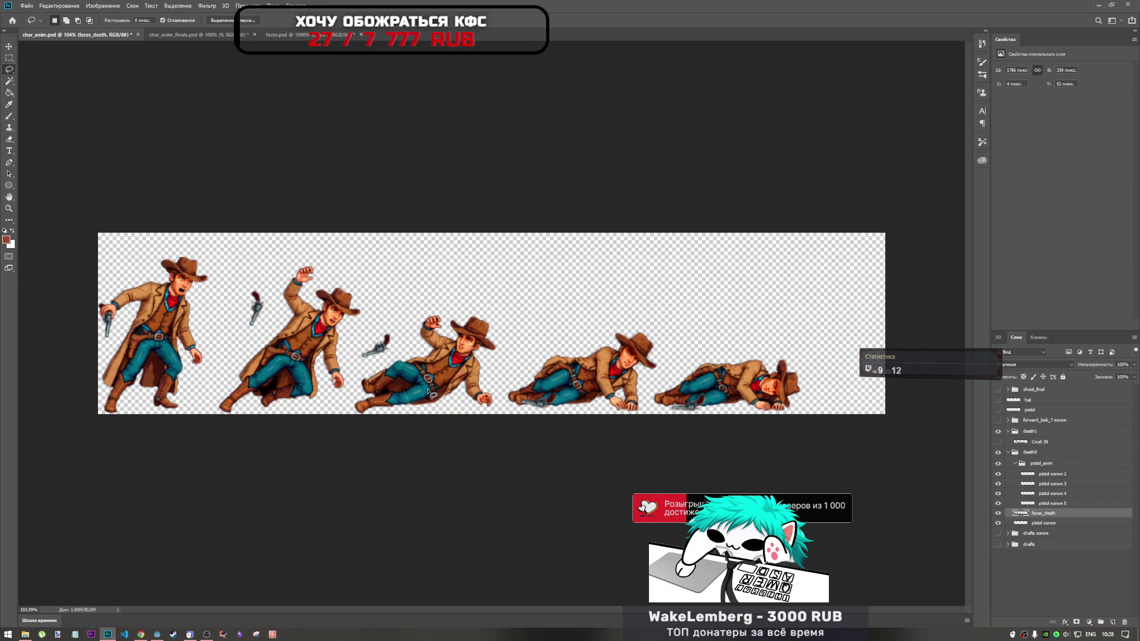
mouse_move(95, 245)
left_mouse_down()
mouse_move(199, 255)
mouse_move(229, 283)
mouse_move(225, 378)
mouse_move(86, 442)
left_mouse_up()
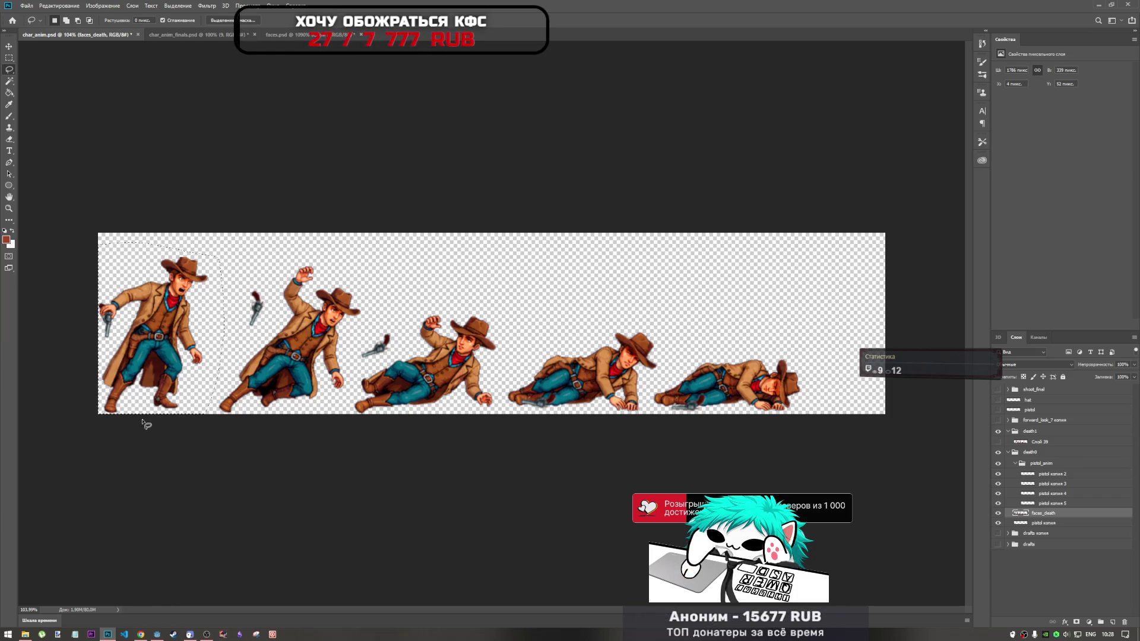
key("Delete")
key("ctrl+d")
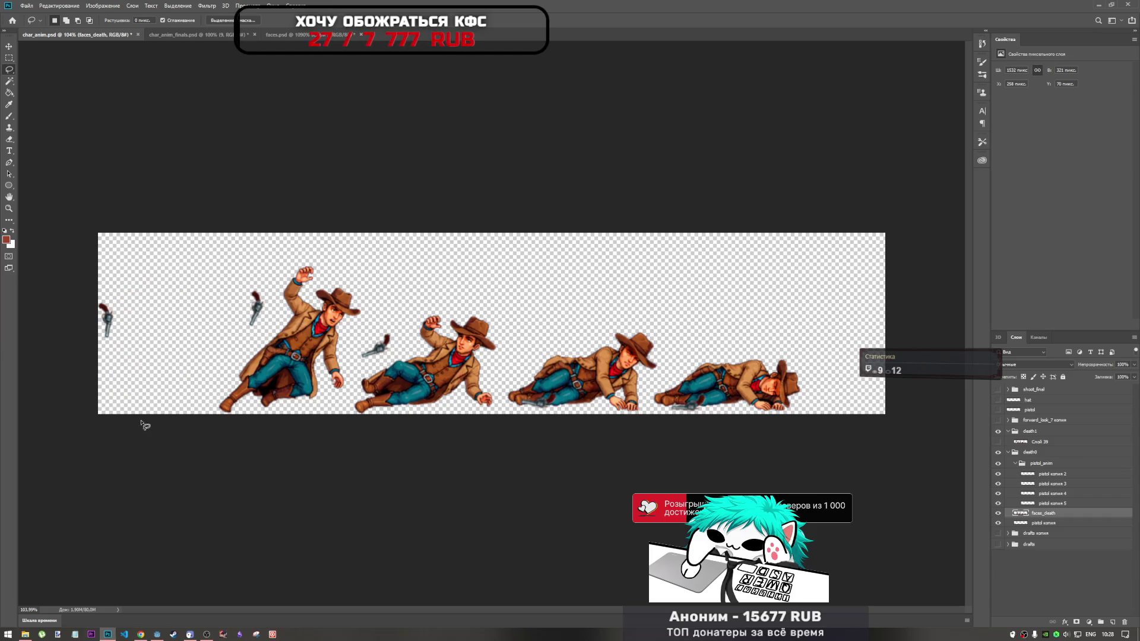
Show shoot_final and copy its green background Слой 28 копия to the top of the stack
left_click(1049, 570)
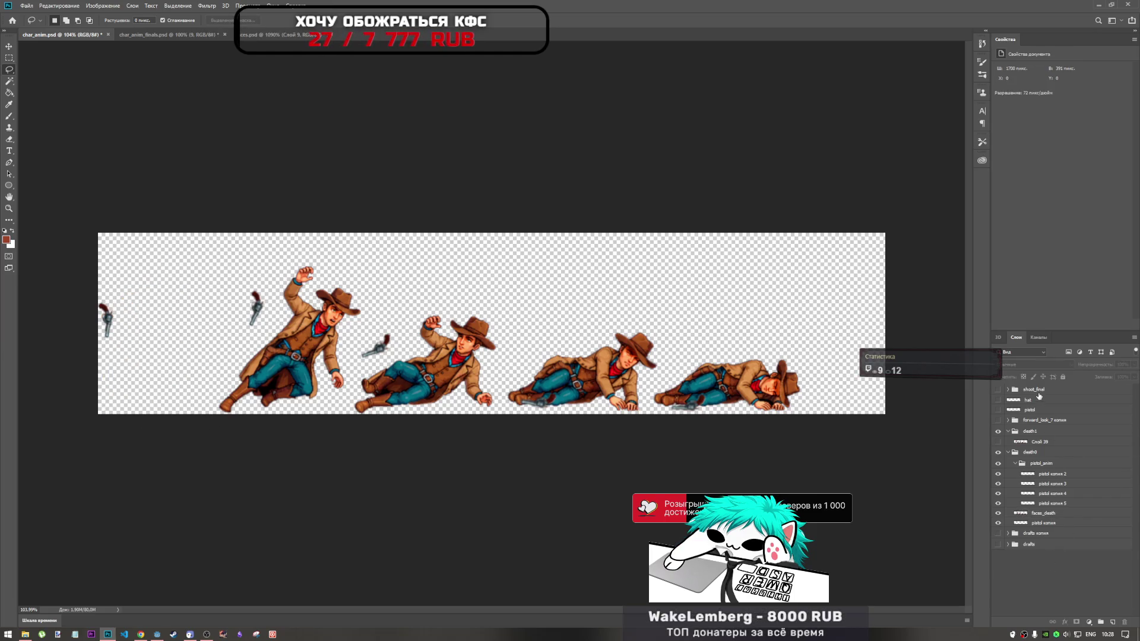
left_click(1034, 390)
left_click(1000, 390)
left_click(1000, 391)
left_click(1001, 391)
left_click(1007, 390)
left_click(1039, 470)
left_click_drag(1040, 474, 1031, 392)
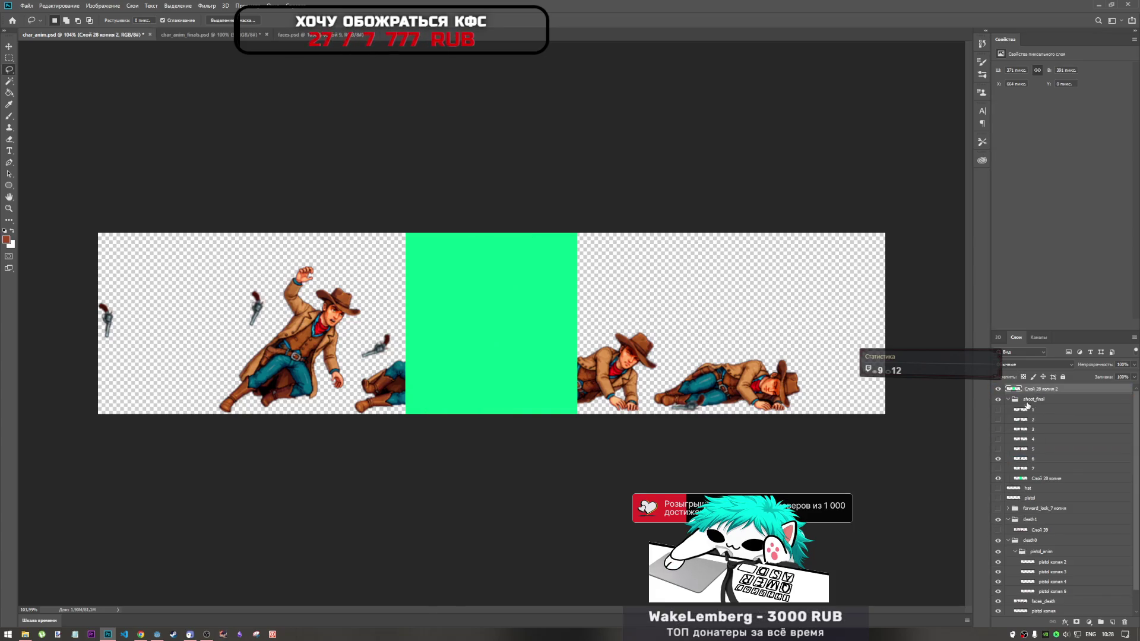
left_click(998, 401)
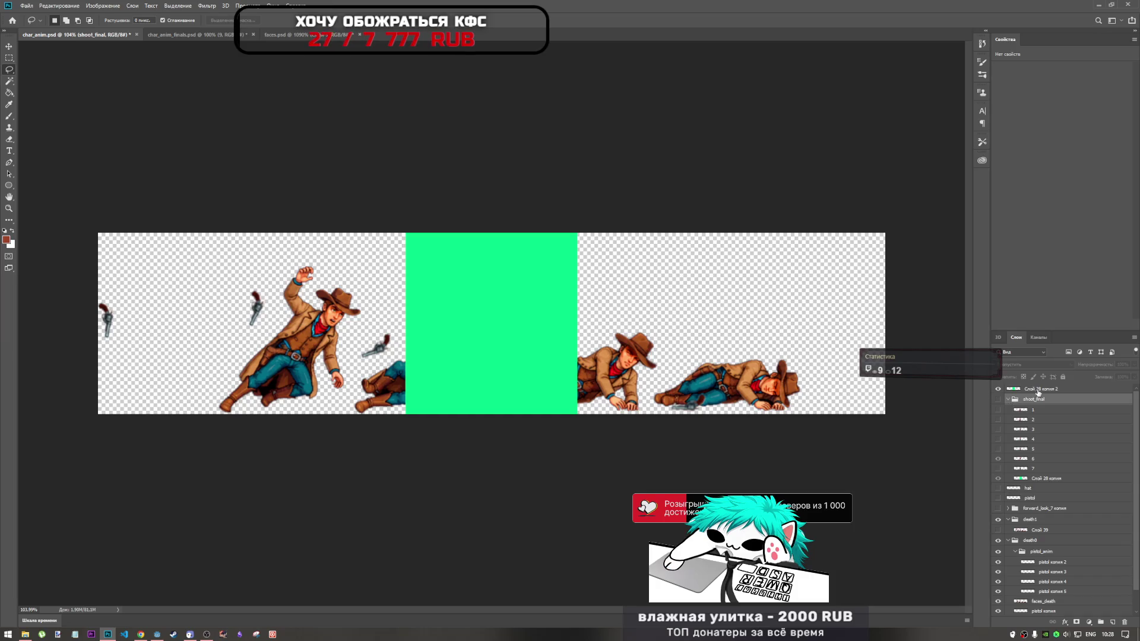
Group the green copy as death_final, add a new layer, and paste the standing cowboy
double_click(1011, 400)
left_click(1085, 63)
left_click(1008, 399)
left_click(1031, 391)
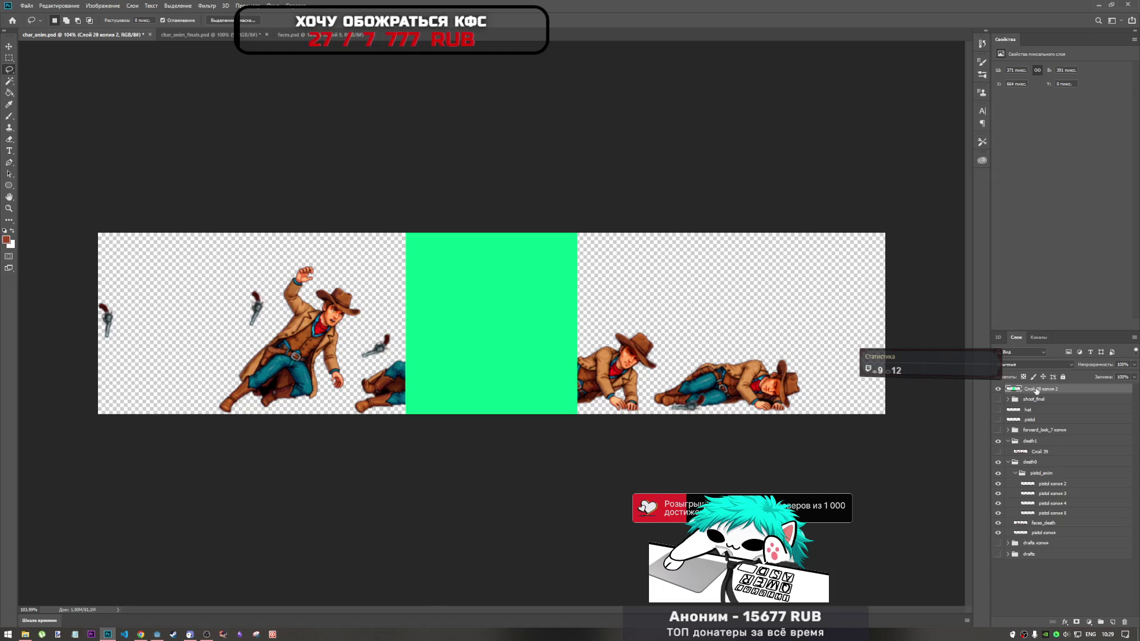
key("ctrl+g")
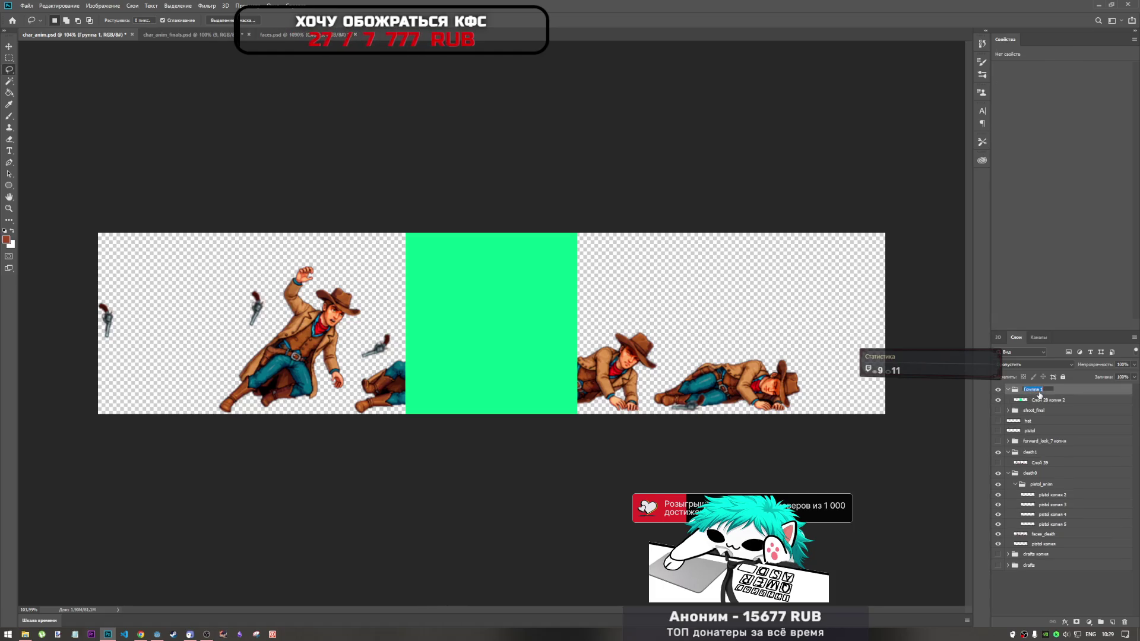
type("death_final")
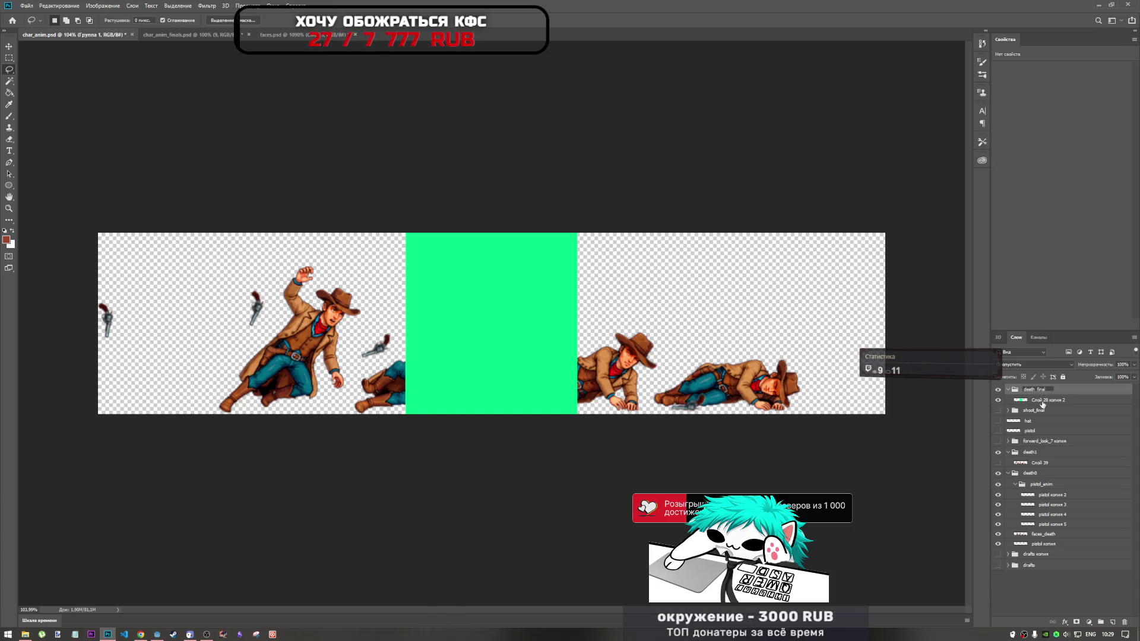
key("Return")
key("ctrl+shift+alt+n")
key("ctrl+v")
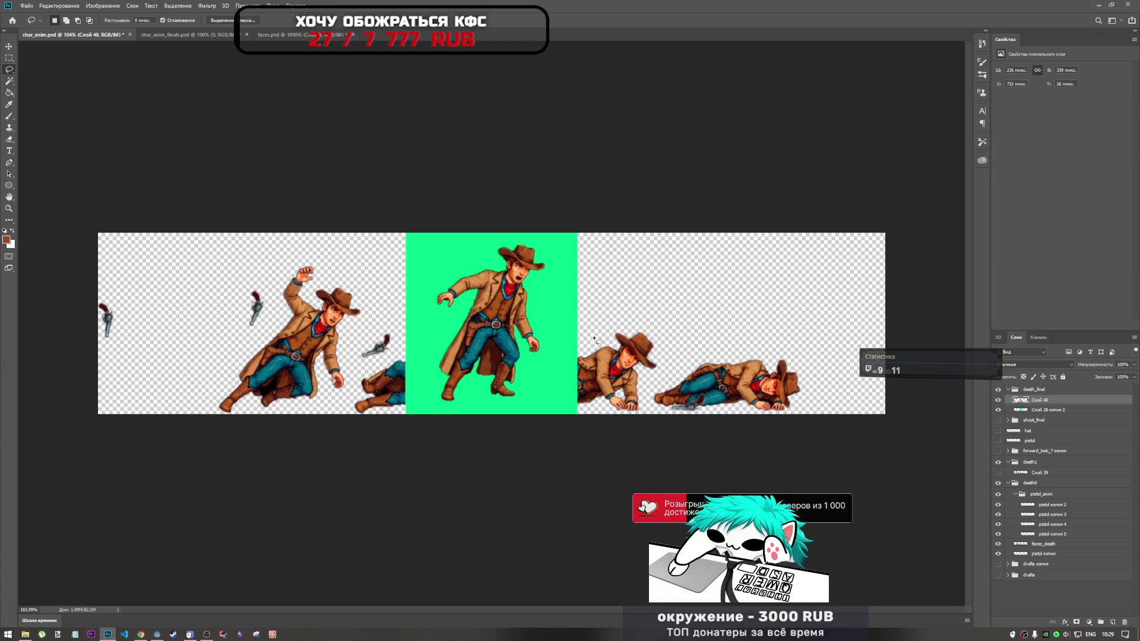
Shift the pasted standing cowboy down and left within the green middle frame
key("ctrl+t")
left_click_drag(508, 318, 478, 328)
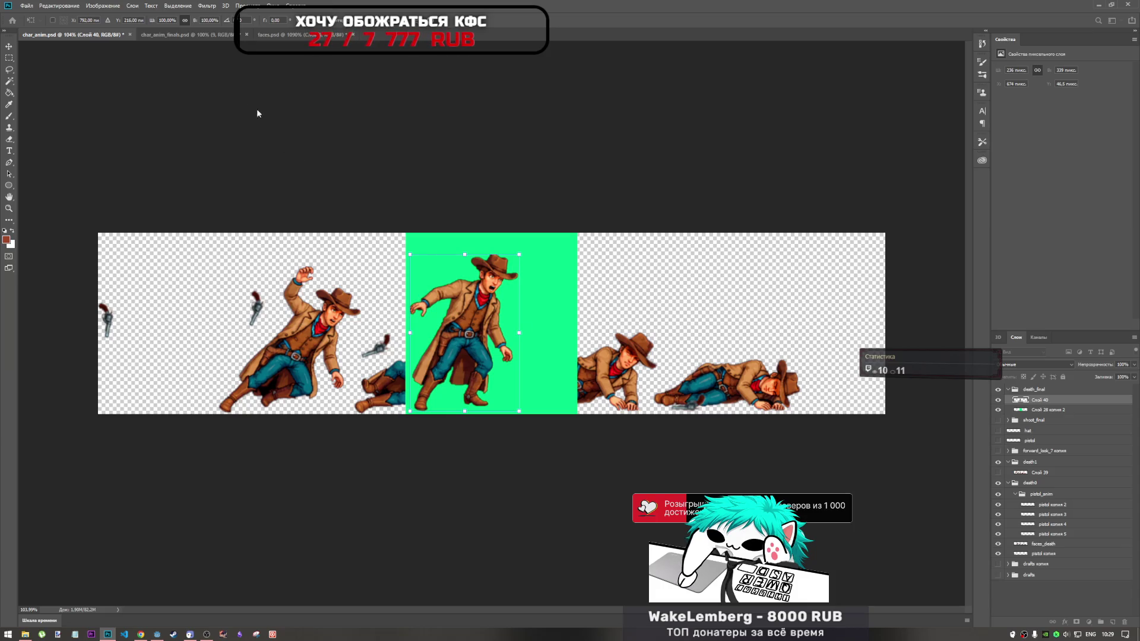
key("l")
Lasso the second falling cowboy and select the faces_death layer
left_click(1047, 413)
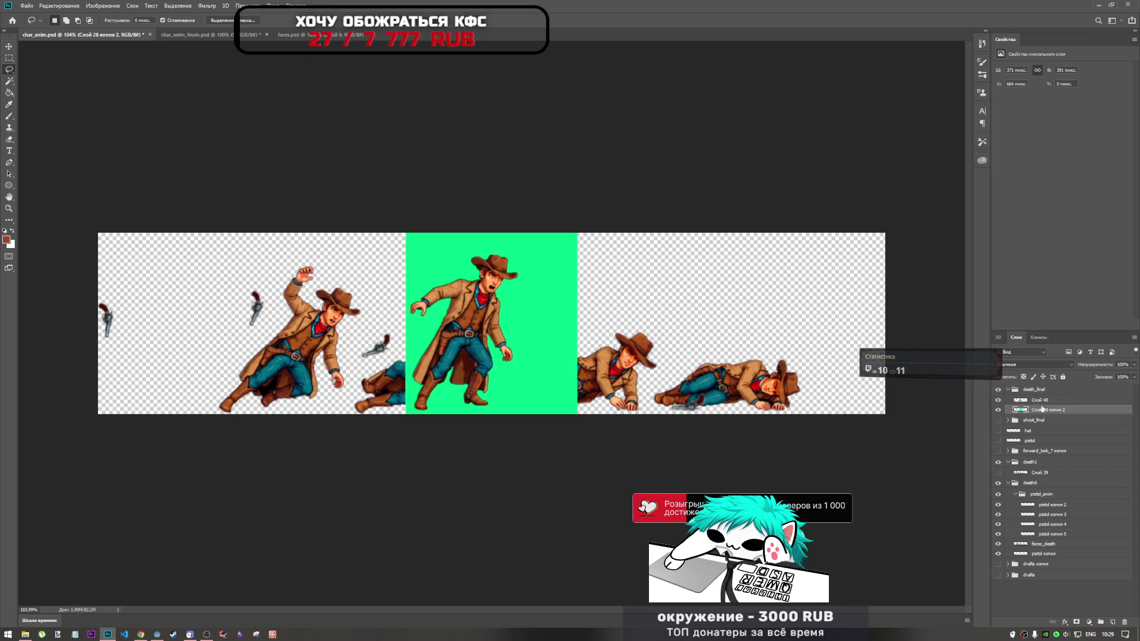
left_click_drag(1041, 410, 1052, 421)
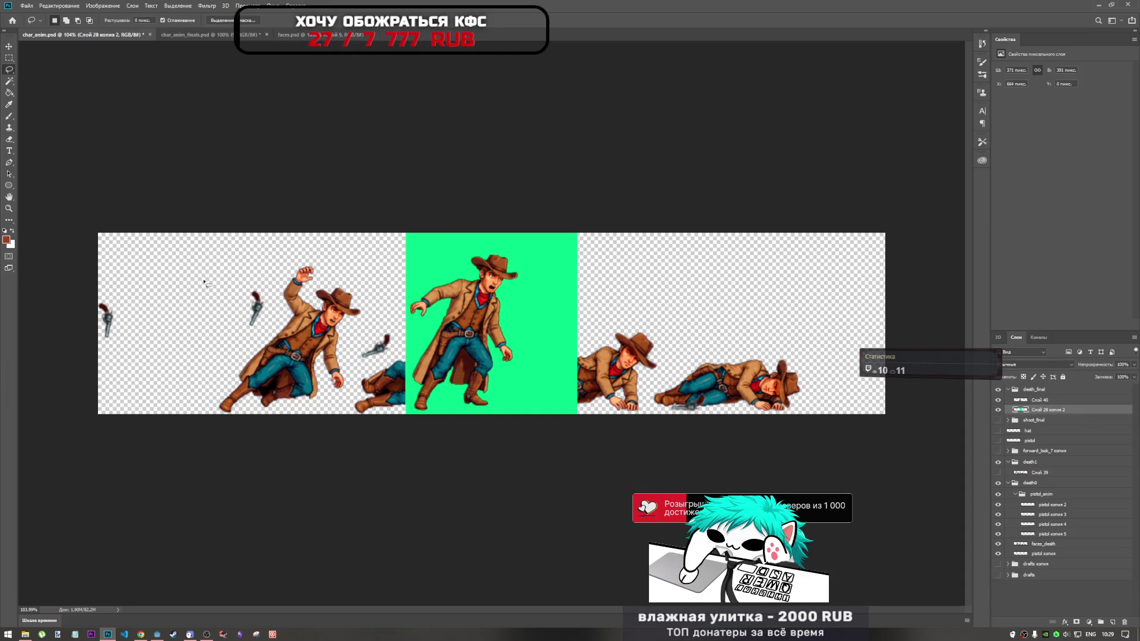
mouse_move(217, 265)
left_mouse_down()
mouse_move(312, 254)
mouse_move(362, 266)
mouse_move(375, 298)
mouse_move(346, 405)
mouse_move(196, 428)
mouse_move(217, 264)
left_mouse_up()
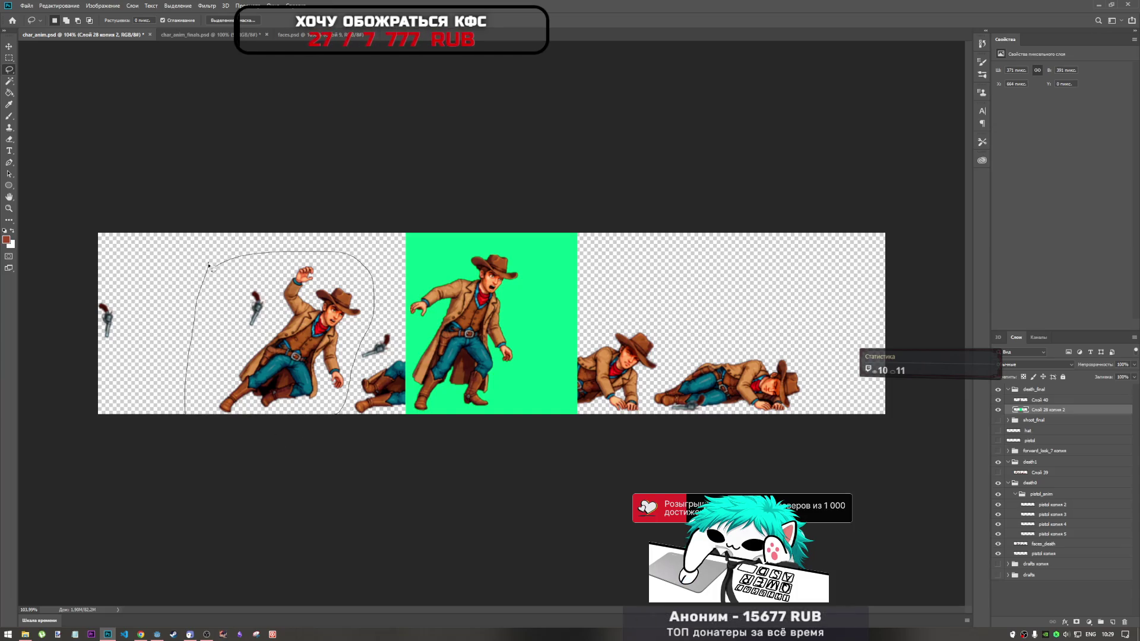
left_click(1043, 546)
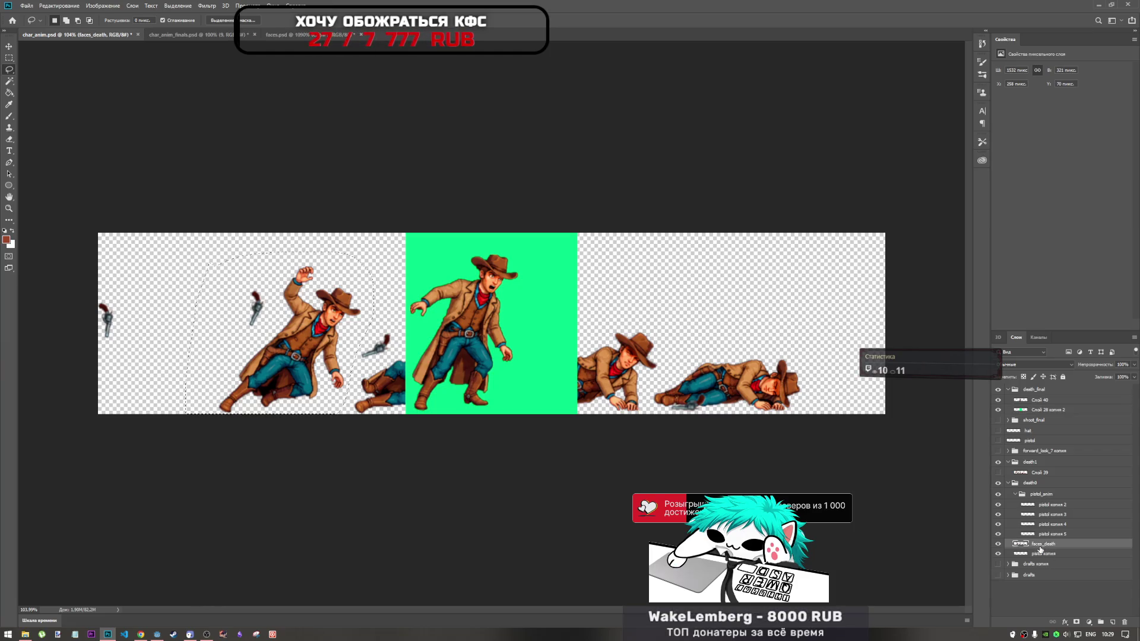
Cut the outlined falling cowboy, then undo back to before the death_final group existed
key("ctrl+x")
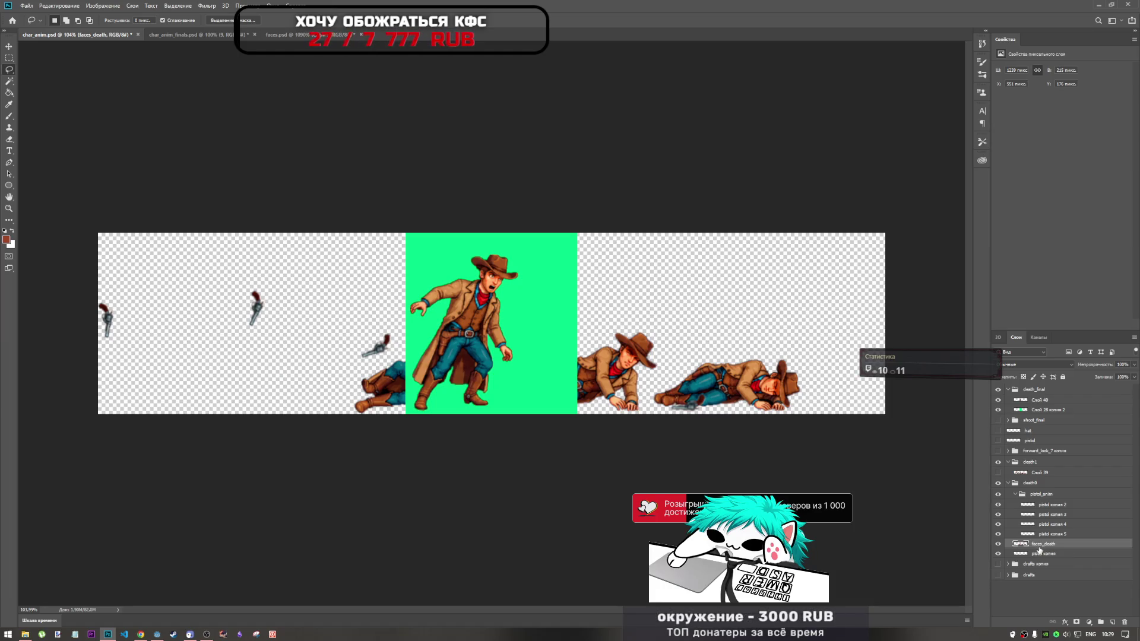
key("ctrl+z")
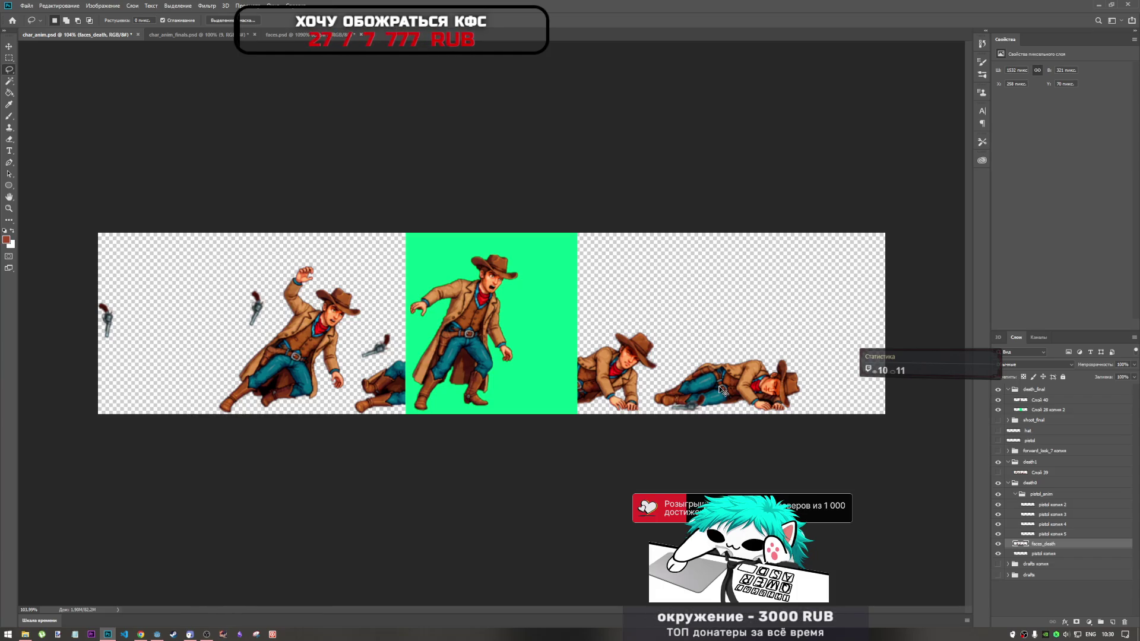
key("ctrl+z")
key("ctrl+z")
key("ctrl+z")
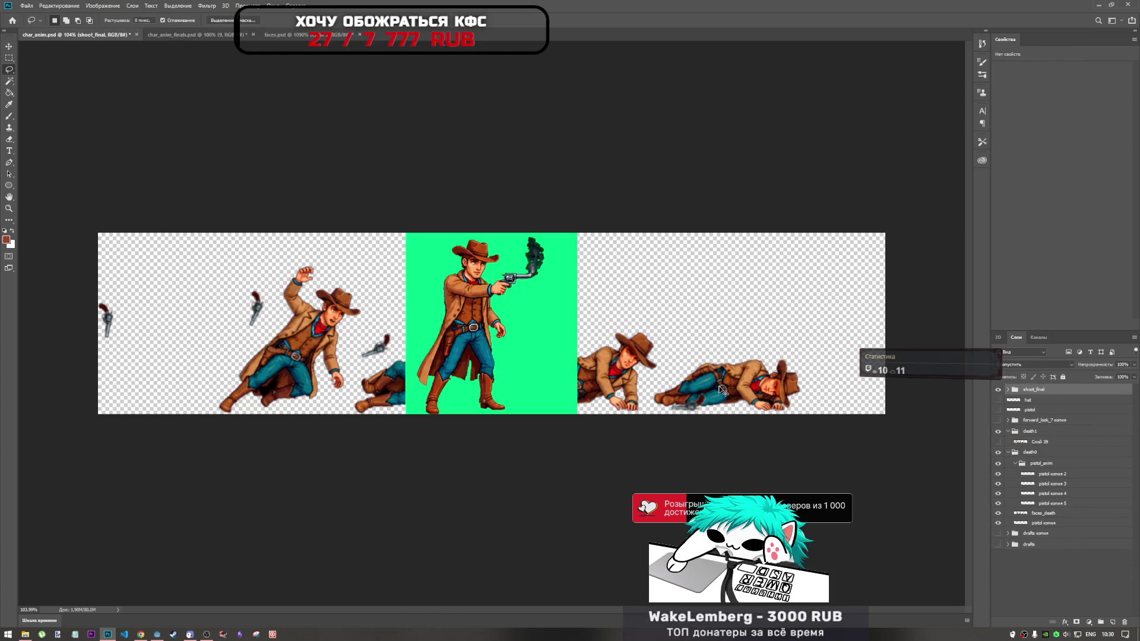
Step back once more and copy shoot_final's green background layer to the top of the stack
key("ctrl+z")
key("ctrl+z")
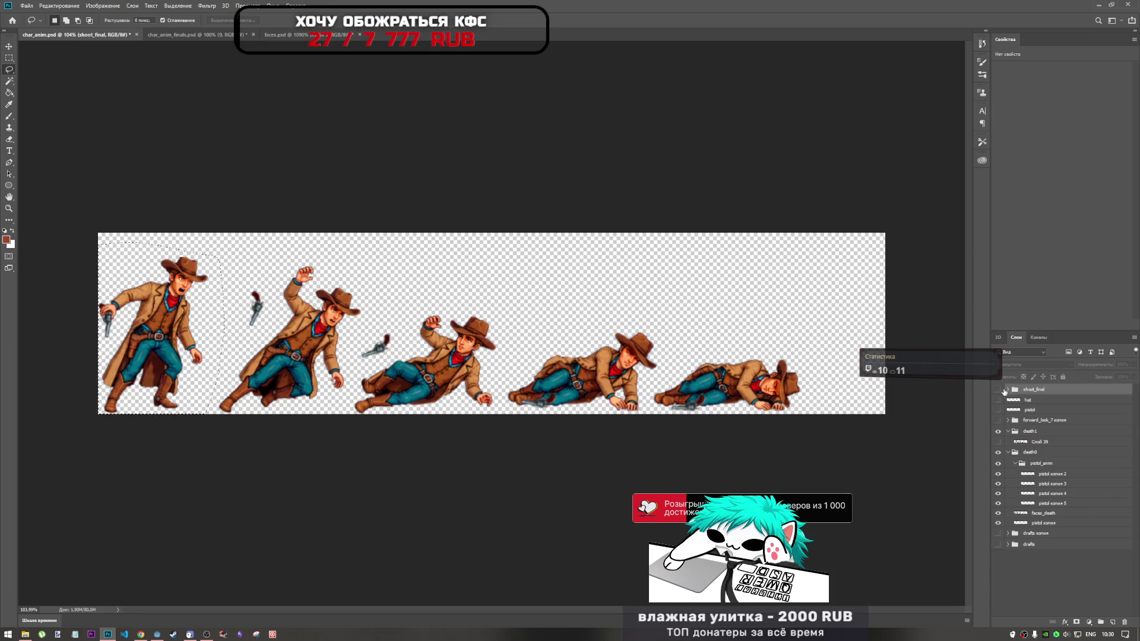
left_click(1004, 391)
left_click(1007, 390)
left_click(998, 390)
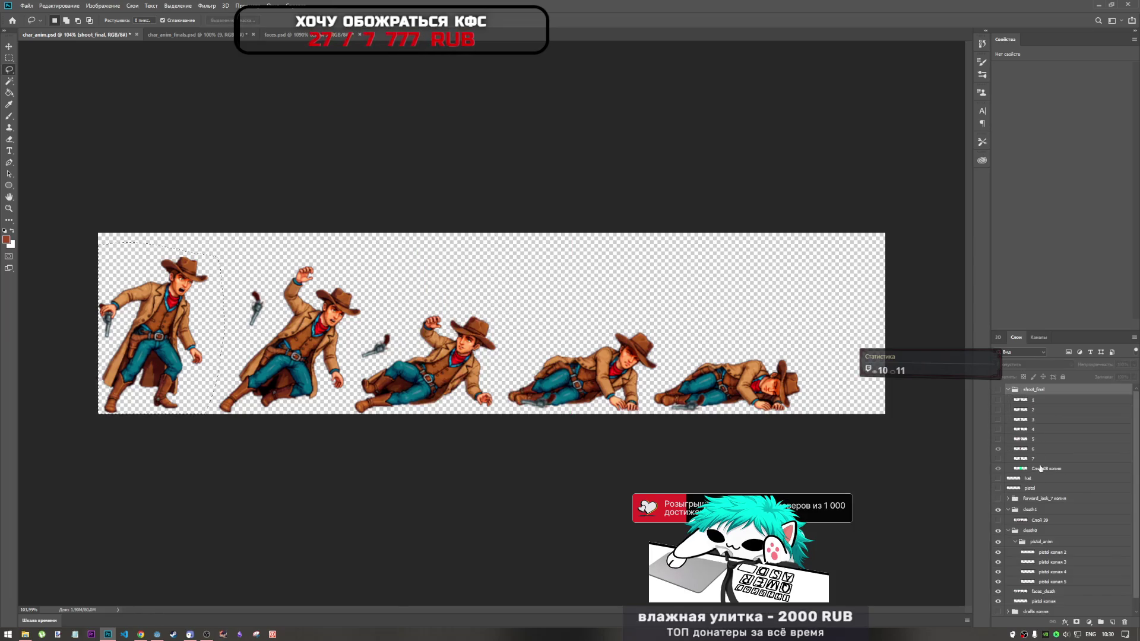
left_click_drag(1044, 473, 1044, 389)
left_click(1009, 399)
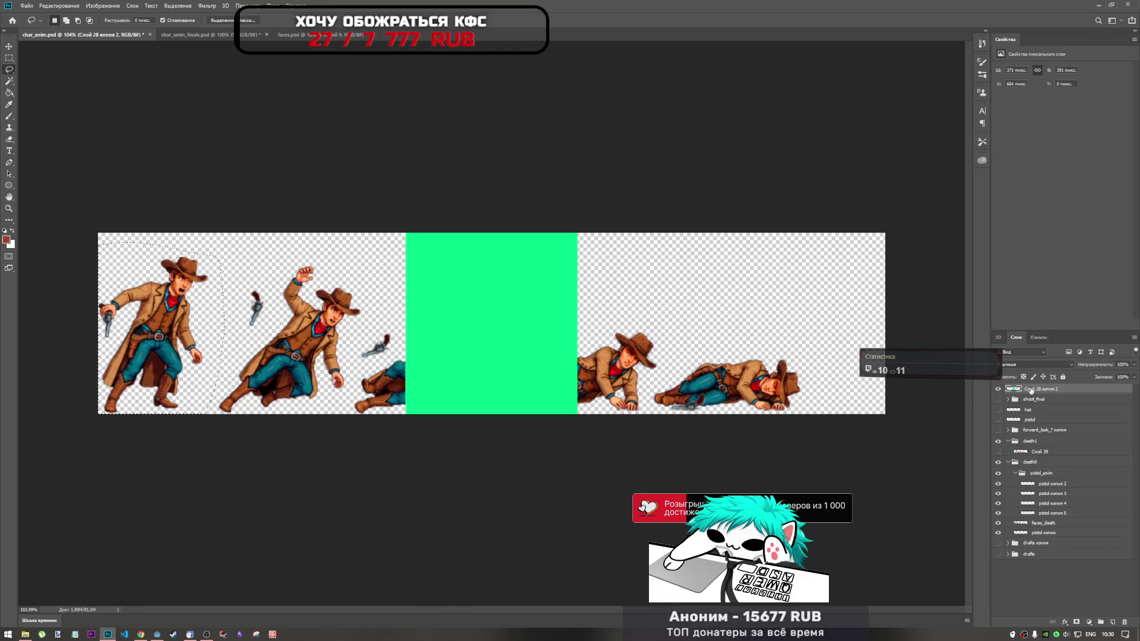
Group the copied green layer into a group named death_final
key("ctrl+g")
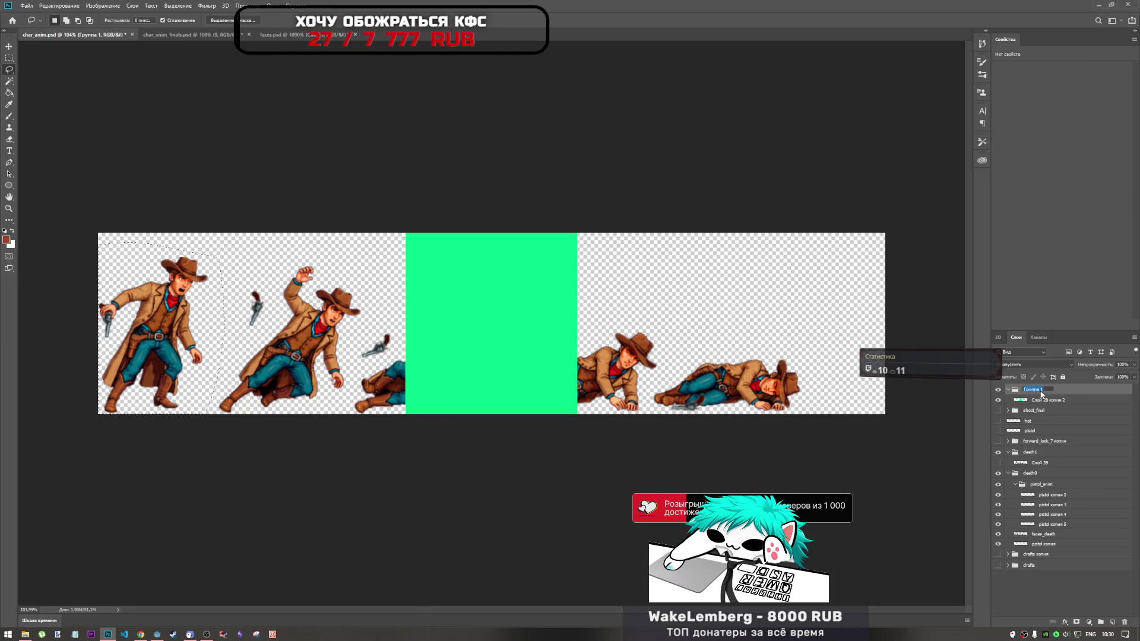
type("death_final")
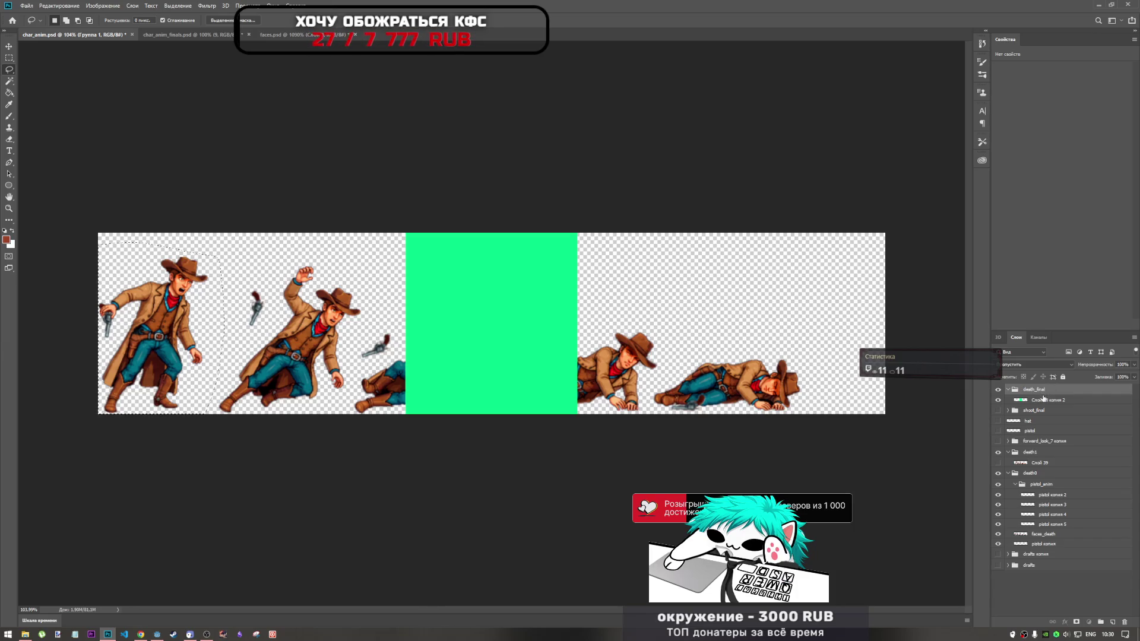
key("Return")
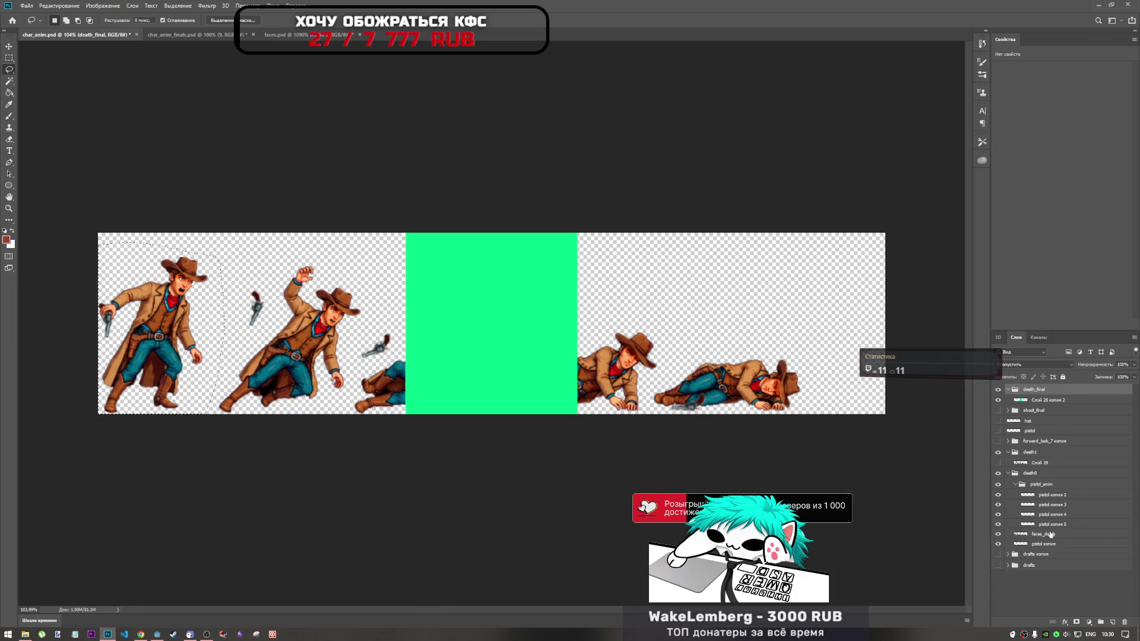
left_click(1047, 538)
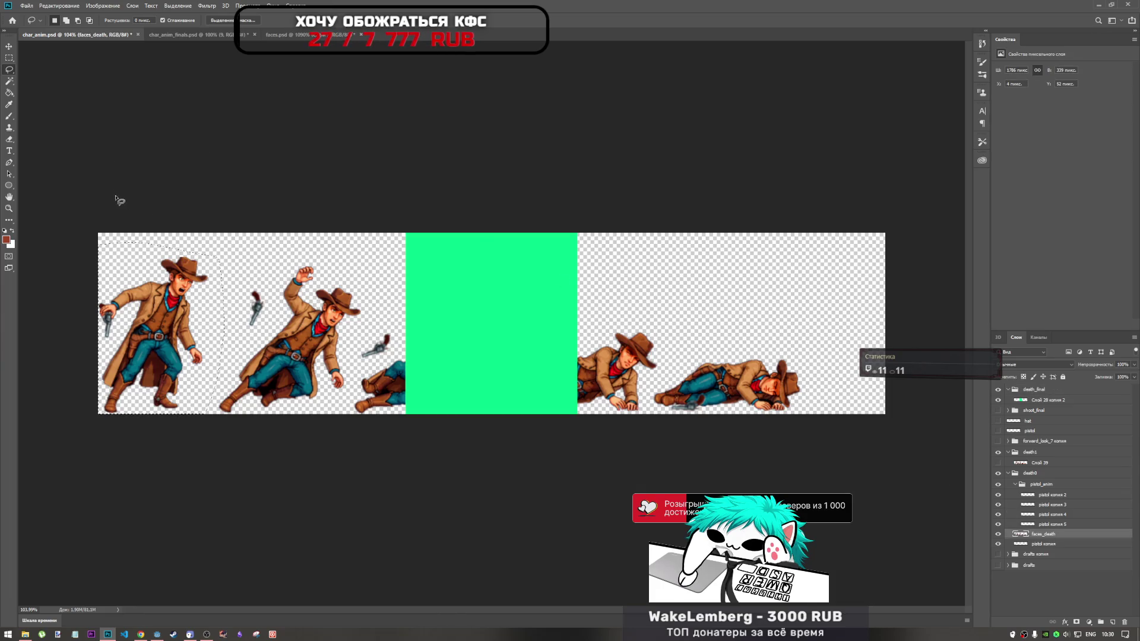
Paste the lassoed first cowboy into death_final, move it onto the green frame, and name it 0
key("ctrl+c")
left_click(1027, 401)
key("ctrl+v")
key("ctrl+t")
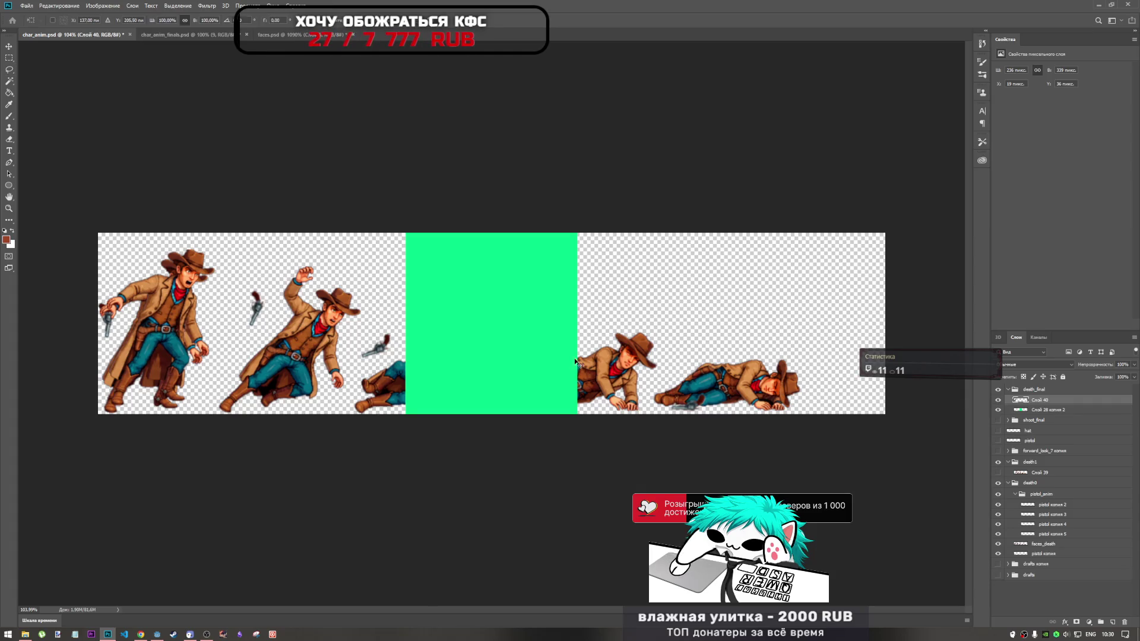
mouse_move(165, 321)
left_mouse_down()
mouse_move(504, 328)
mouse_move(488, 321)
left_mouse_up()
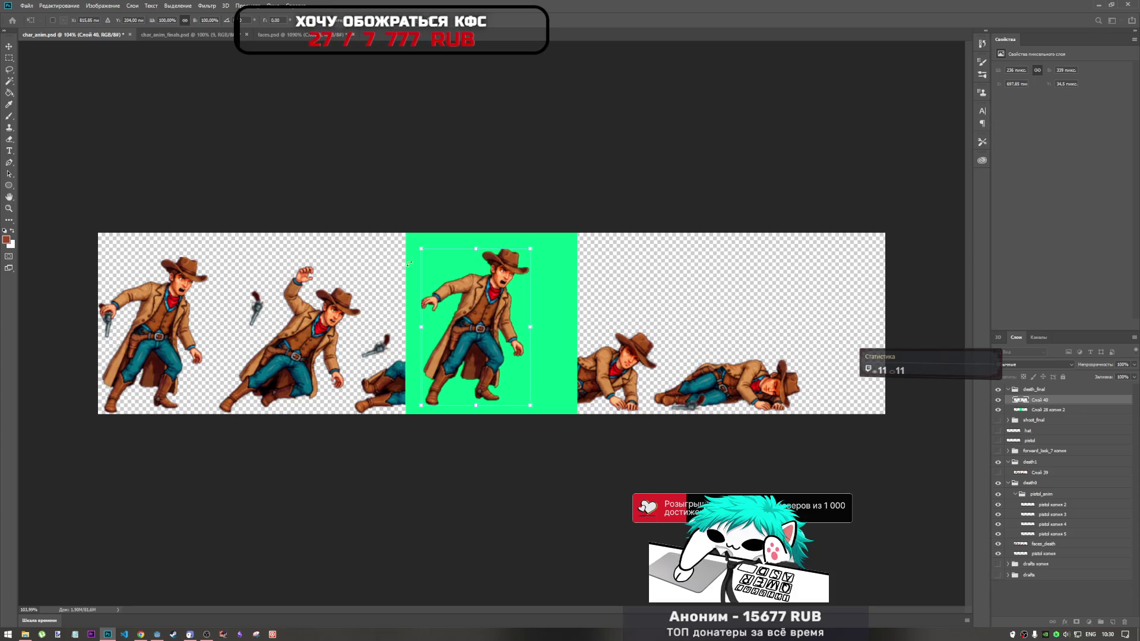
left_click(9, 69)
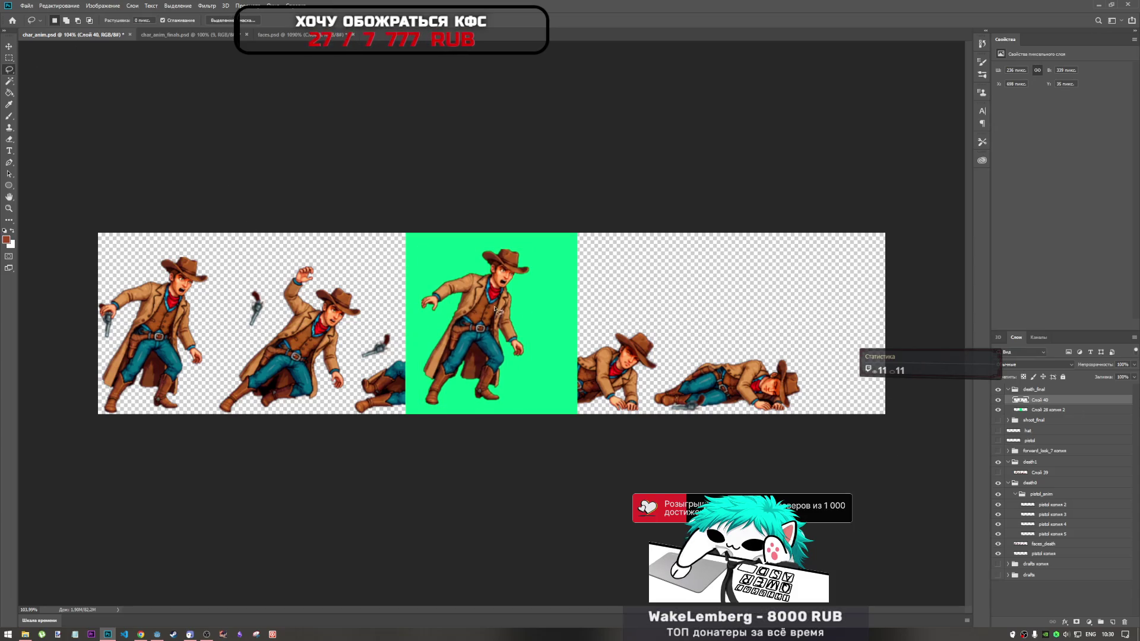
left_click(1050, 545)
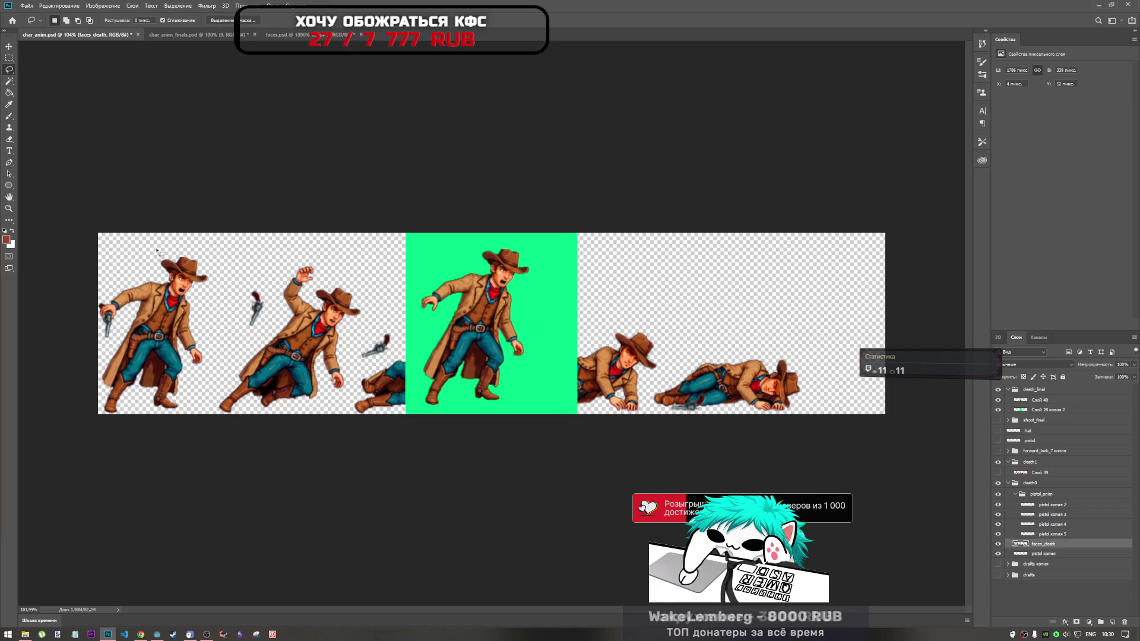
double_click(1050, 401)
left_click(1044, 410)
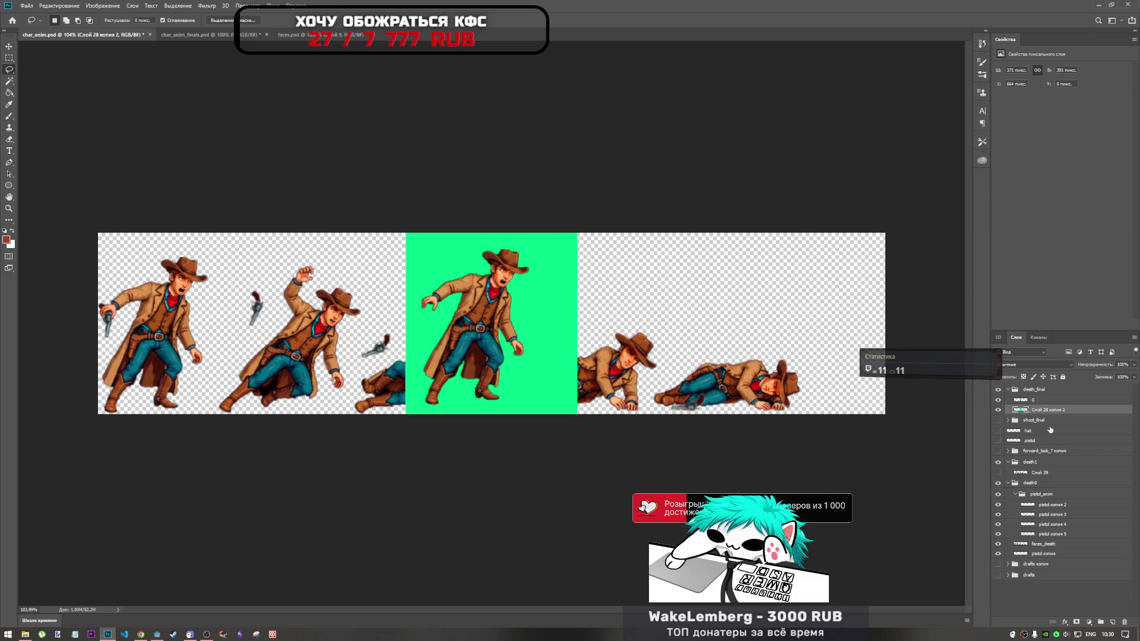
Copy the second cowboy pose onto the green frame as layer 1, then hide death_final
left_click(1044, 544)
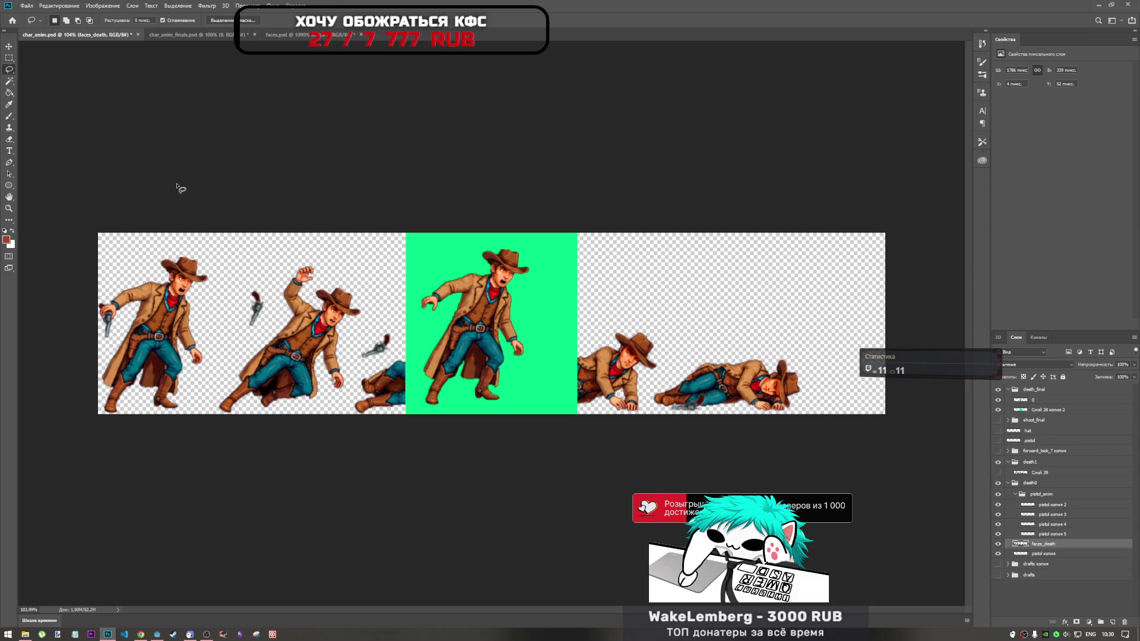
mouse_move(264, 263)
left_mouse_down()
mouse_move(300, 249)
mouse_move(371, 279)
mouse_move(374, 332)
mouse_move(355, 386)
mouse_move(291, 430)
mouse_move(189, 414)
mouse_move(261, 265)
left_mouse_up()
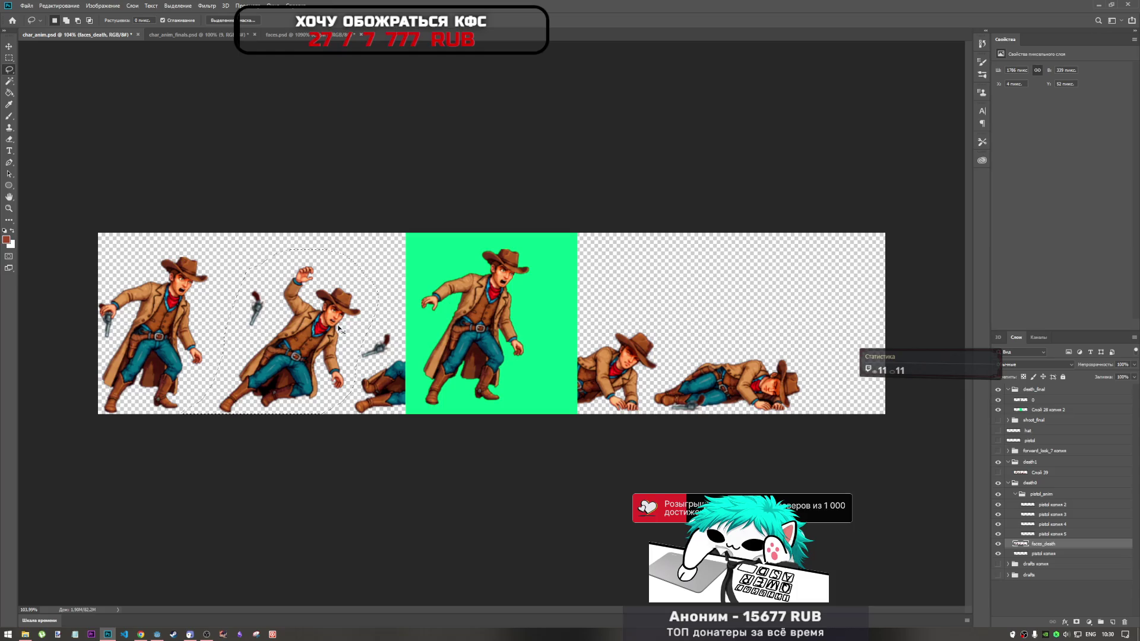
key("ctrl+c")
left_click(1062, 390)
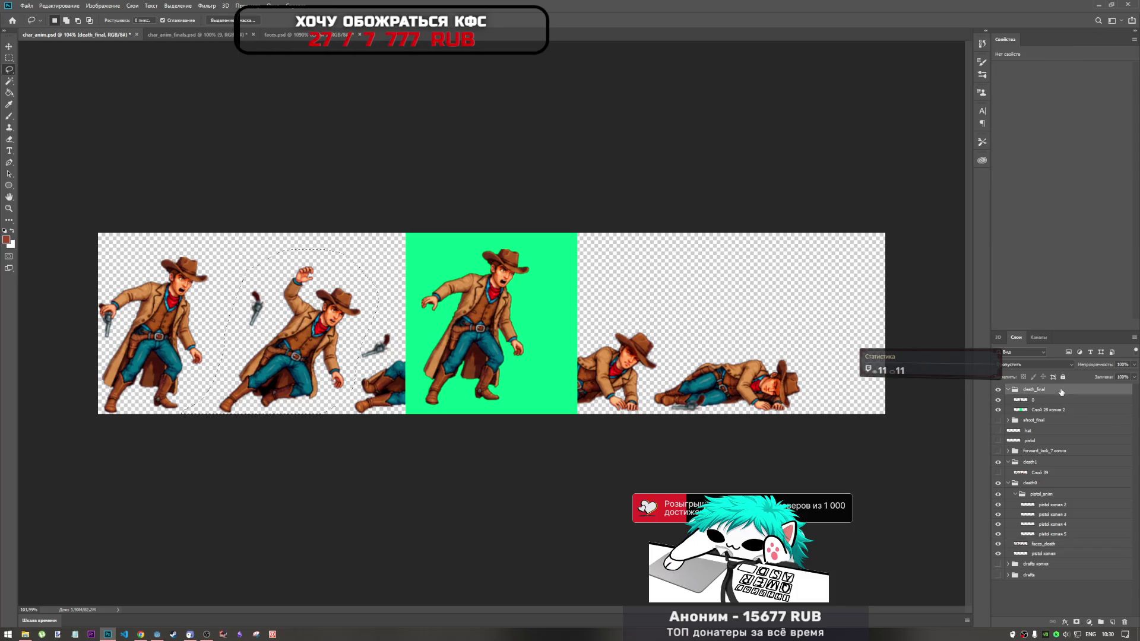
key("ctrl+v")
key("ctrl+t")
left_click_drag(301, 314, 554, 336)
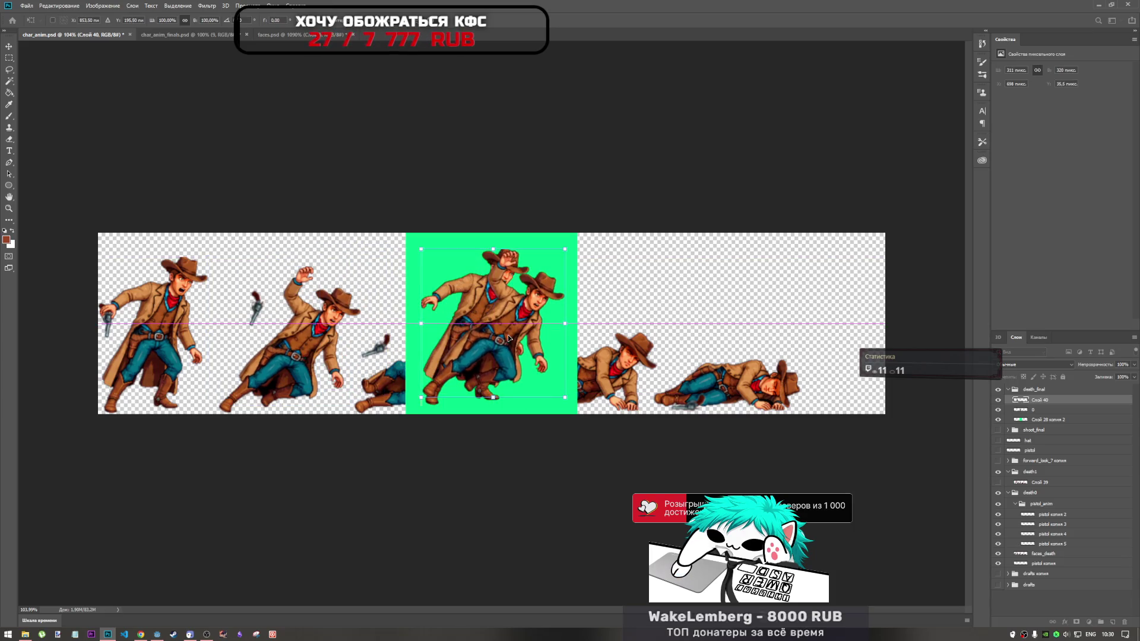
key("Return")
key("l")
double_click(1041, 400)
type("1")
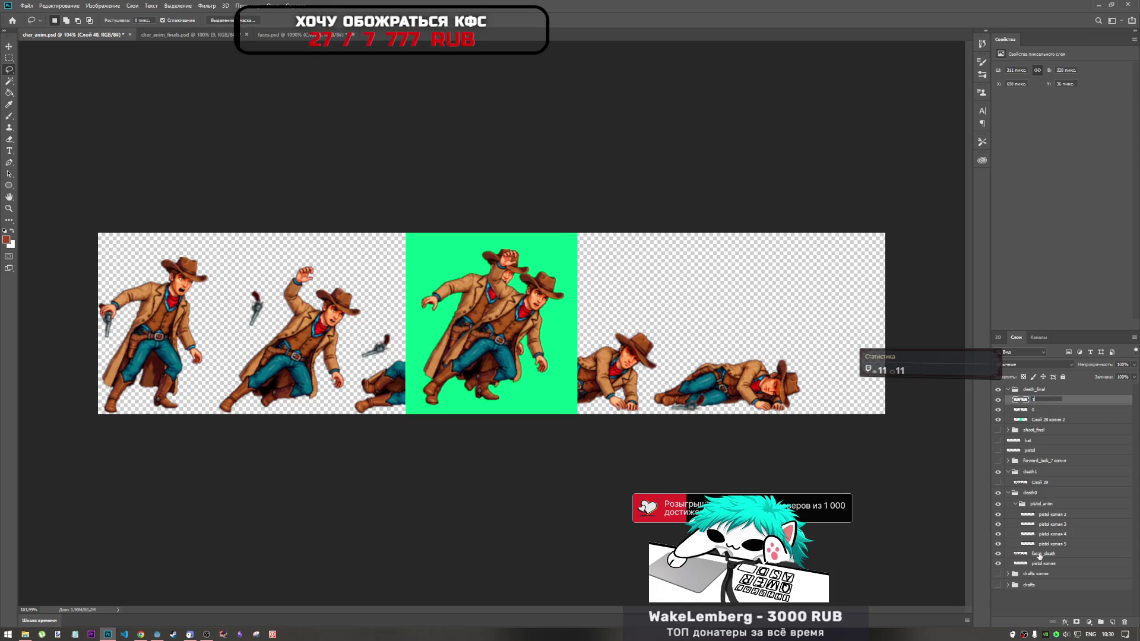
left_click(1046, 554)
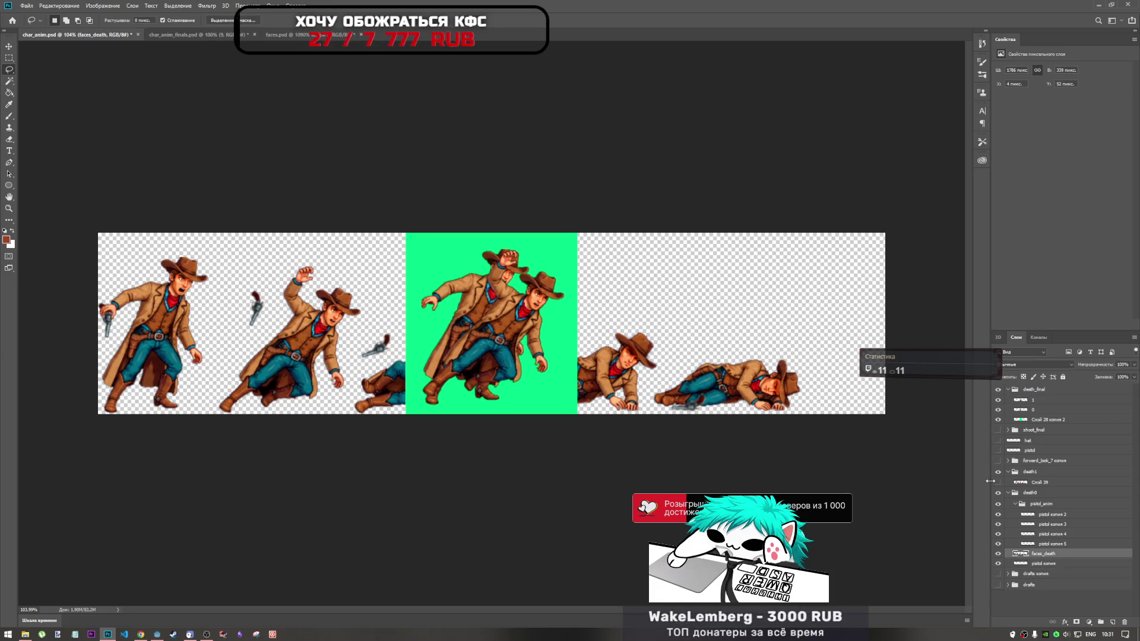
left_click(999, 390)
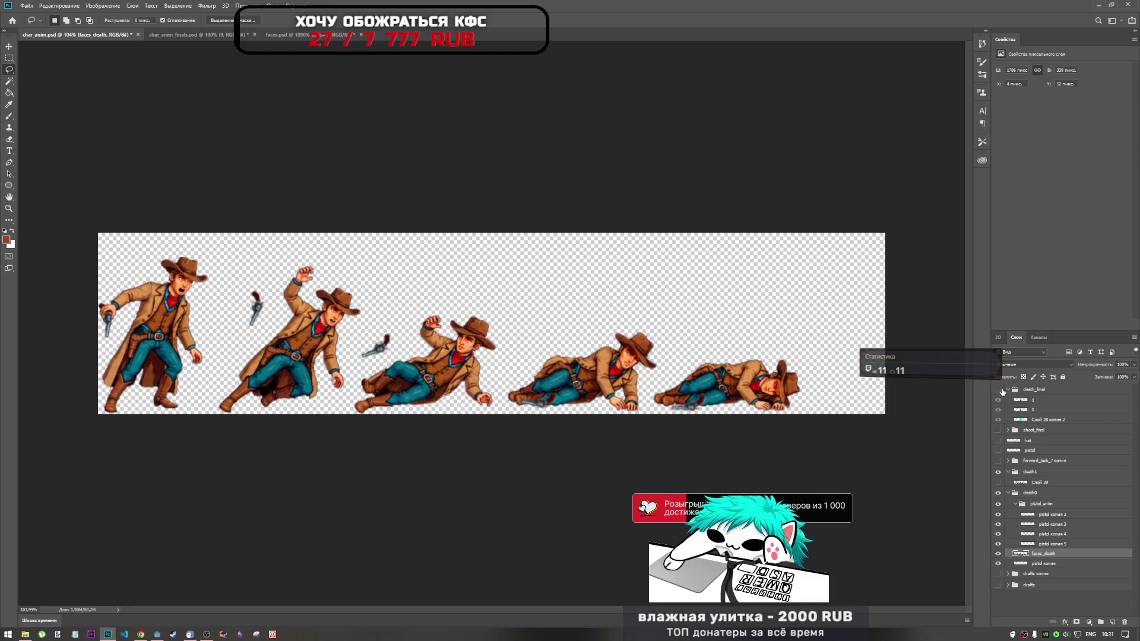
Lasso the third cowboy pose on faces_death and paste it into the death_final group
left_click(1007, 390)
left_click(1047, 535)
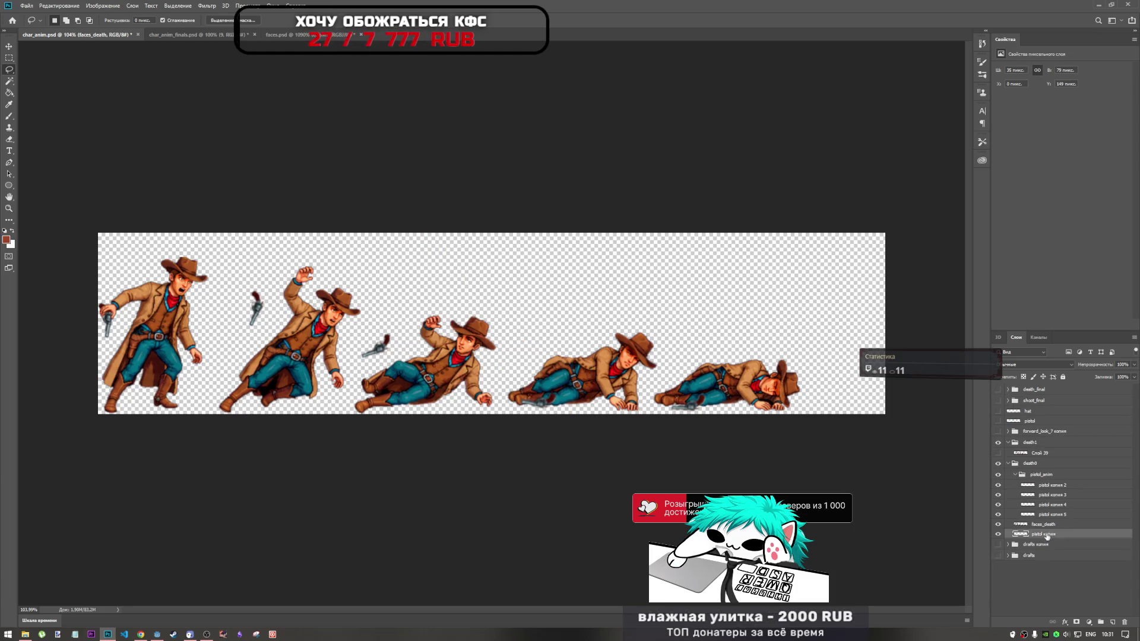
left_click(1043, 526)
mouse_move(432, 301)
left_mouse_down()
mouse_move(356, 386)
mouse_move(458, 440)
mouse_move(499, 418)
mouse_move(506, 361)
mouse_move(475, 292)
mouse_move(439, 294)
left_mouse_up()
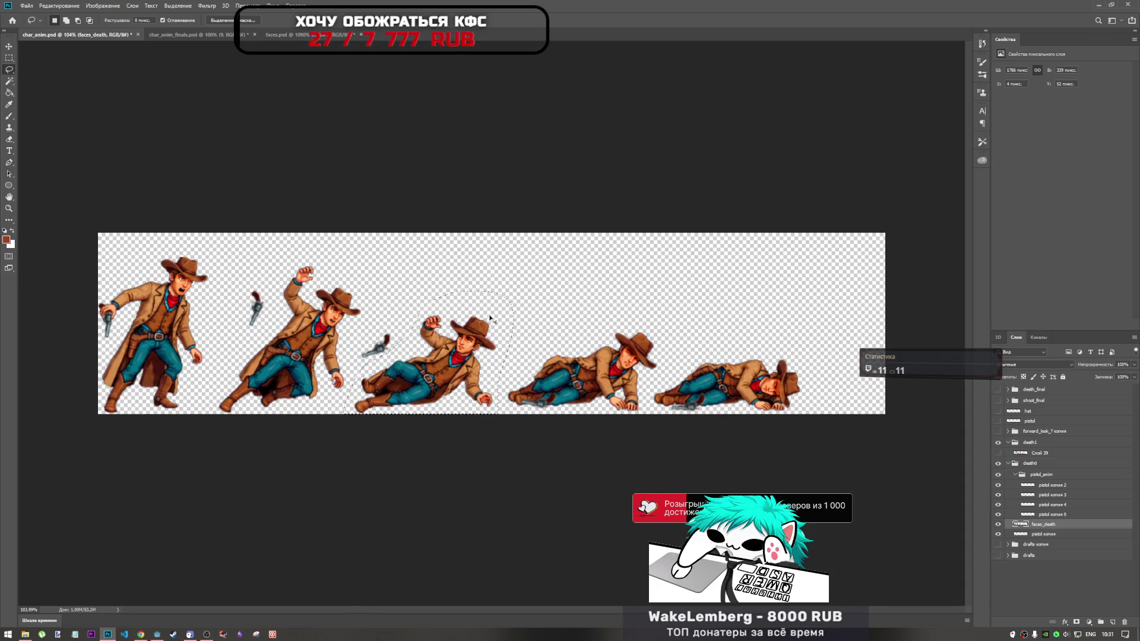
left_click(1050, 475)
left_click(1048, 421)
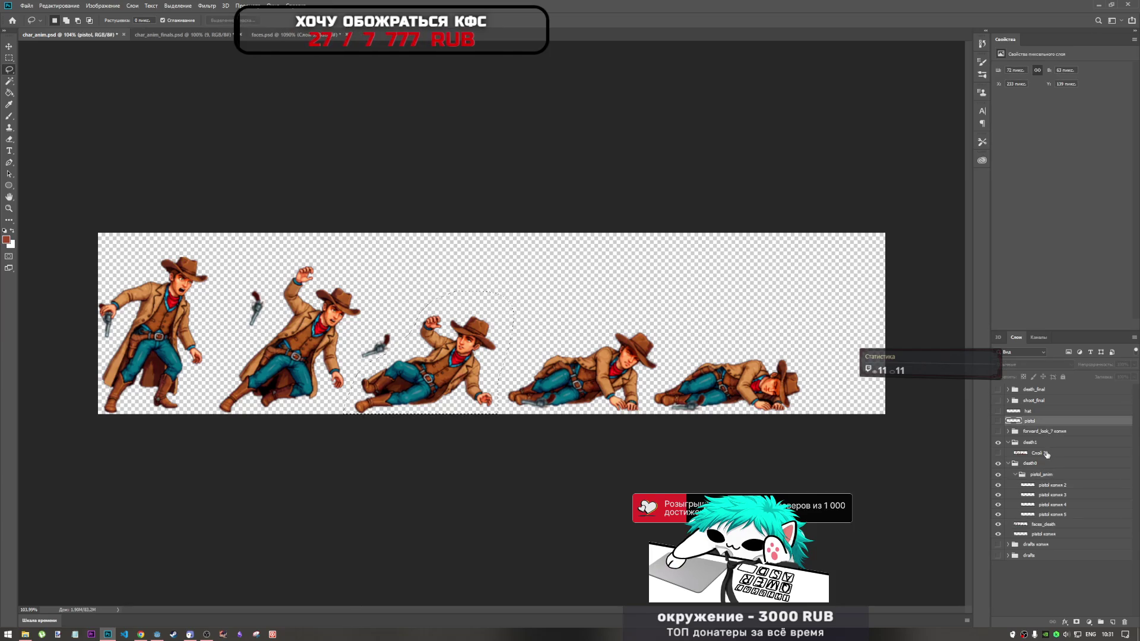
left_click(1048, 443)
left_click(1043, 401)
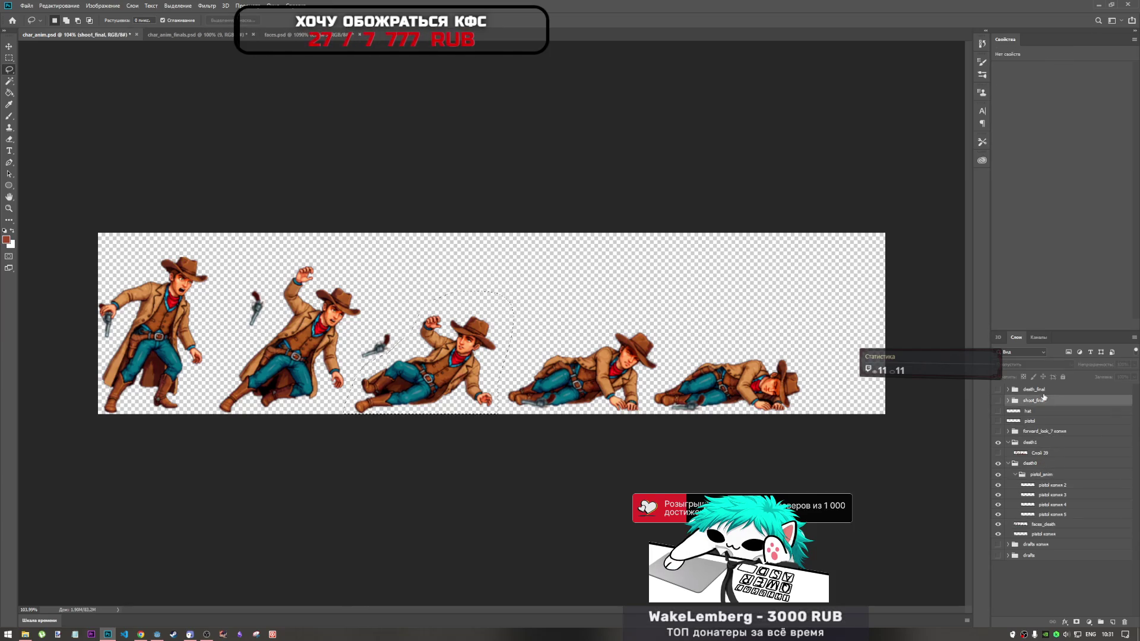
left_click(1042, 390)
key("ctrl+v")
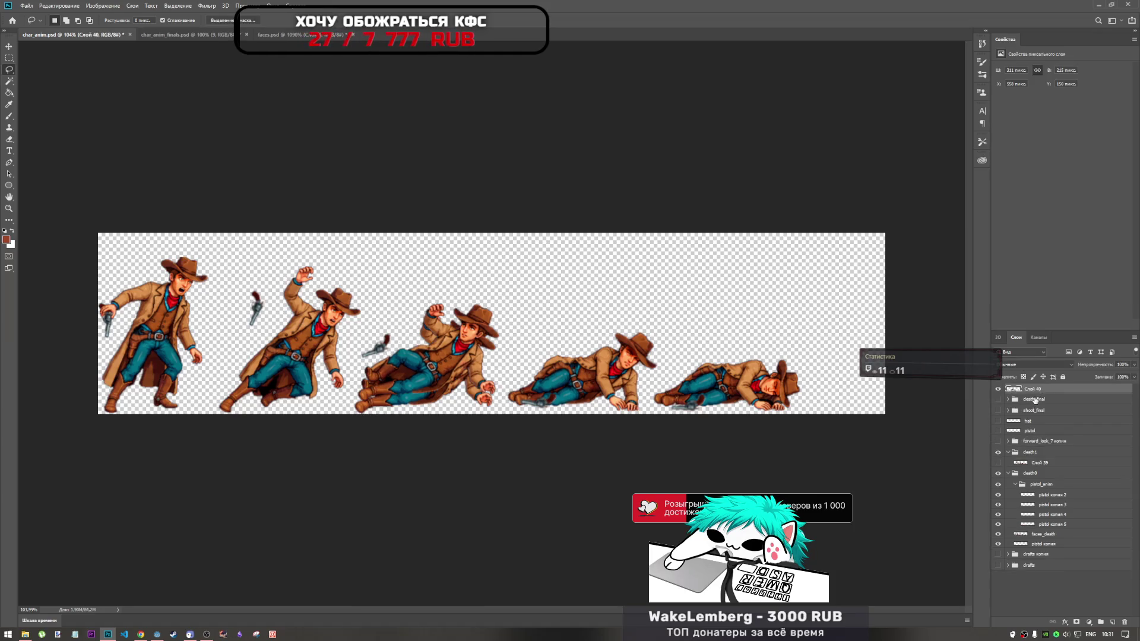
left_click_drag(1041, 391, 1046, 404)
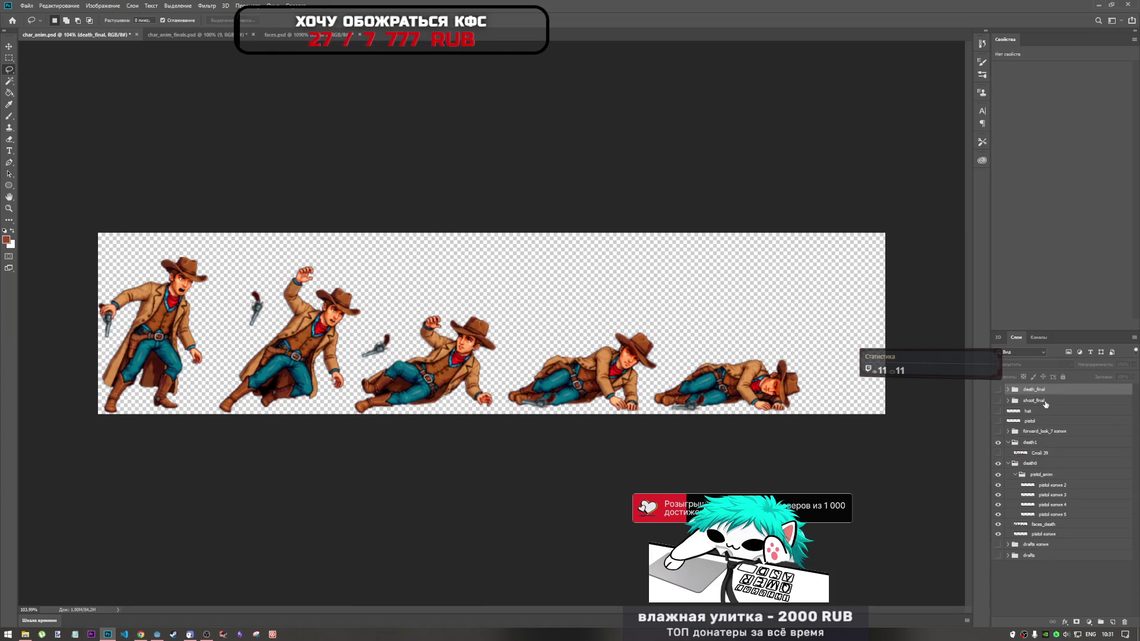
Name the third cowboy layer 2 and move it up and right onto the green frame
left_click(1008, 390)
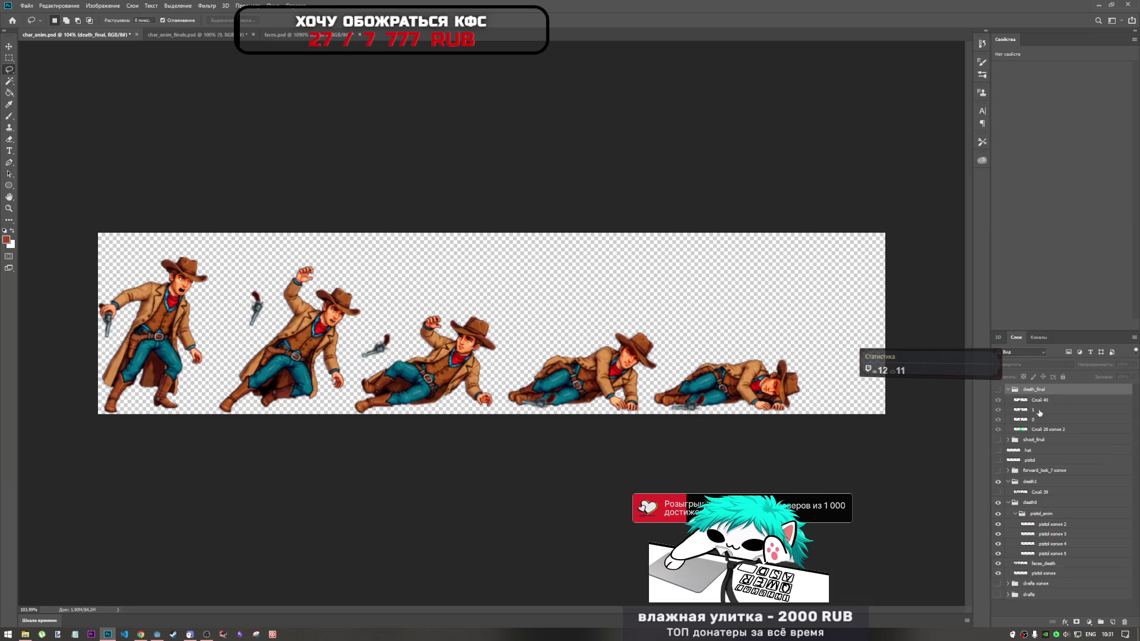
double_click(1040, 401)
type("2")
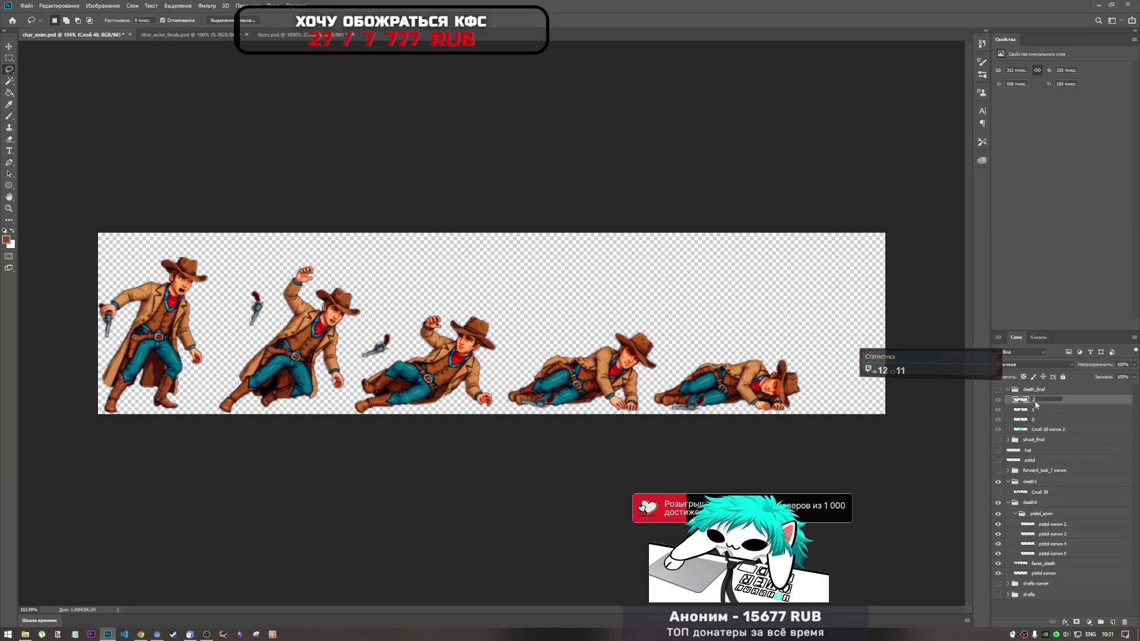
key("Return")
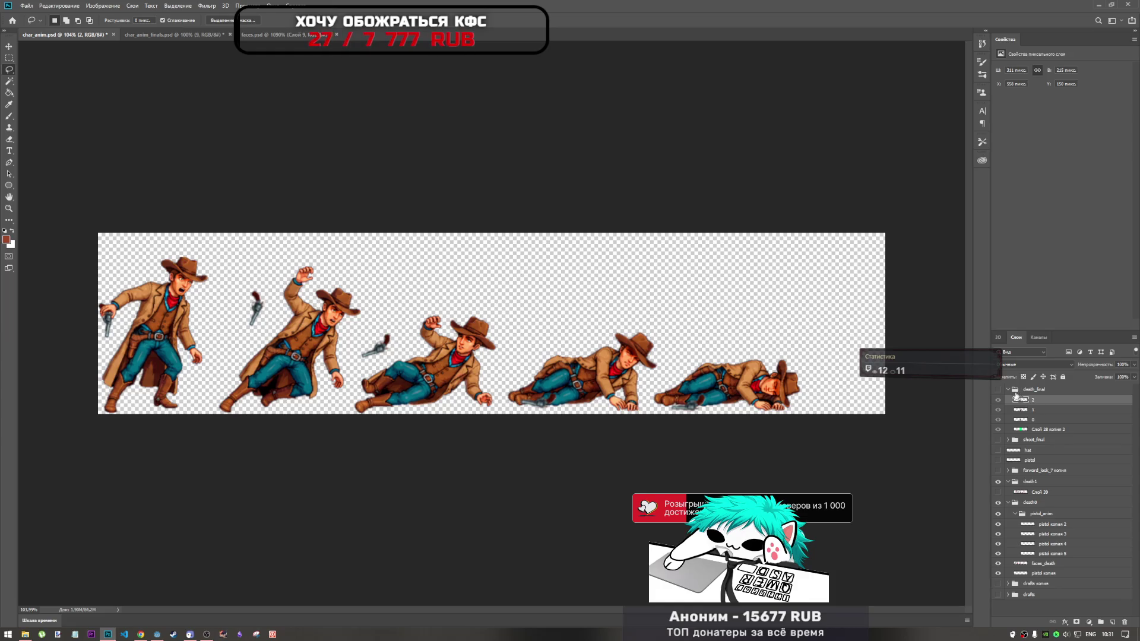
key("ctrl+t")
mouse_move(436, 365)
left_mouse_down()
mouse_move(468, 314)
mouse_move(519, 309)
mouse_move(489, 319)
left_mouse_up()
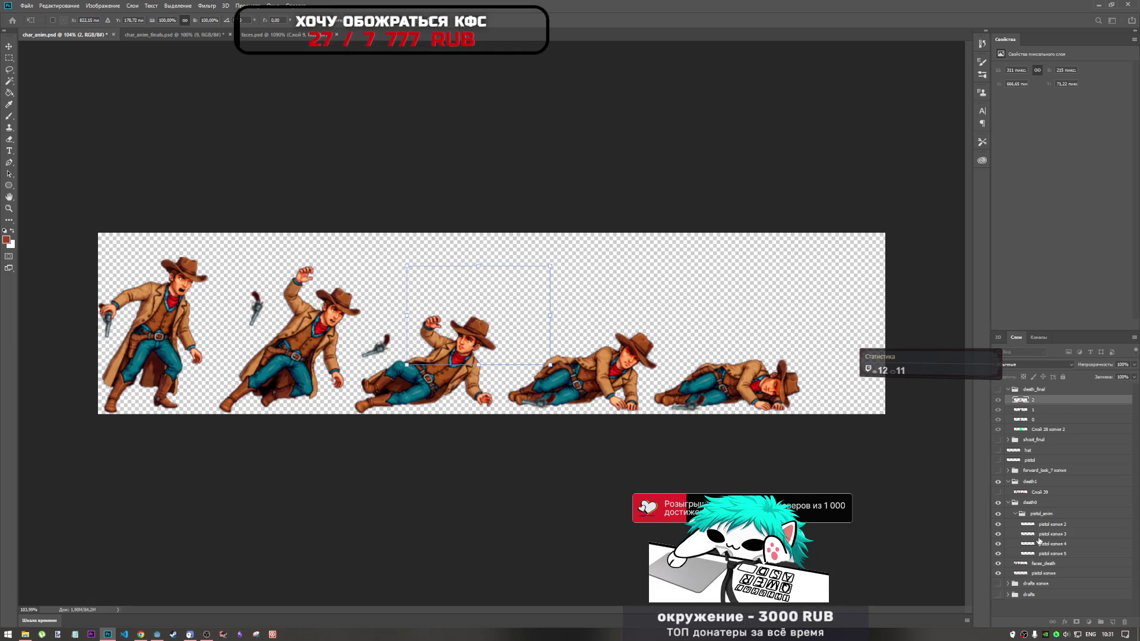
left_click(1044, 565)
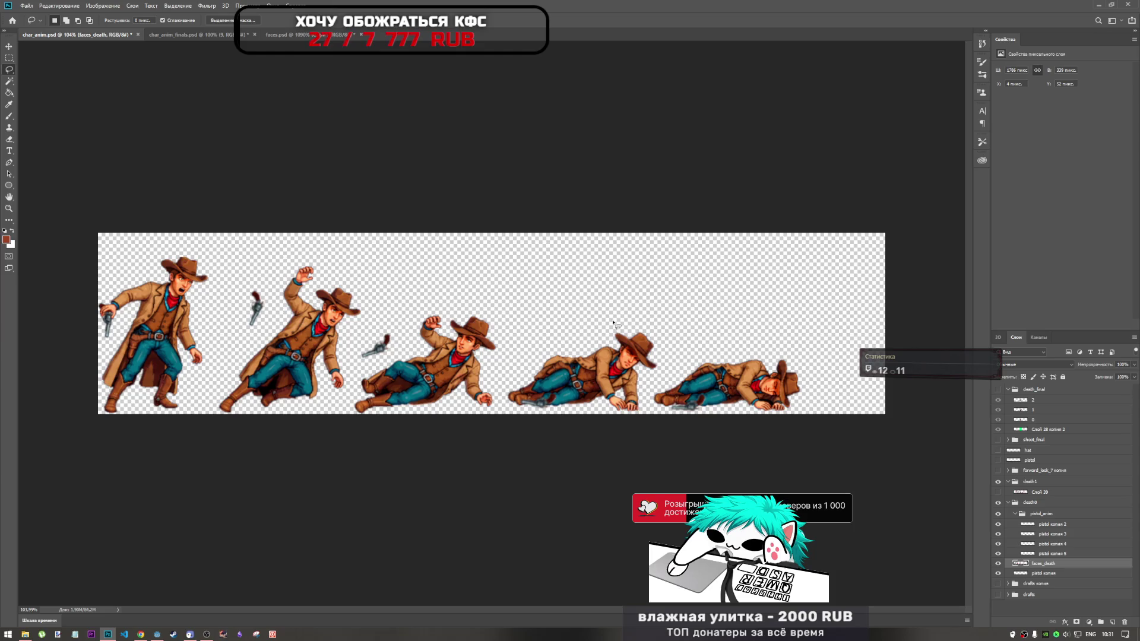
Copy the fourth cowboy pose into death_final and move it up-left onto the green frame
mouse_move(506, 391)
left_mouse_down()
mouse_move(588, 433)
mouse_move(647, 427)
mouse_move(647, 320)
mouse_move(615, 319)
left_mouse_up()
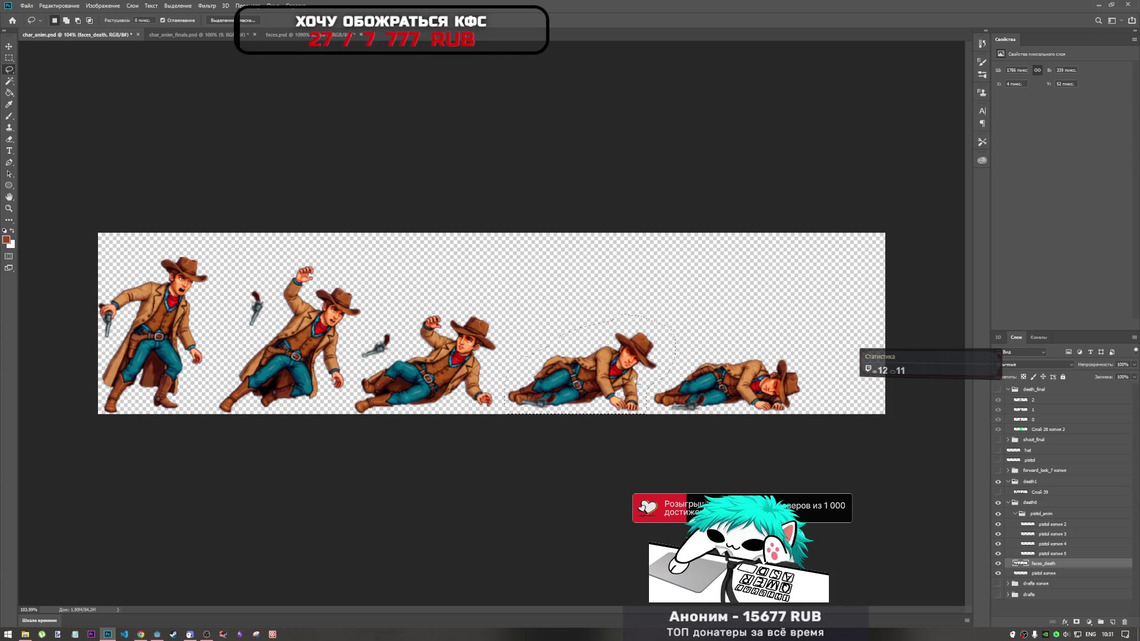
left_click(1049, 390)
key("ctrl+j")
key("ctrl+t")
mouse_move(626, 381)
left_mouse_down()
mouse_move(532, 336)
mouse_move(532, 322)
left_mouse_up()
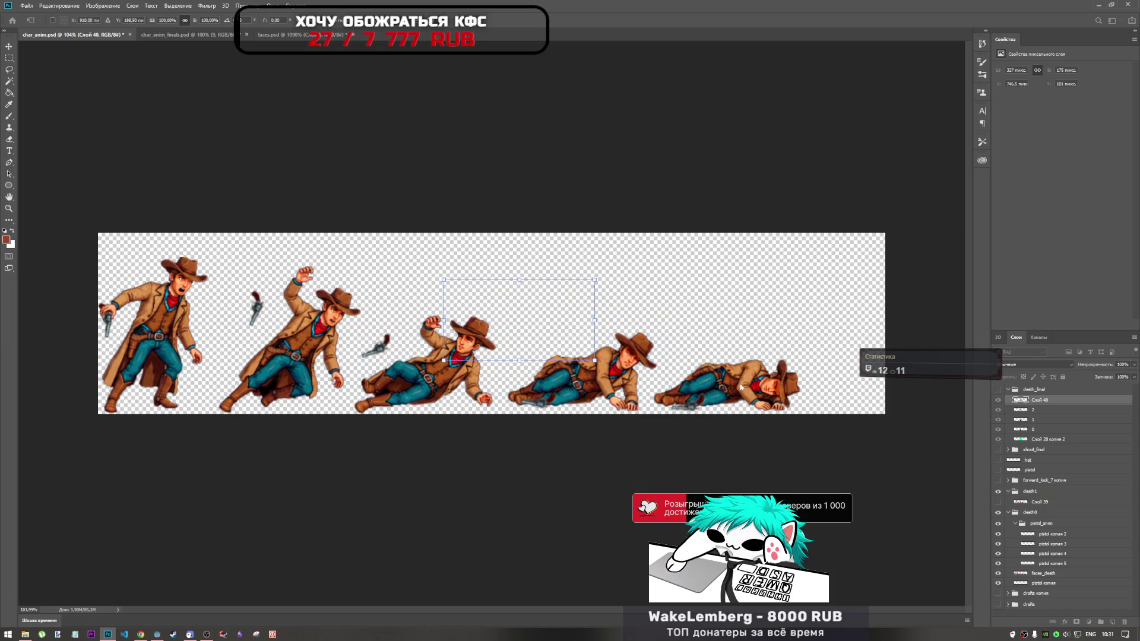
key("l")
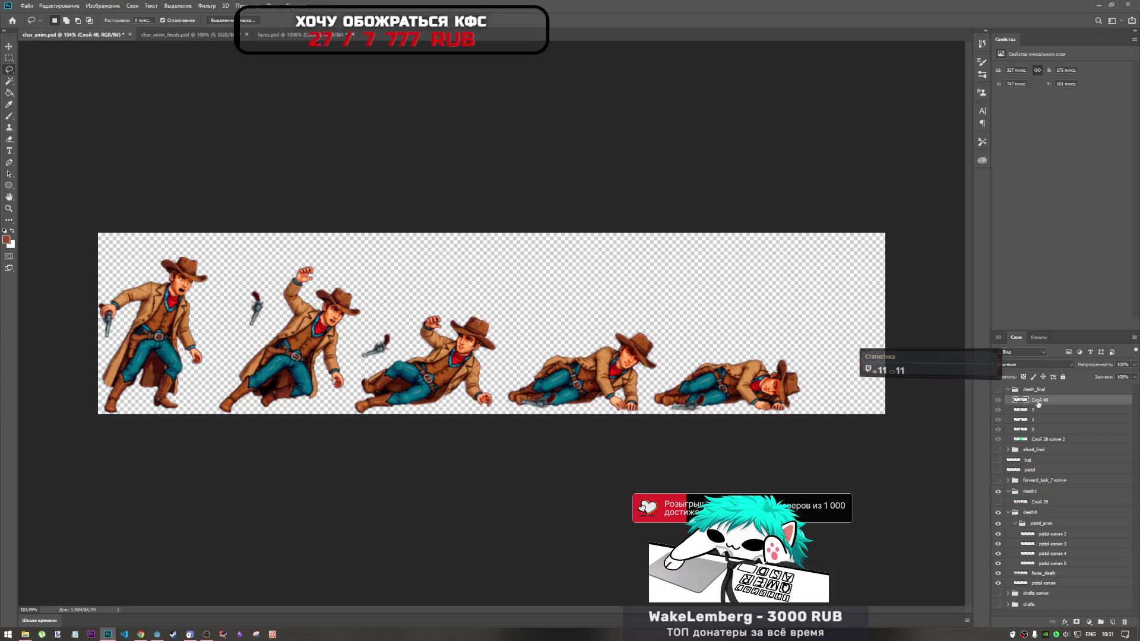
Lasso the last lying cowboy pose on faces_death and copy it to a new layer
left_click(1046, 578)
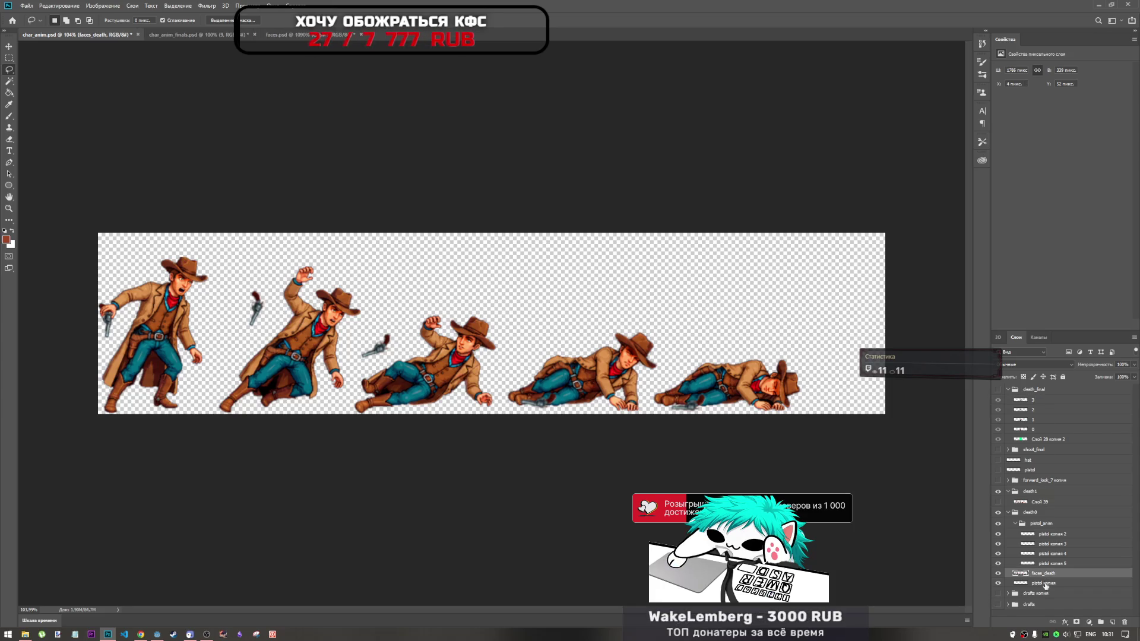
mouse_move(698, 351)
left_mouse_down()
mouse_move(666, 380)
mouse_move(653, 415)
mouse_move(845, 425)
mouse_move(793, 339)
mouse_move(719, 339)
left_mouse_up()
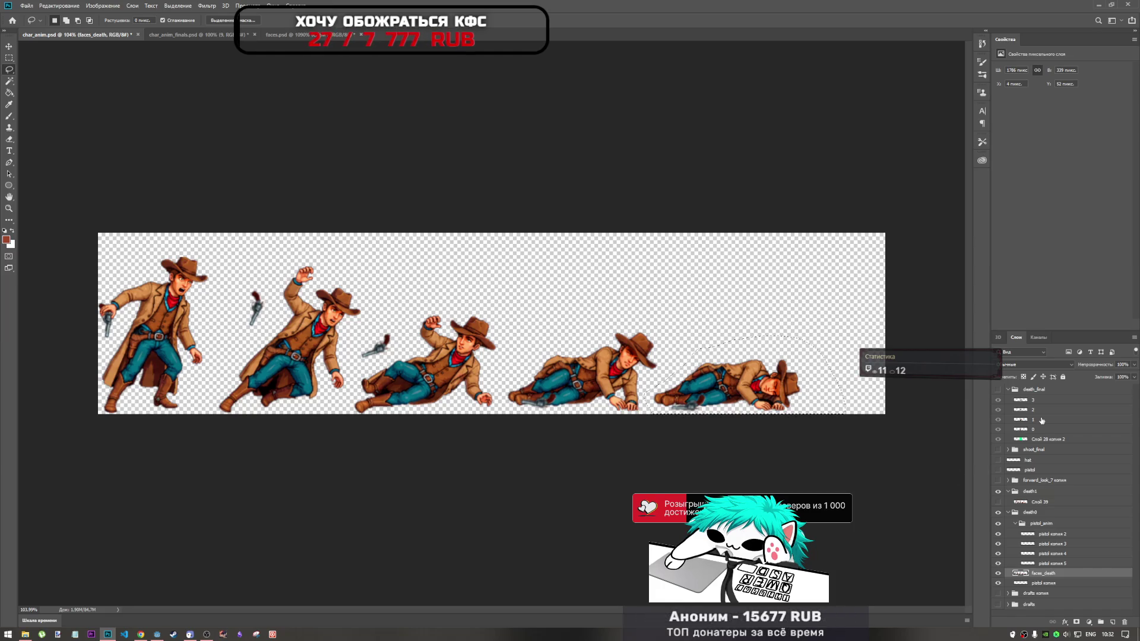
left_click(1050, 391)
key("ctrl+j")
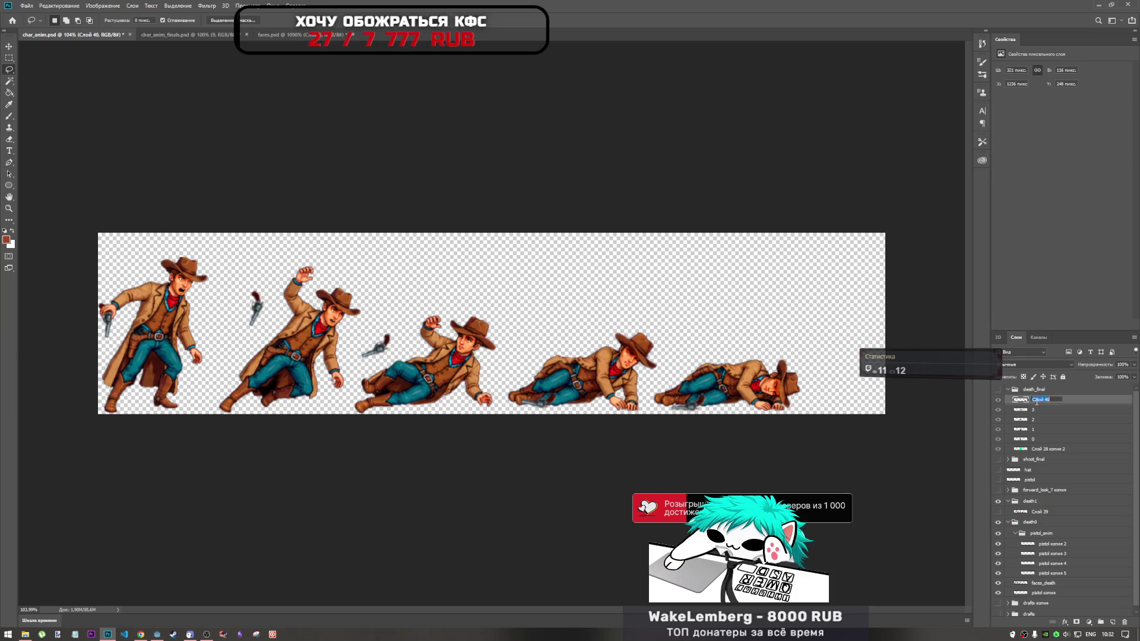
type("4")
Name the new layer 4, show death_final and hide the original death0 frames
left_click(1038, 411)
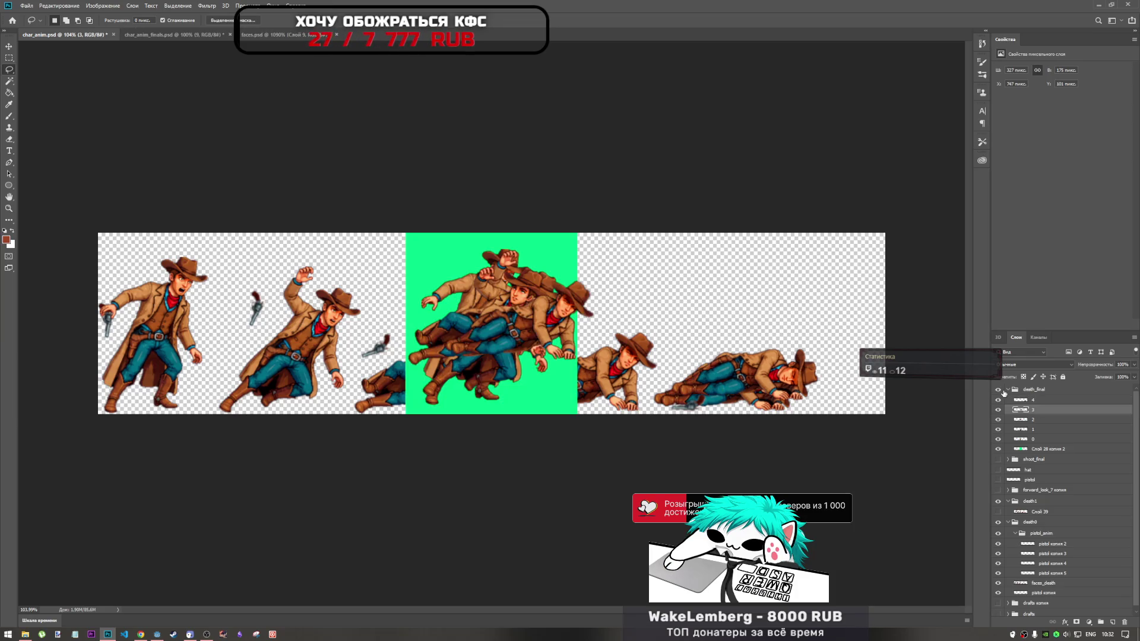
left_click(1033, 400)
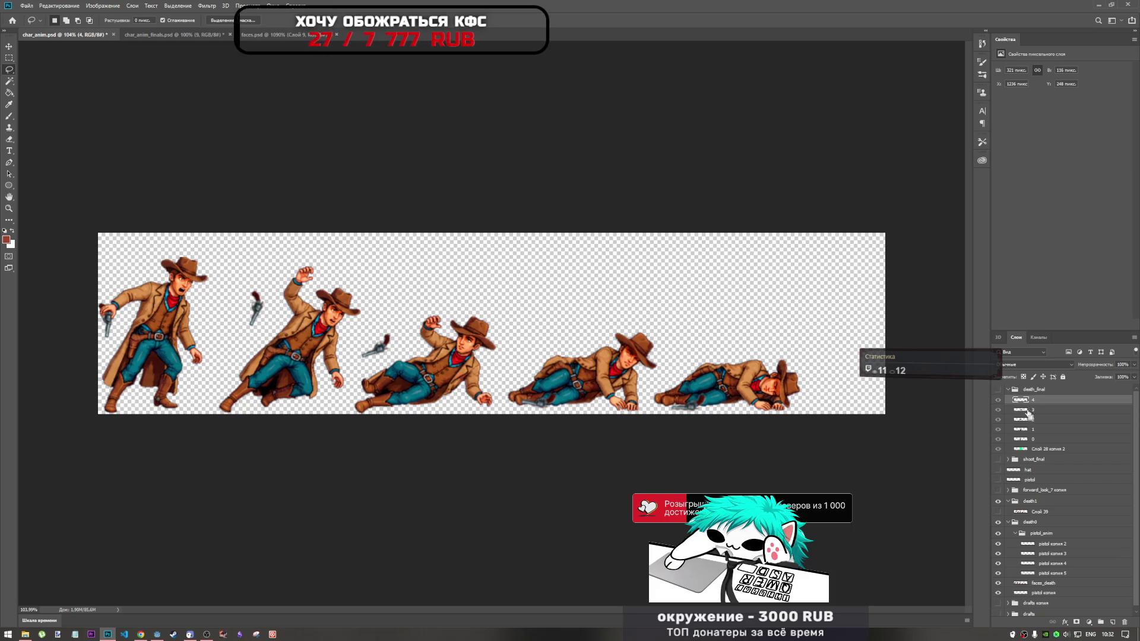
key("ctrl+t")
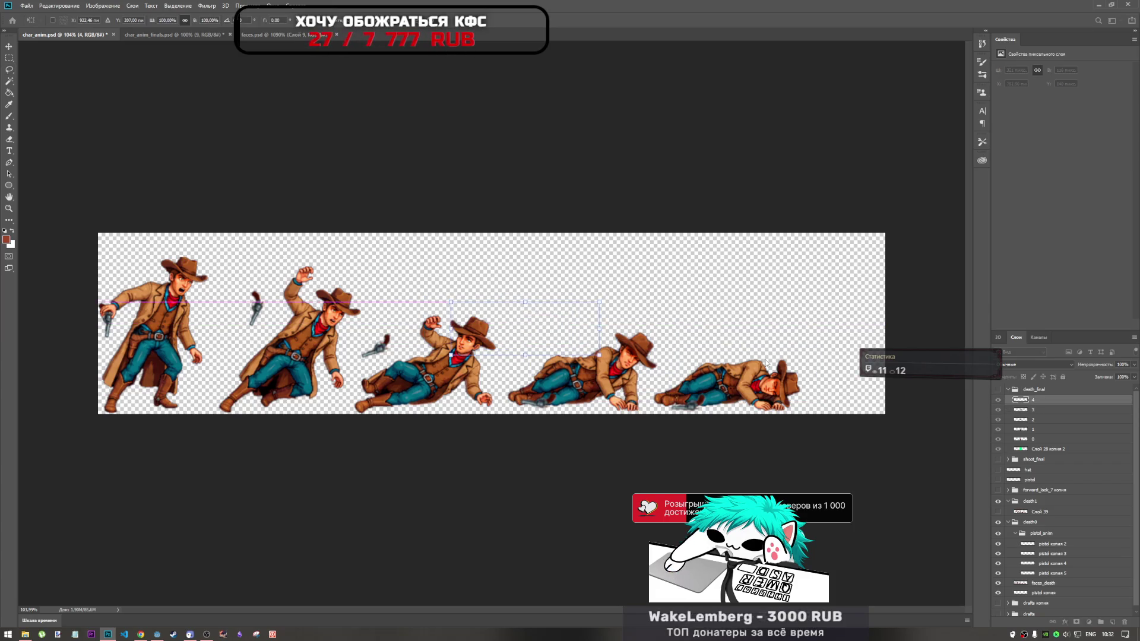
left_click(998, 390)
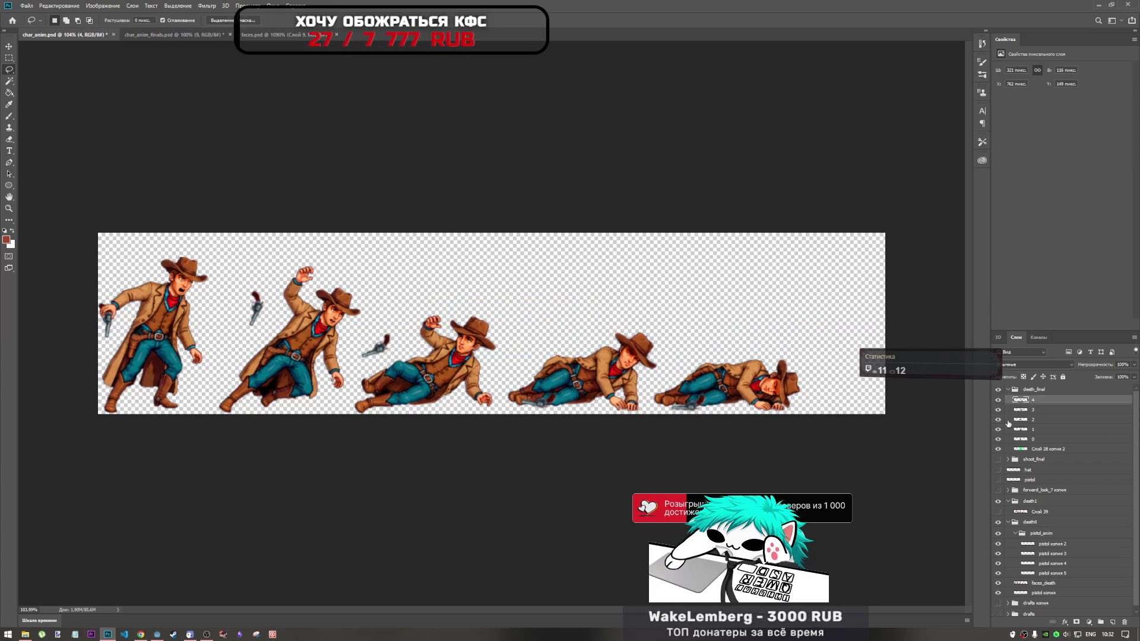
left_click(998, 523)
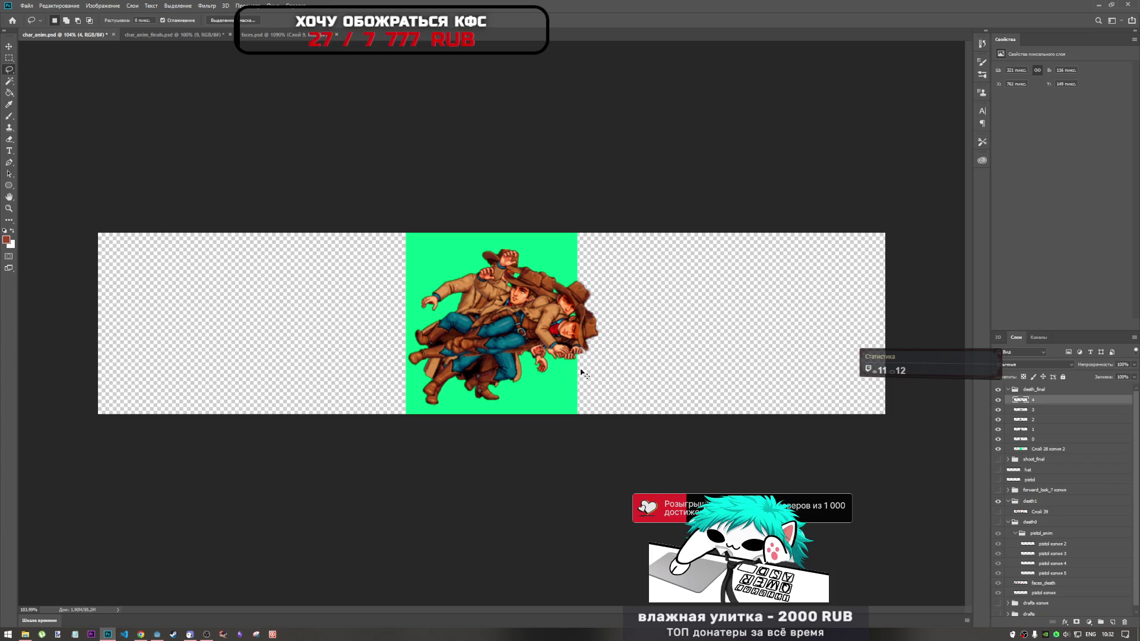
Shift frames 4 and 3 down-left to align them on the green square
key("ctrl+t")
left_click_drag(544, 336, 502, 358)
key("Return")
key("l")
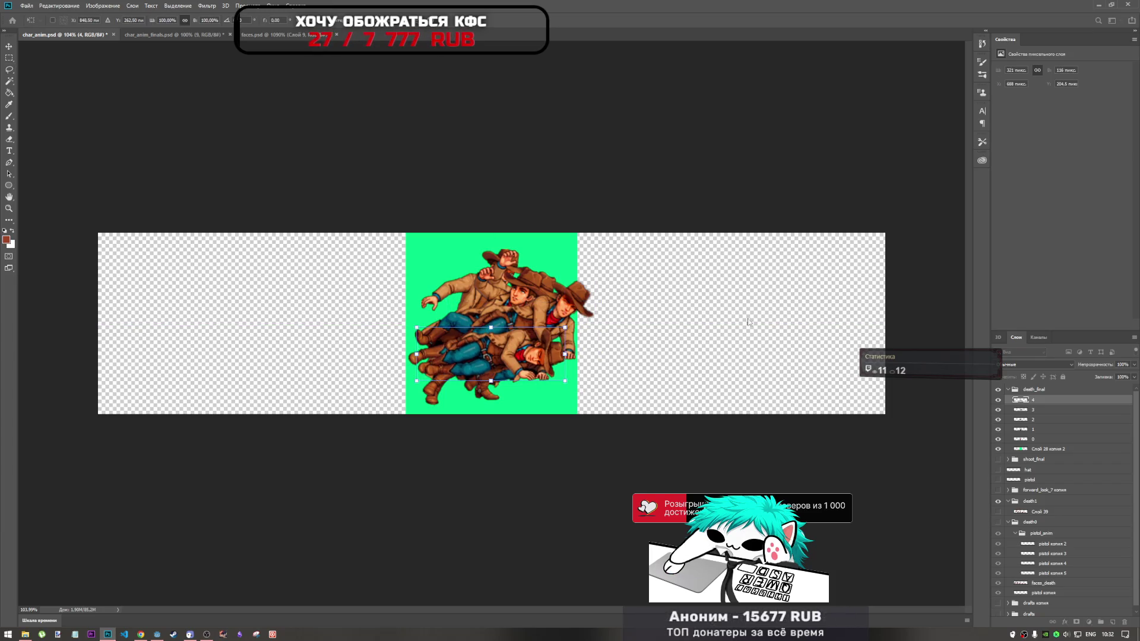
left_click(1035, 411)
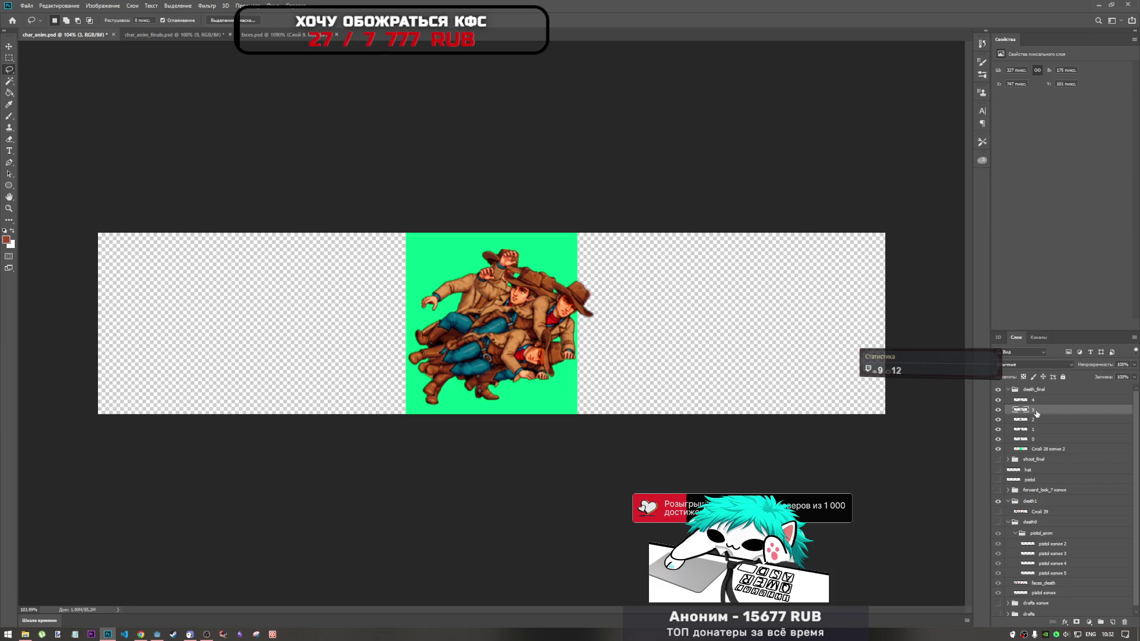
key("ctrl+t")
left_click_drag(534, 321, 494, 331)
key("Return")
Select all death_final frames together with the green layer
left_click(1046, 419)
left_click(1046, 430)
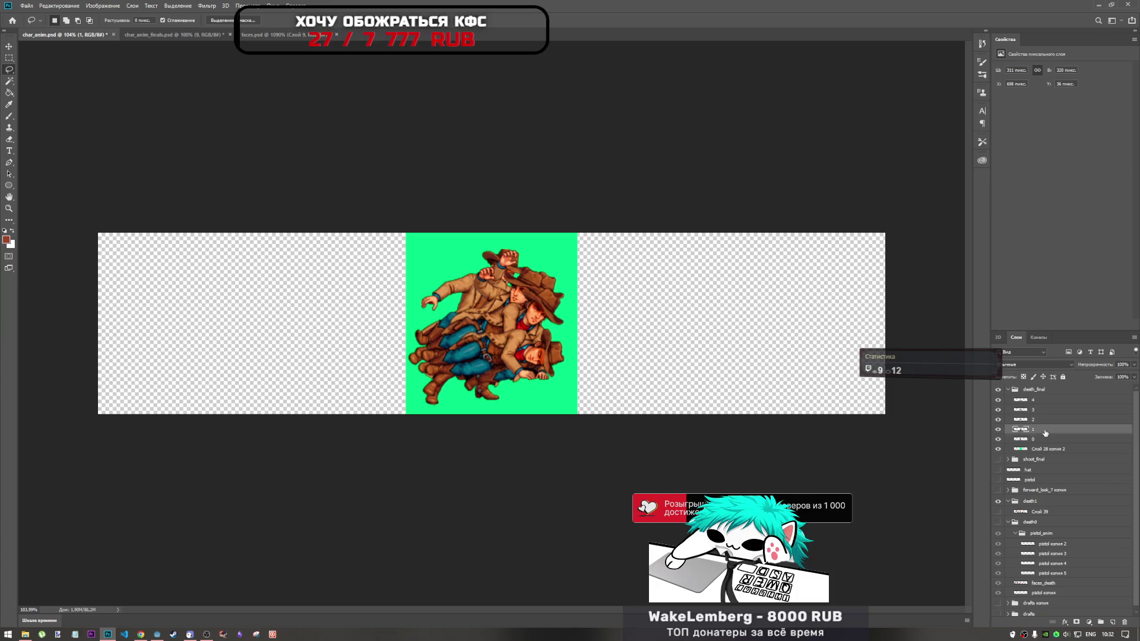
left_click(1046, 390)
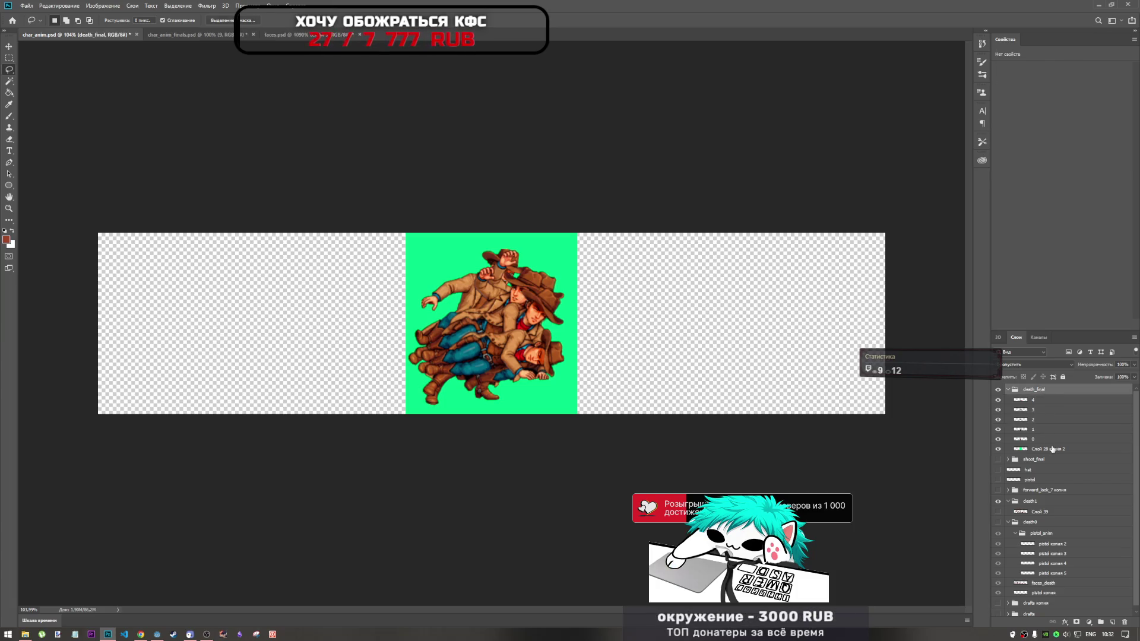
left_click(1053, 449, "shift")
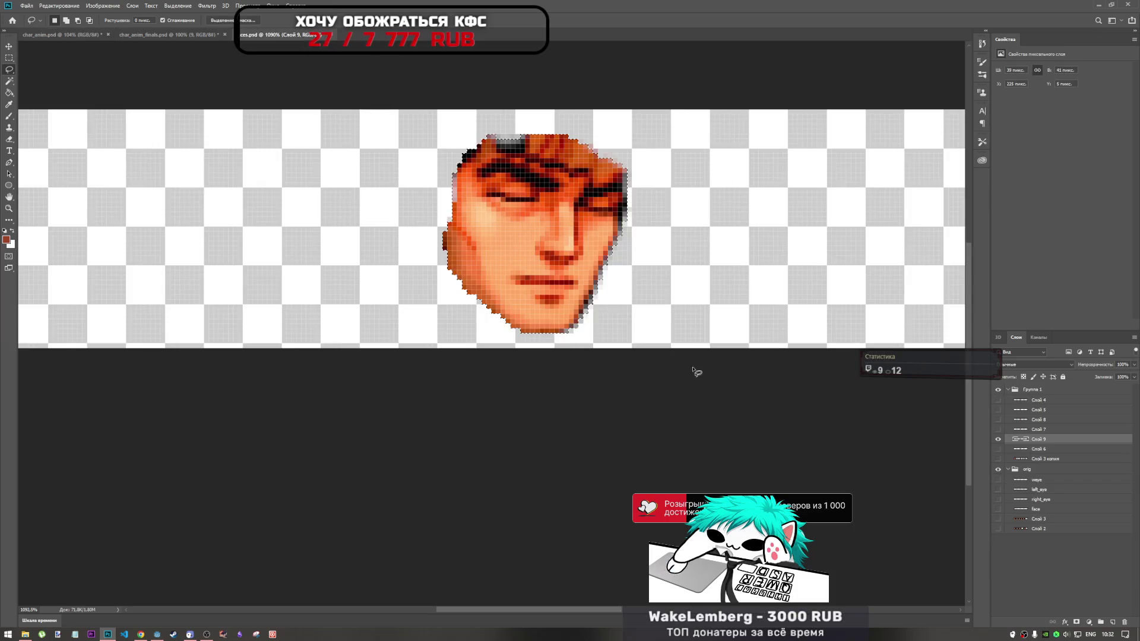
Paste the death_final group, frames 4–0 plus green layer, into char_anim_finals.psd above shoot_final
left_click(294, 35)
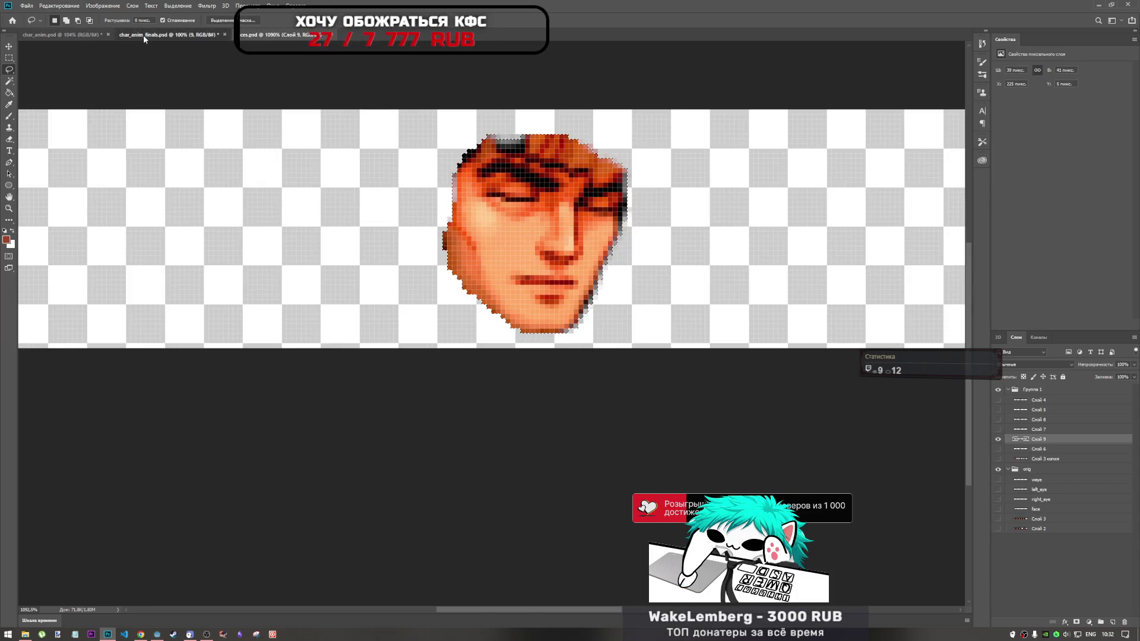
left_click(144, 35)
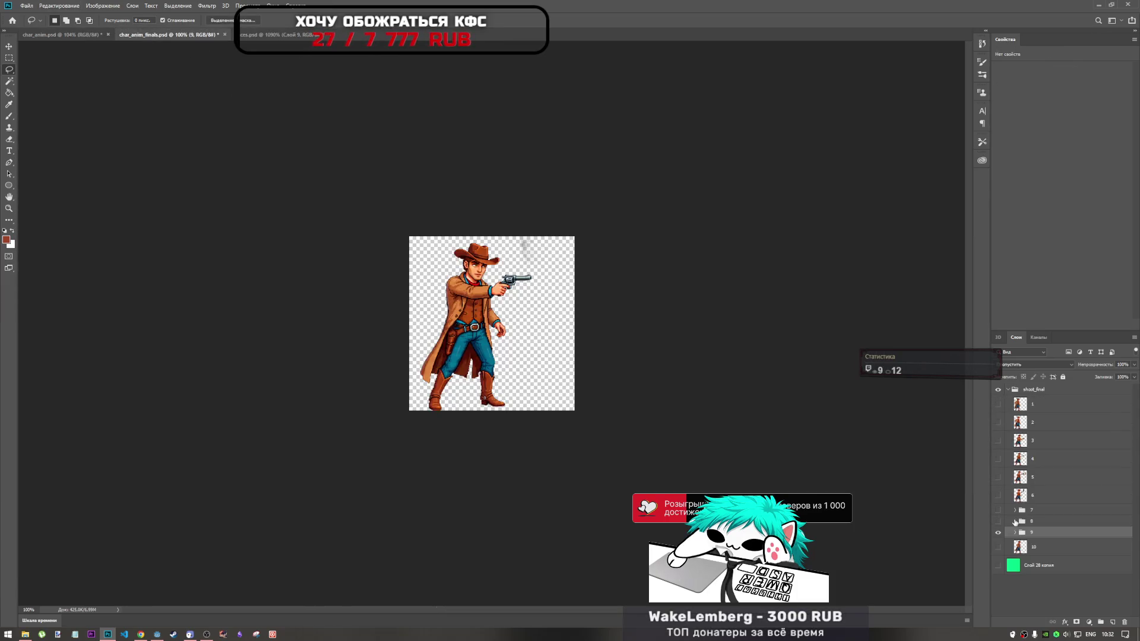
left_click(1008, 391)
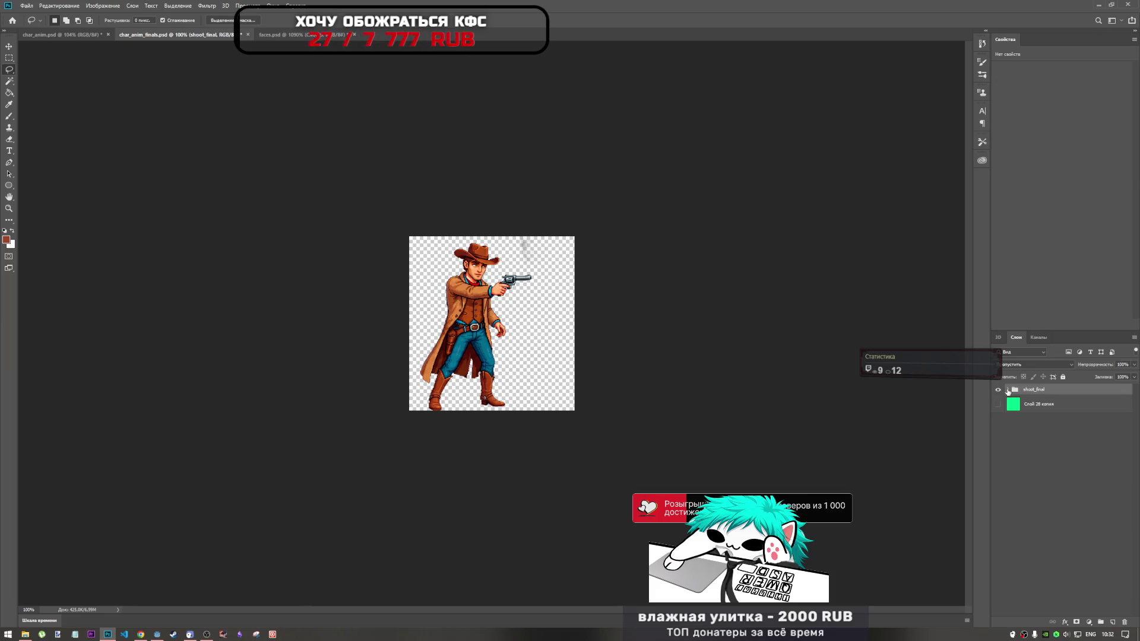
left_click(1008, 390)
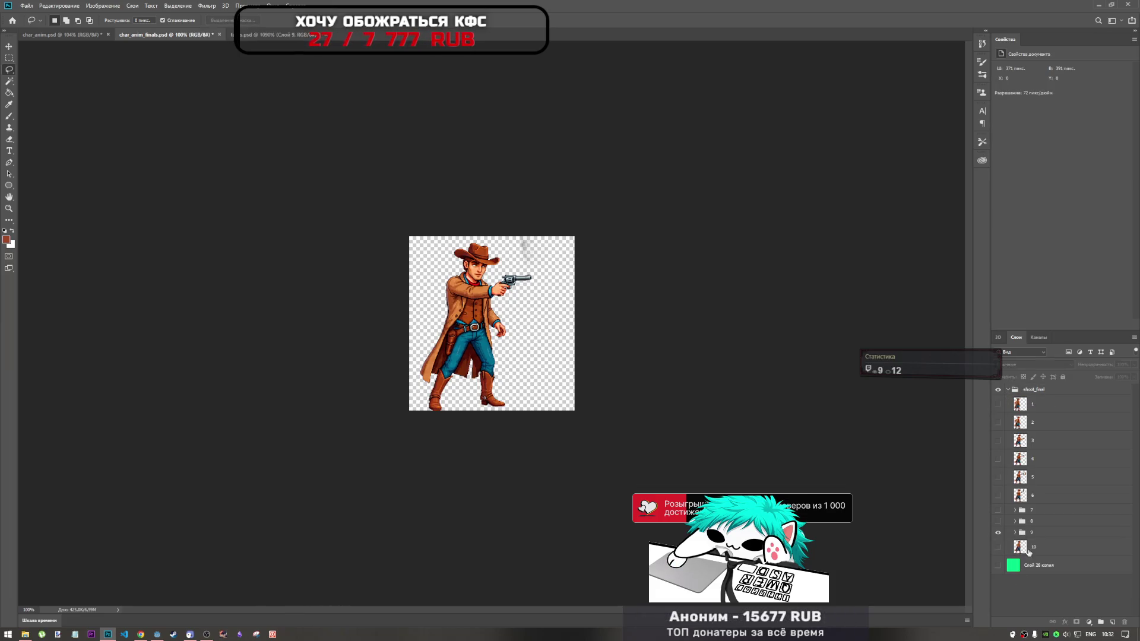
key("ctrl+v")
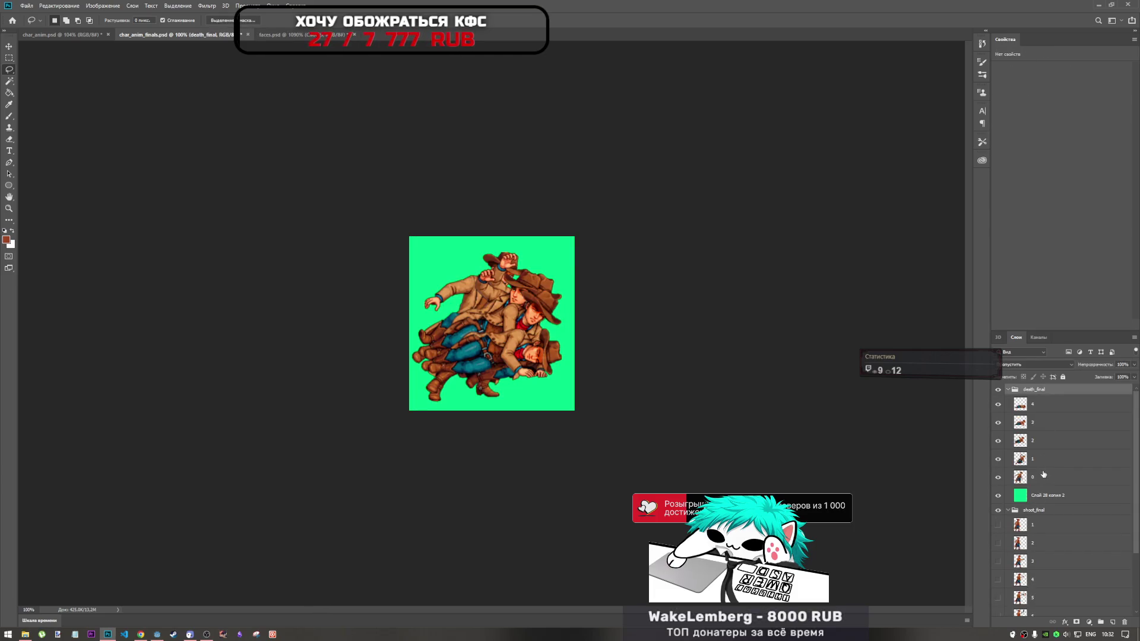
left_click(1008, 511)
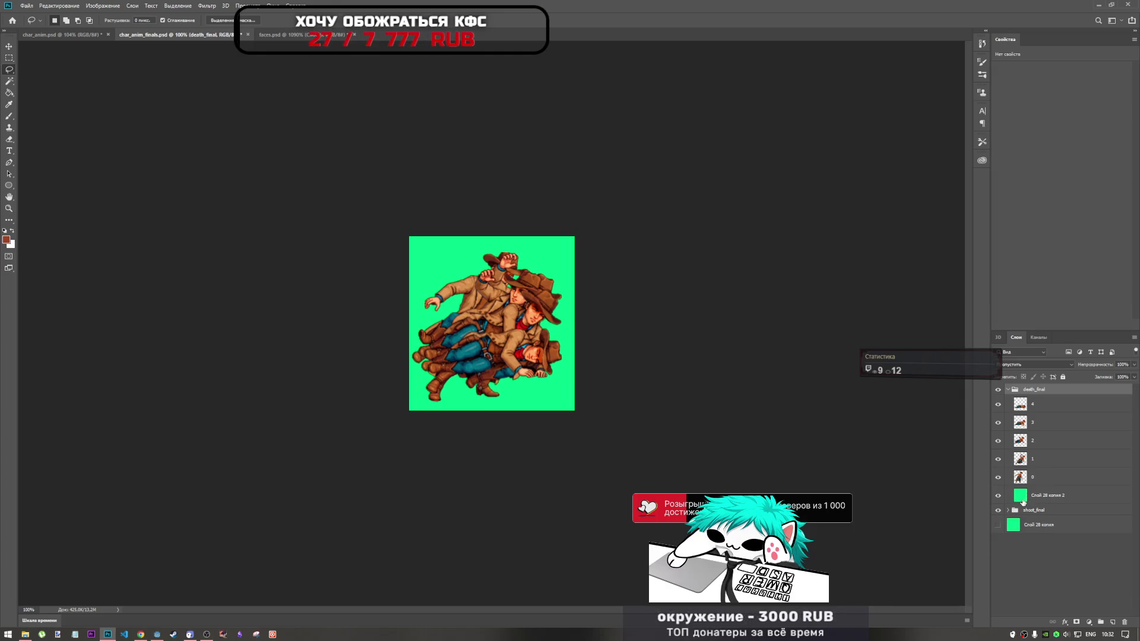
Hide the green background layer and select death frame 0
left_click(999, 496)
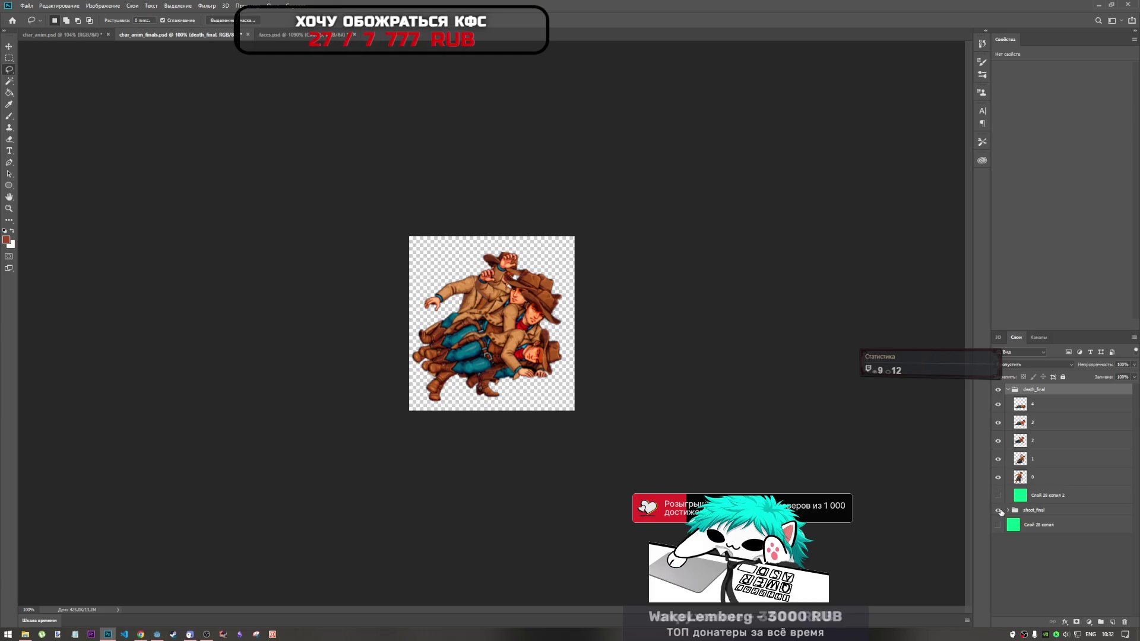
left_click(1008, 511)
left_click(1020, 477)
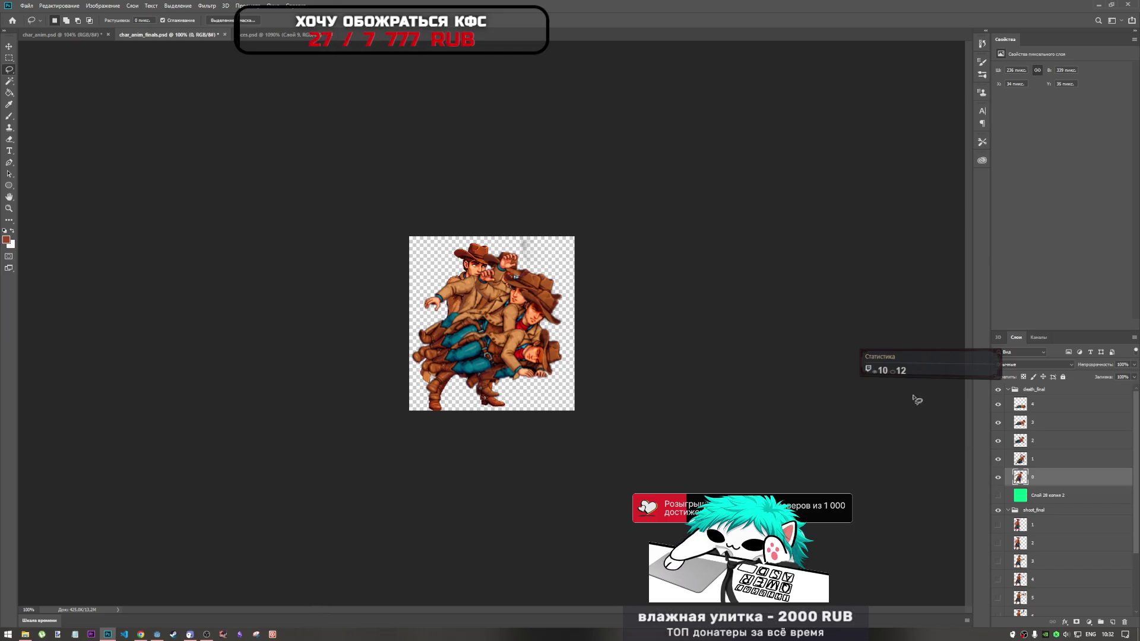
left_click(1034, 406)
left_click(1022, 479)
key("ctrl+t")
key("Return")
Reorder the death_final layers so frames run 0 through 4 from the top
left_click_drag(999, 459, 998, 404)
key("l")
scroll(1030, 526, "down", 3)
scroll(1030, 525, "up", 3)
left_click_drag(1029, 402, 1029, 397)
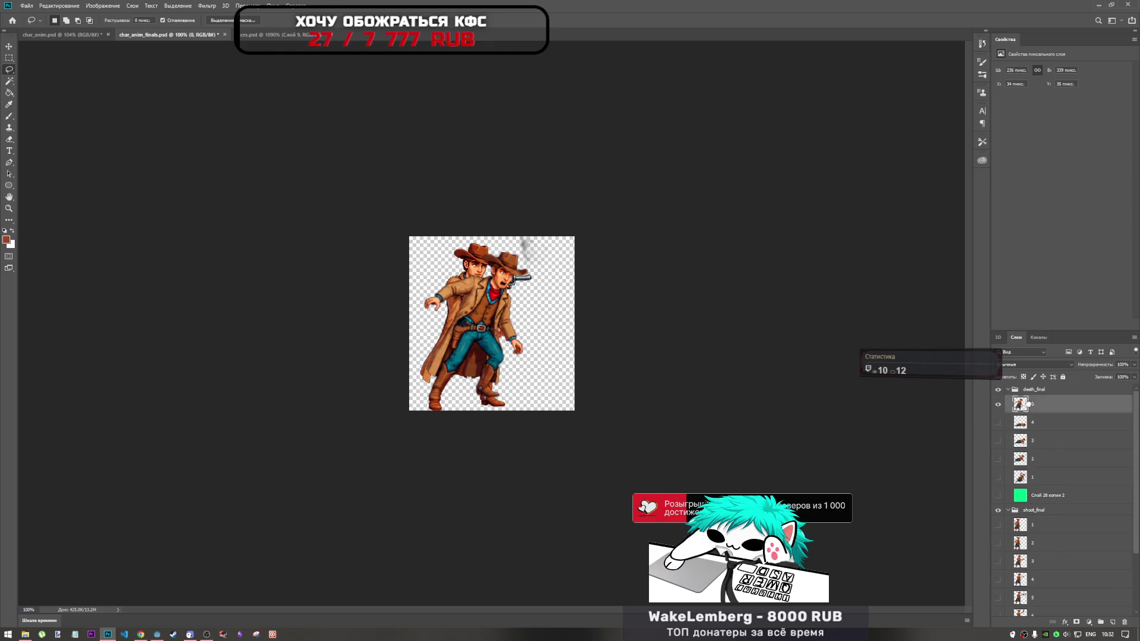
left_click_drag(1044, 476, 1044, 414)
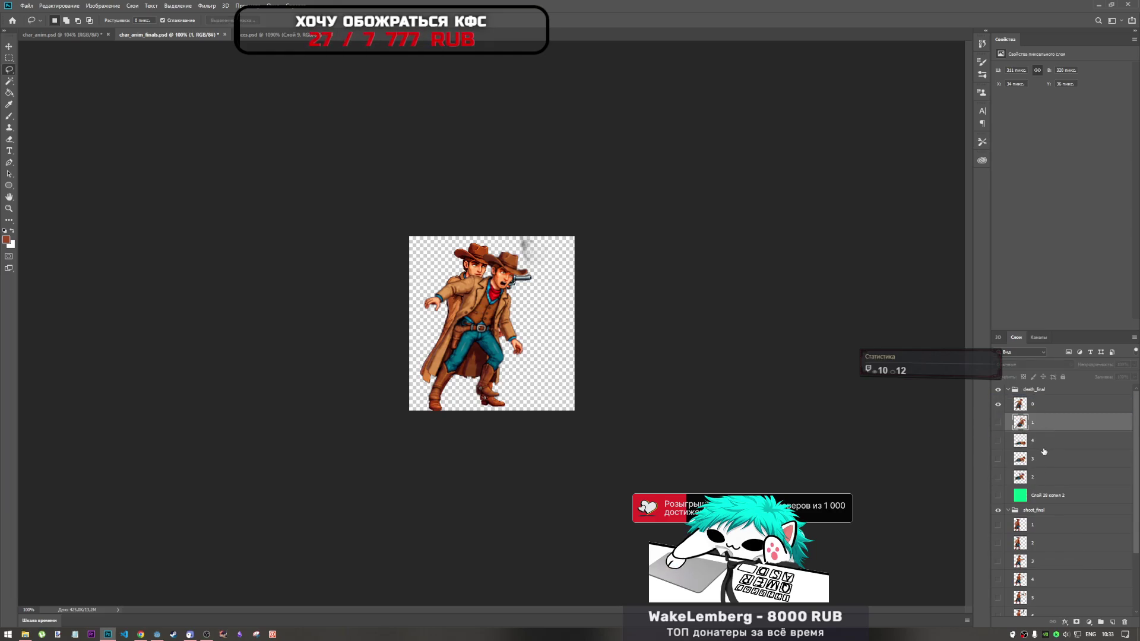
left_click_drag(1044, 460, 1045, 435)
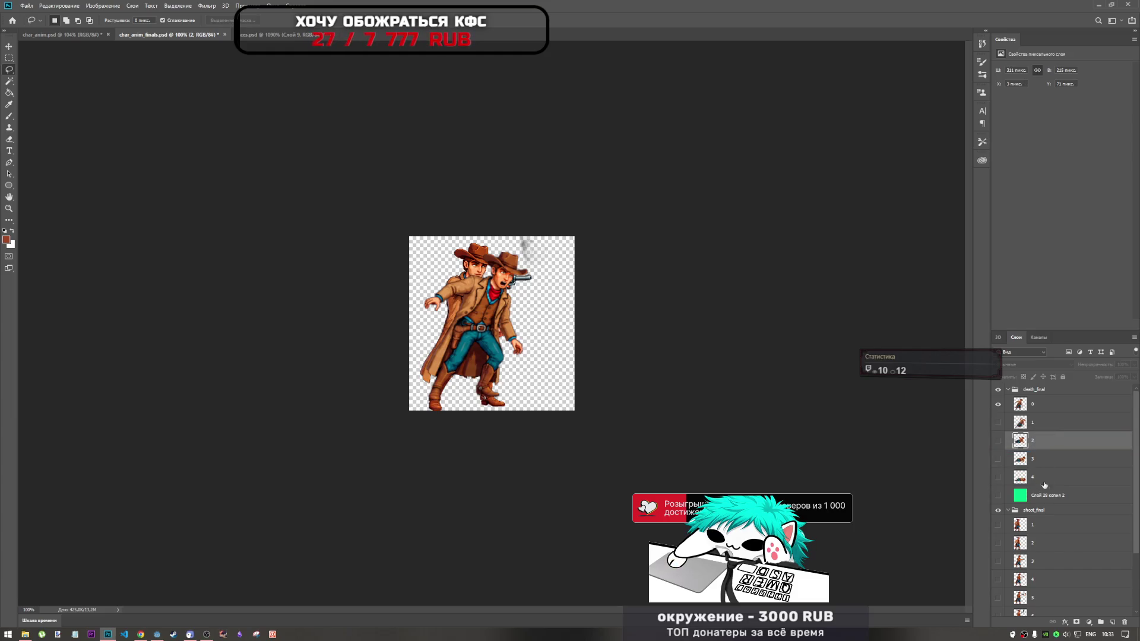
Move frame 0 2 px right and 17 px down
left_click(1040, 408)
key("ctrl+t")
left_click_drag(486, 327, 488, 339)
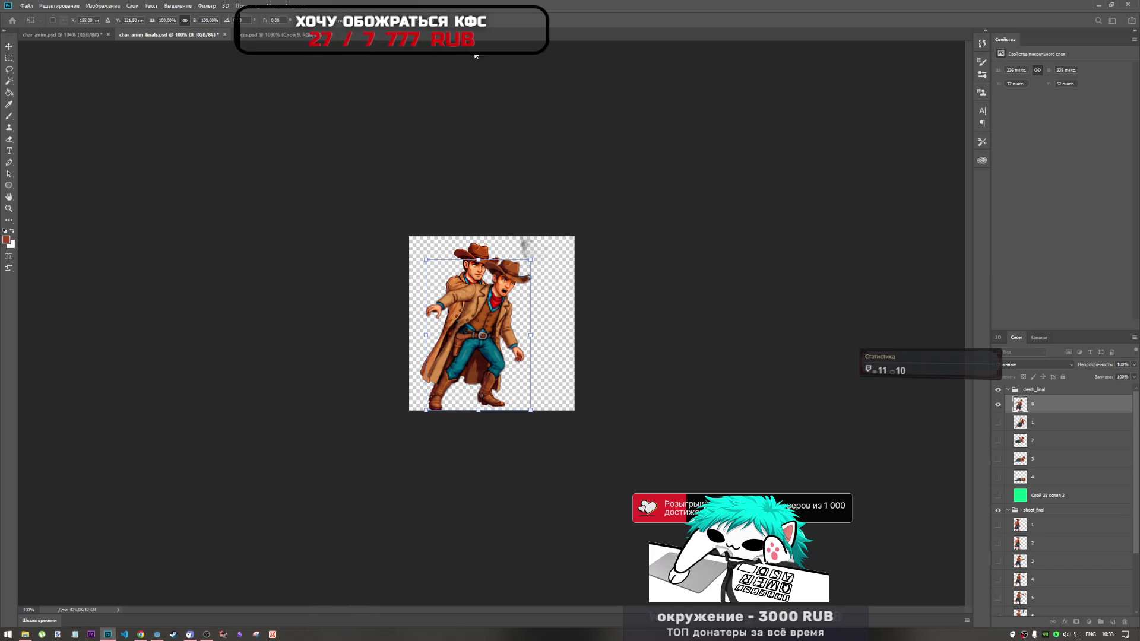
key("Return")
Compare death frames 0 and 1, then move frame 1 down and right to align it
key("l")
scroll(523, 273, "up", 5)
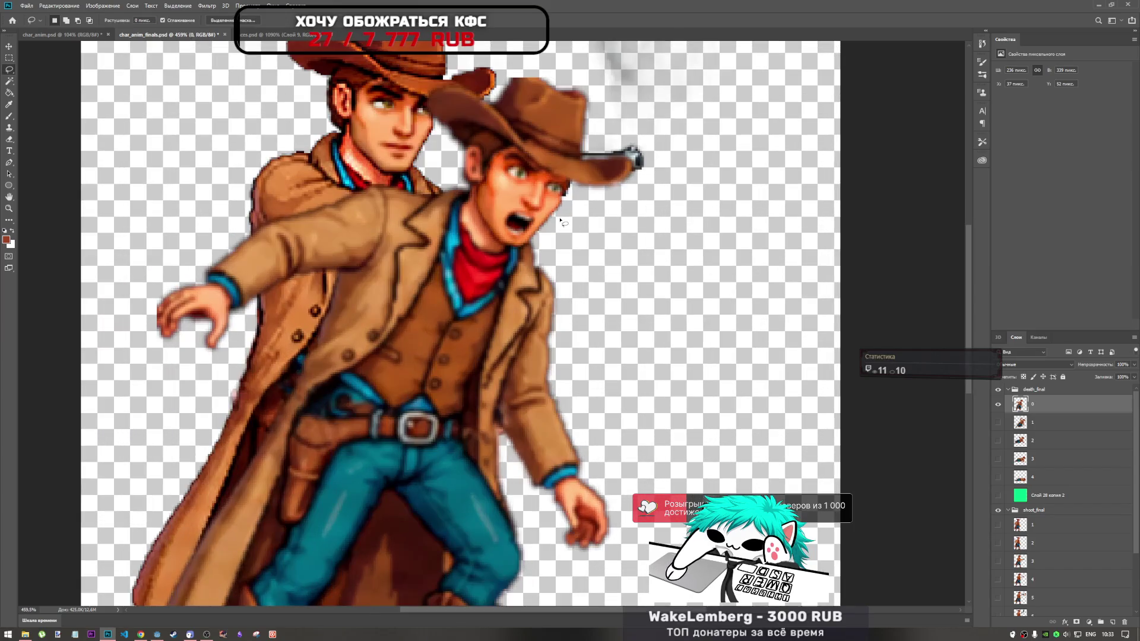
scroll(558, 285, "down", 5)
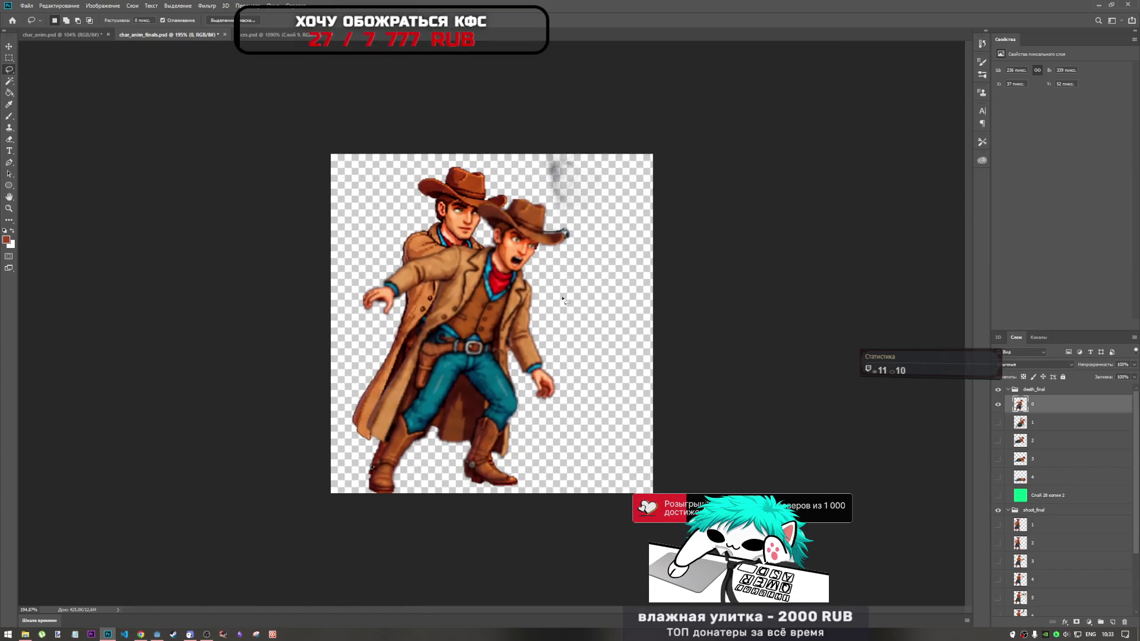
scroll(493, 326, "down", 4)
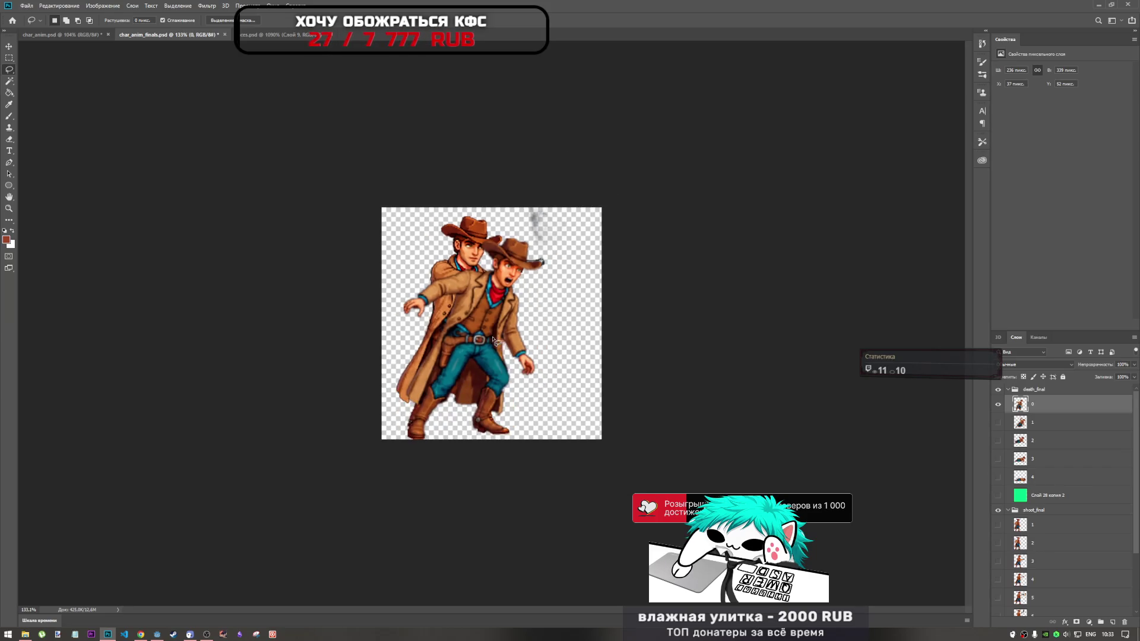
scroll(493, 326, "up", 3)
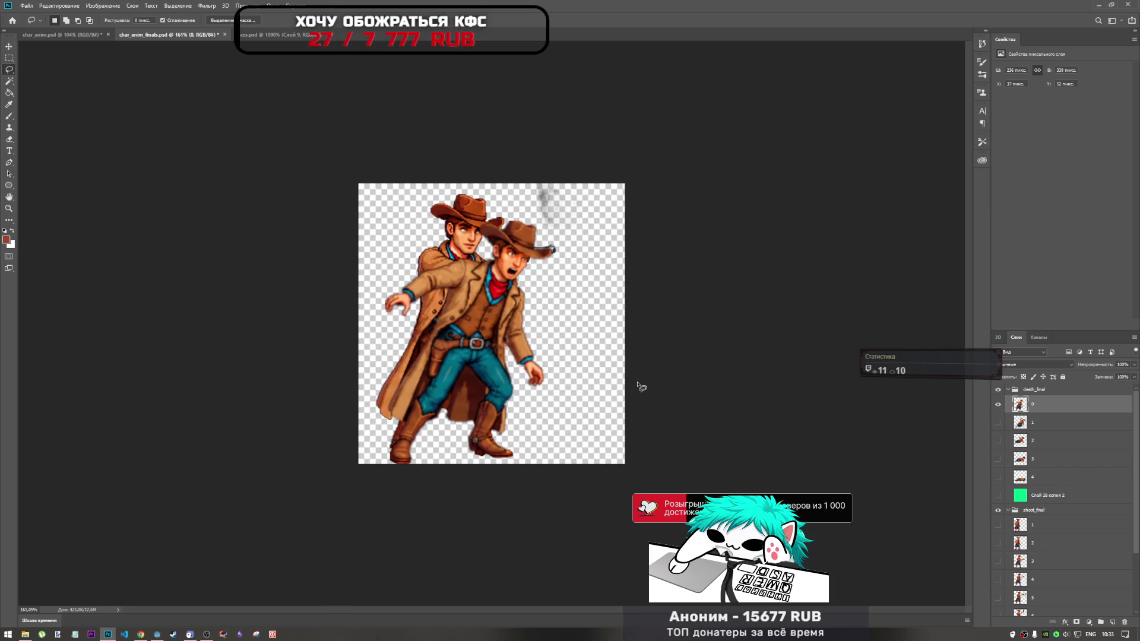
left_click(998, 410)
left_click(999, 423)
left_click(998, 423)
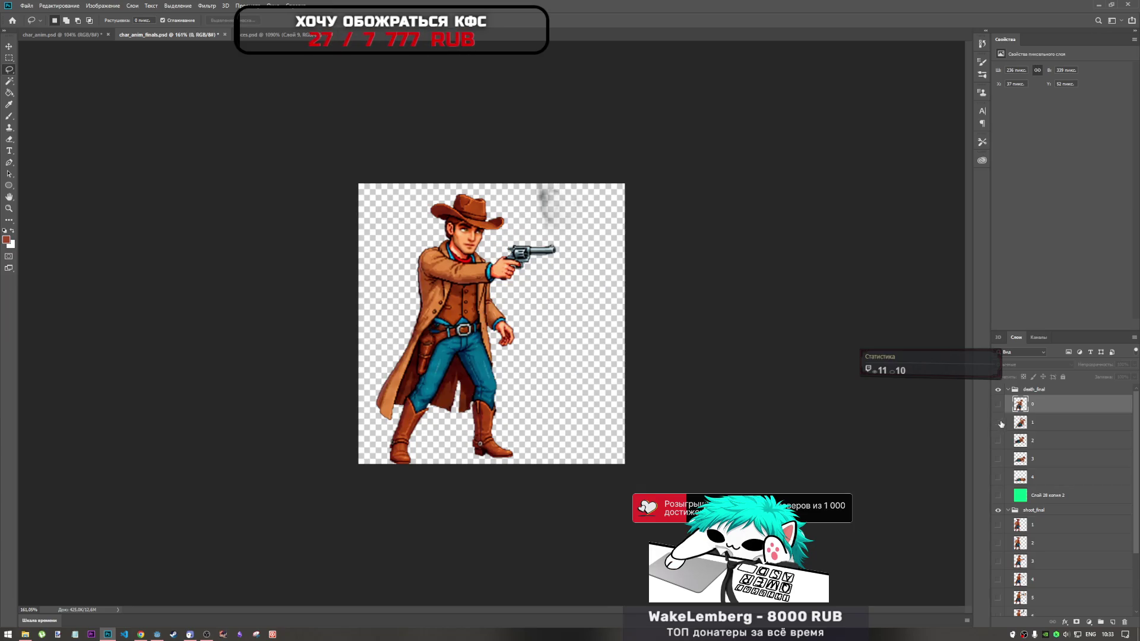
left_click(998, 406)
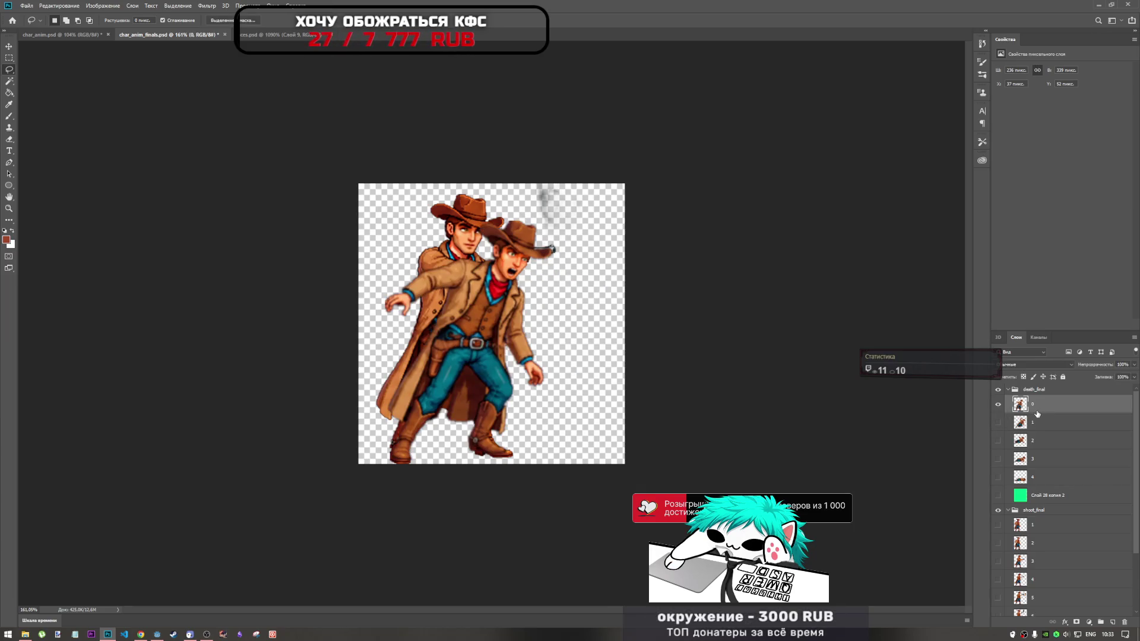
left_click(999, 406)
left_click(998, 423)
left_click(1039, 426)
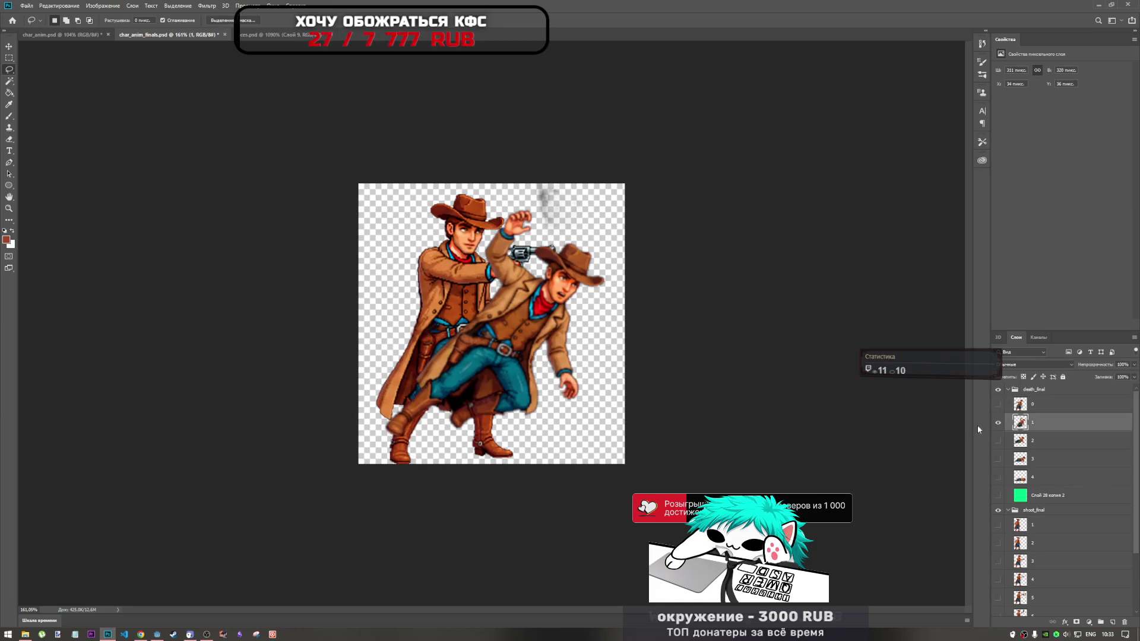
key("ctrl+t")
left_click_drag(531, 341, 541, 361)
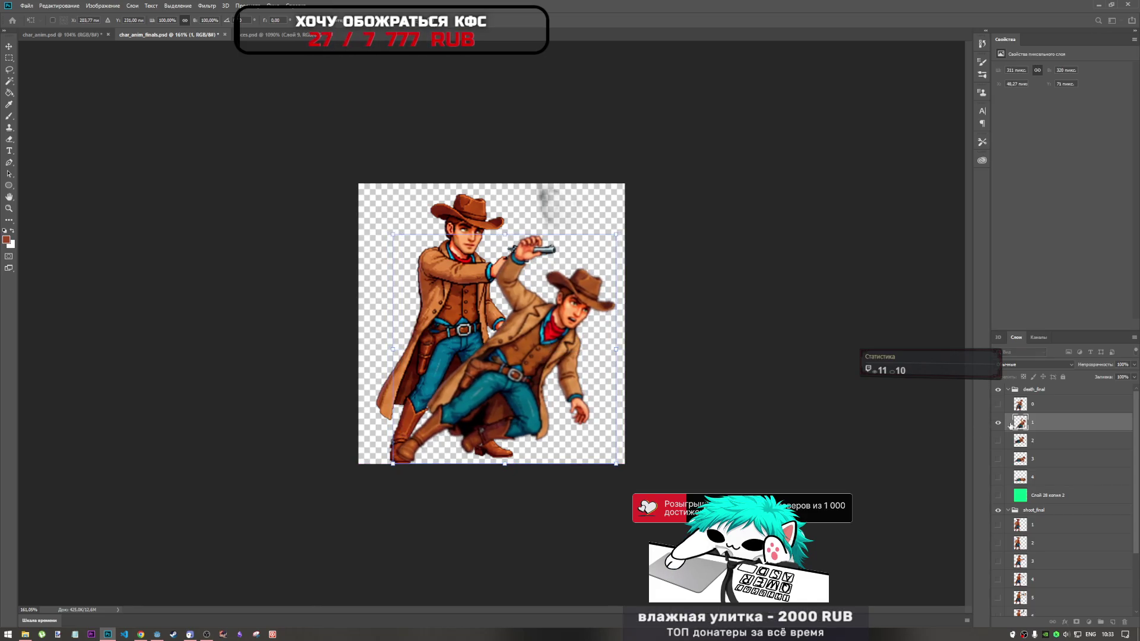
Show frame 0 again and nudge it slightly down and right into alignment
left_click(999, 405)
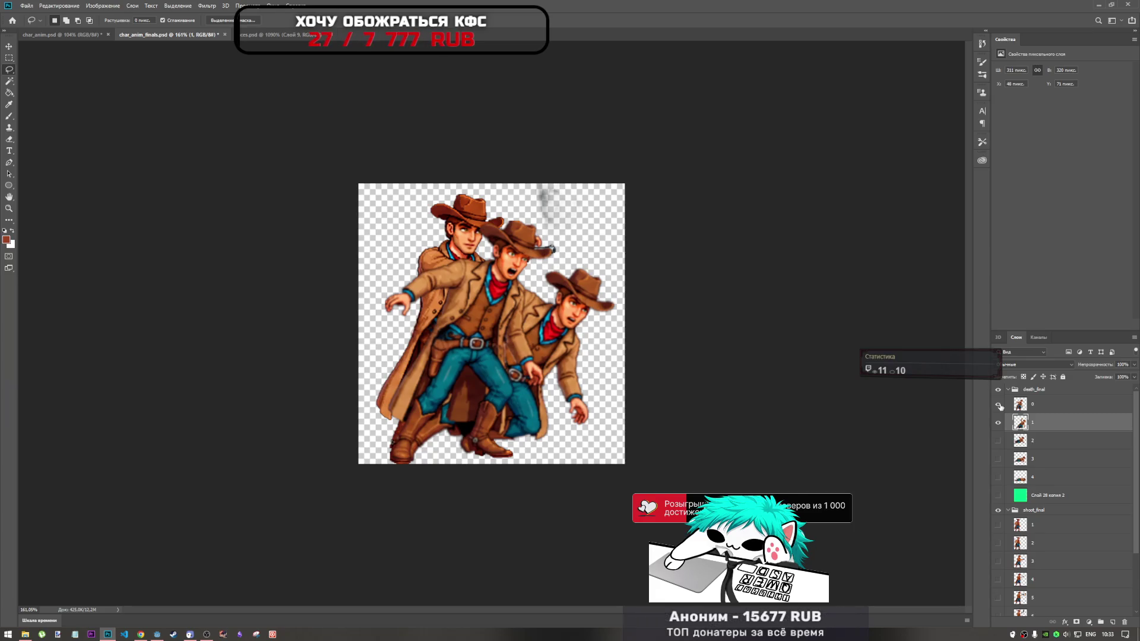
left_click(1030, 406)
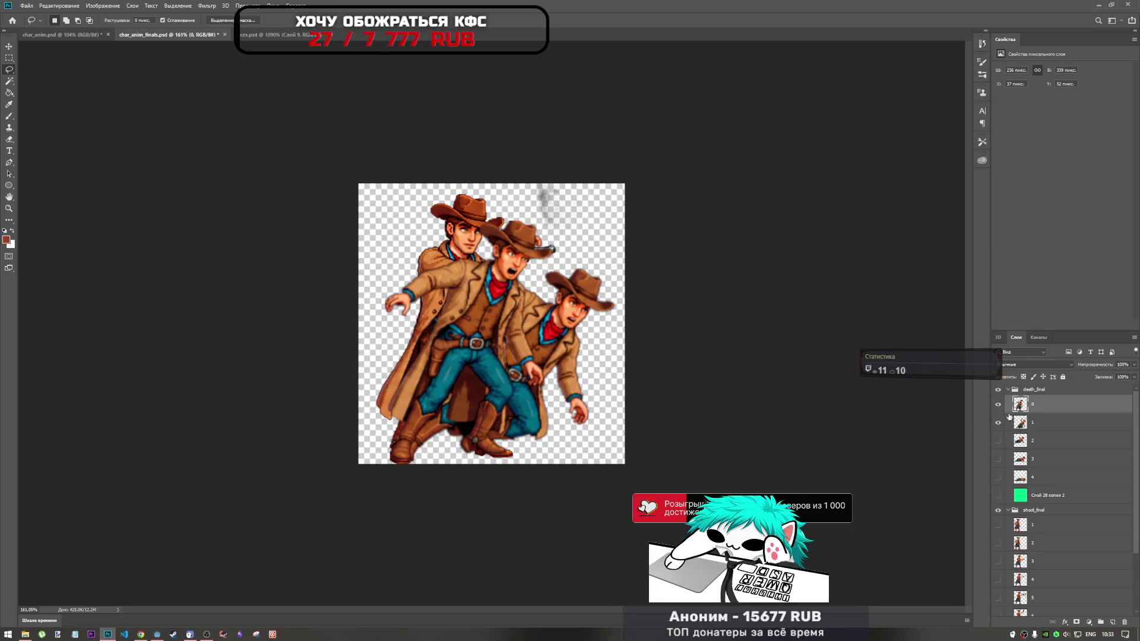
key("ctrl+t")
left_click_drag(481, 358, 492, 372)
key("Left")
key("Left")
key("Left")
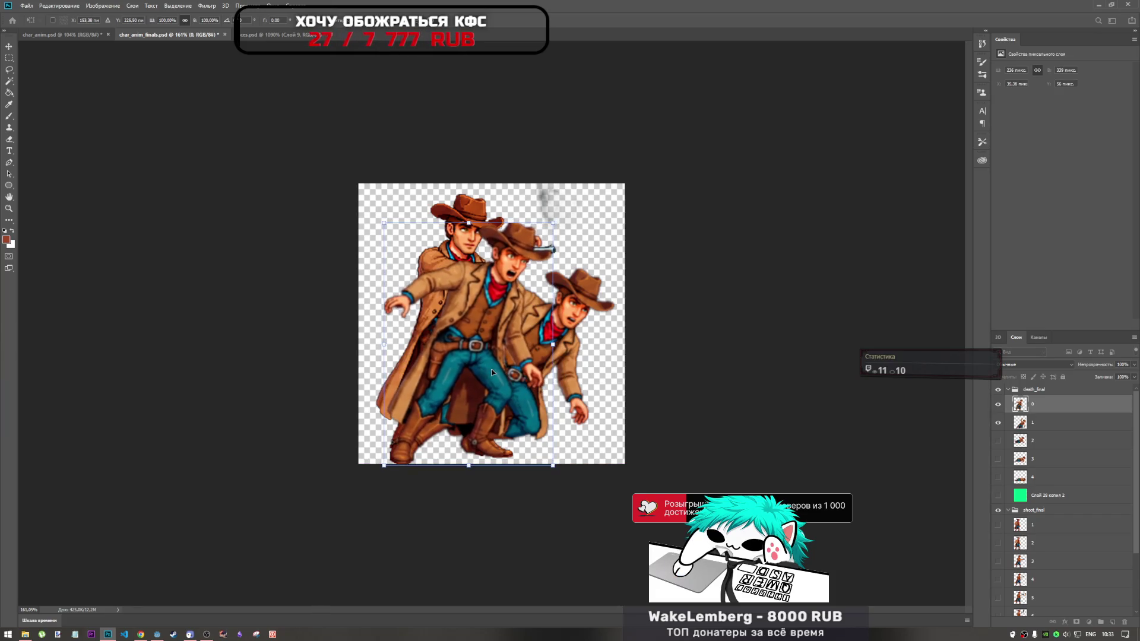
key("Down")
key("Right")
key("Right")
key("Right")
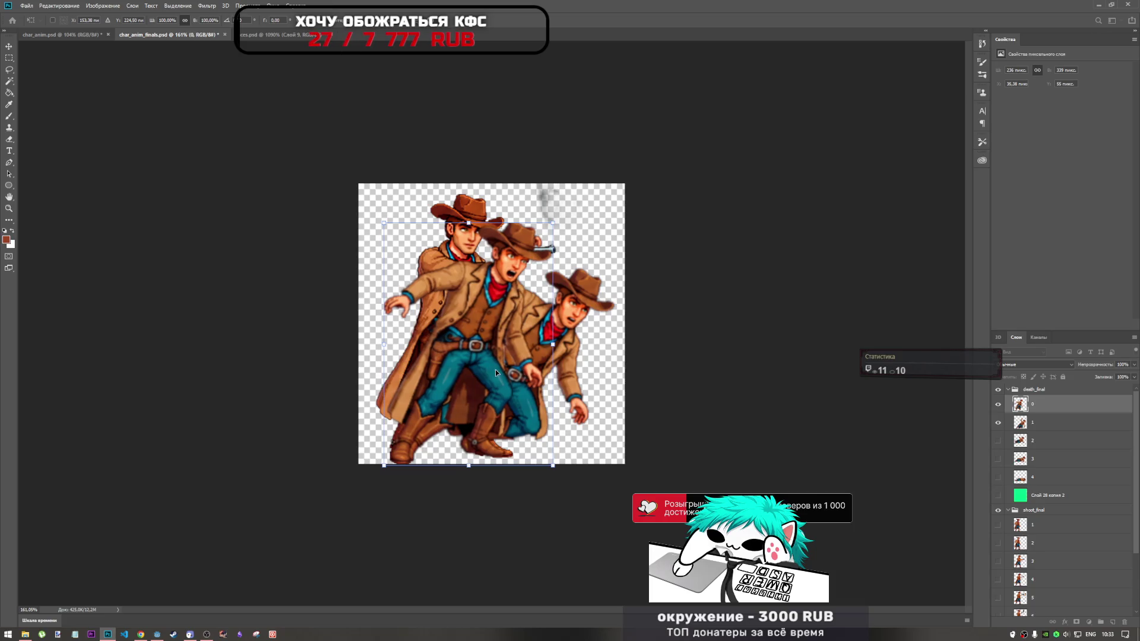
key("Right")
key("Down")
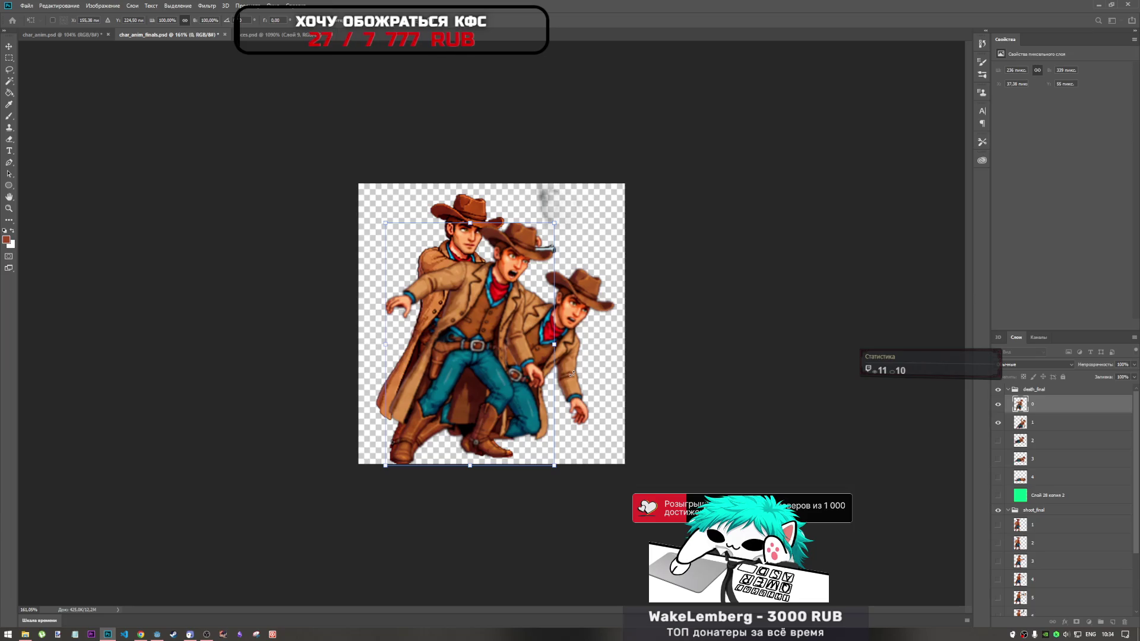
key("Return")
key("l")
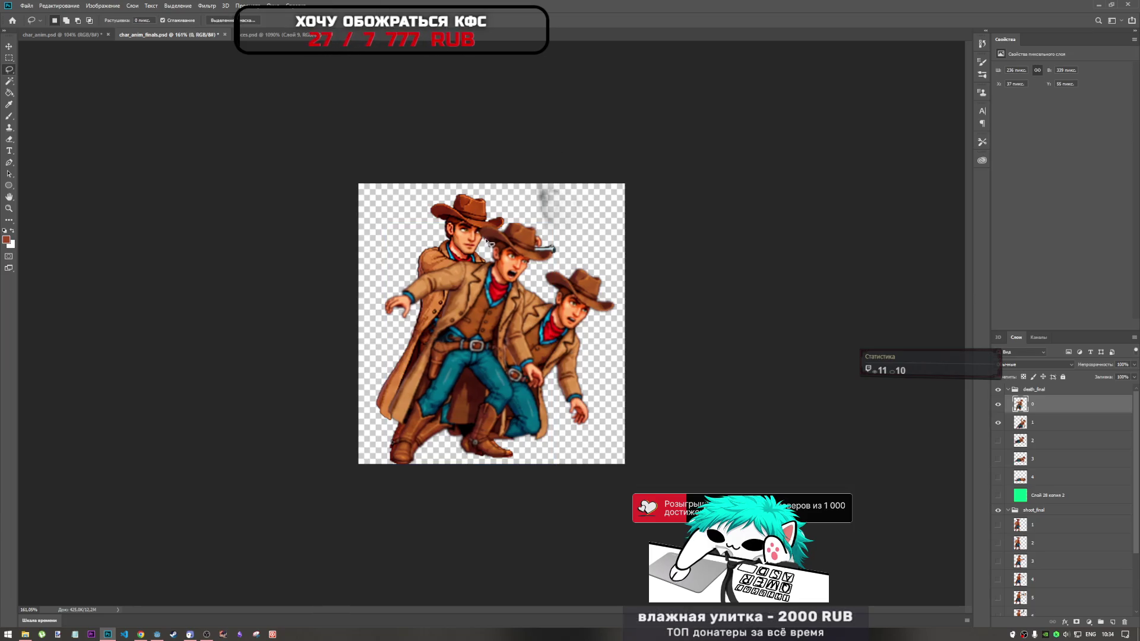
Stack frame 1 above frame 0 and fine-tune its position by a few pixels
left_click(1009, 426)
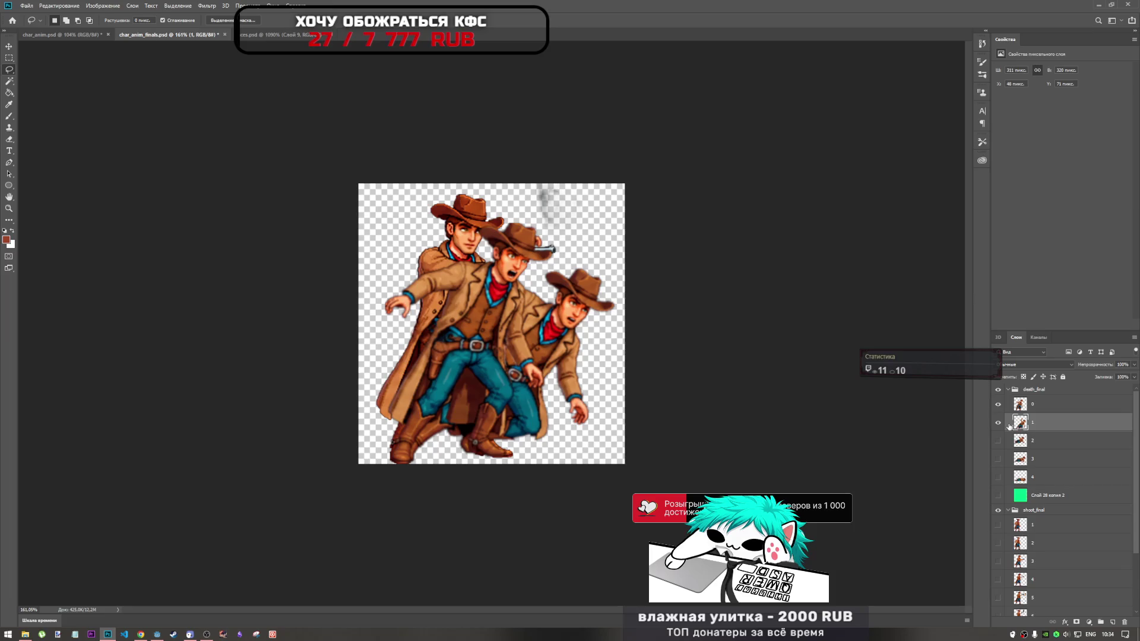
key("ctrl+t")
left_click_drag(569, 393, 571, 393)
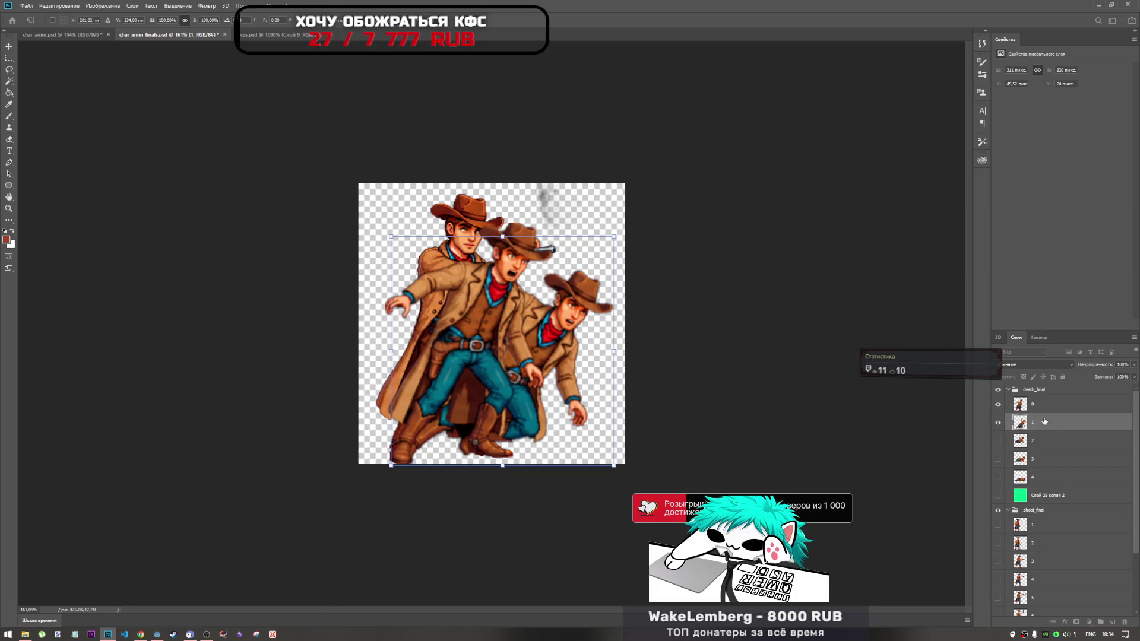
left_click_drag(1037, 417, 1037, 397)
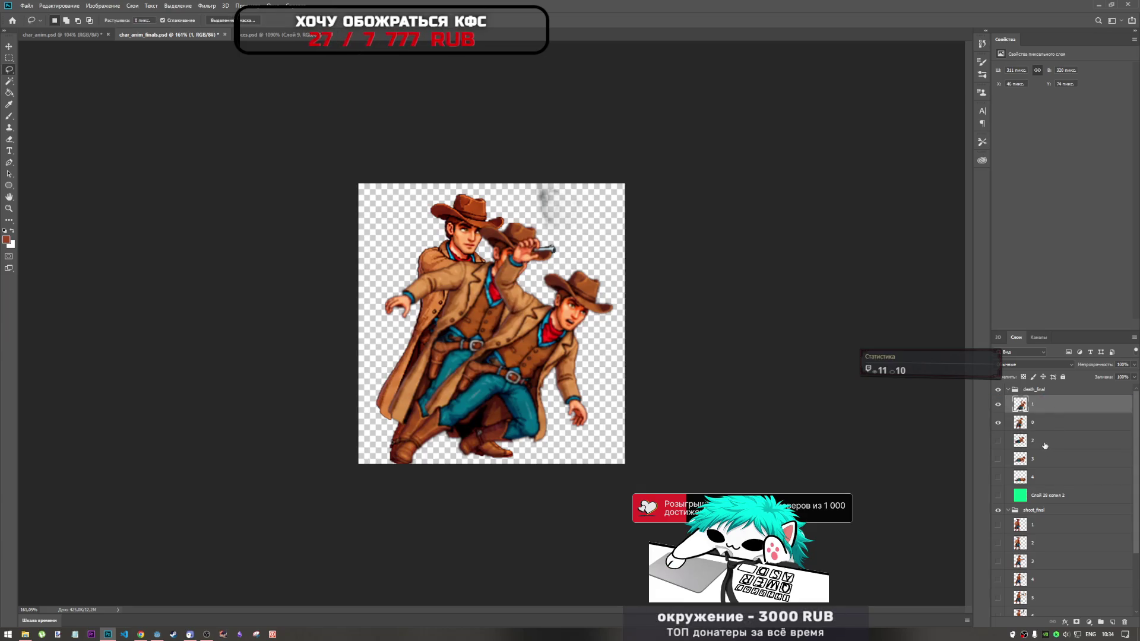
key("ctrl+t")
left_click_drag(561, 378, 566, 380)
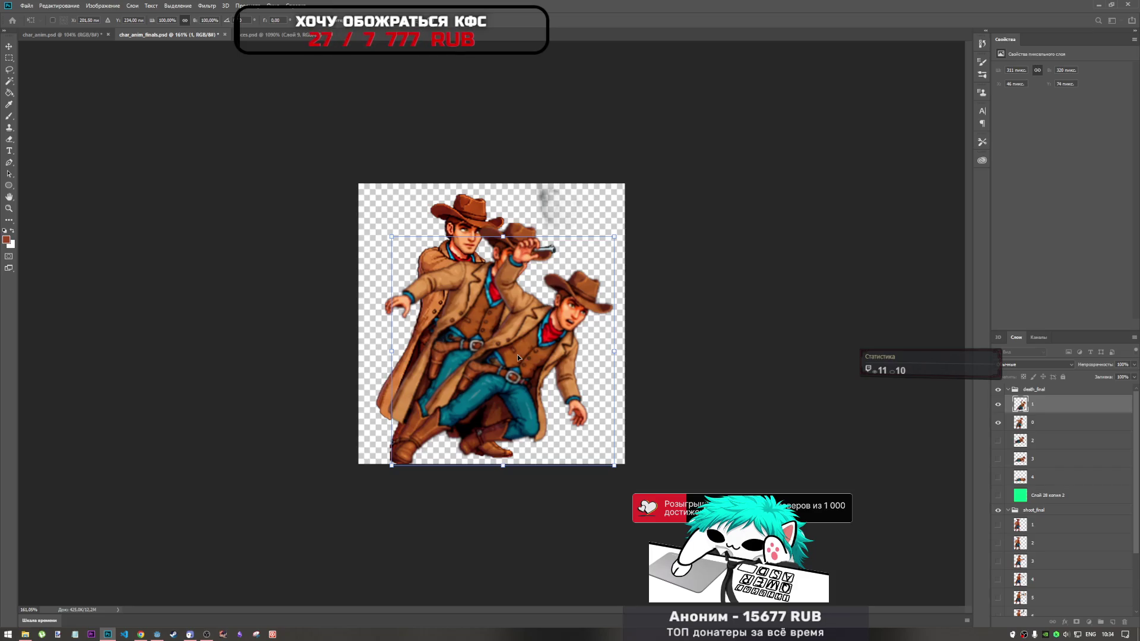
left_click_drag(526, 356, 529, 350)
key("Return")
key("l")
left_click(1055, 419)
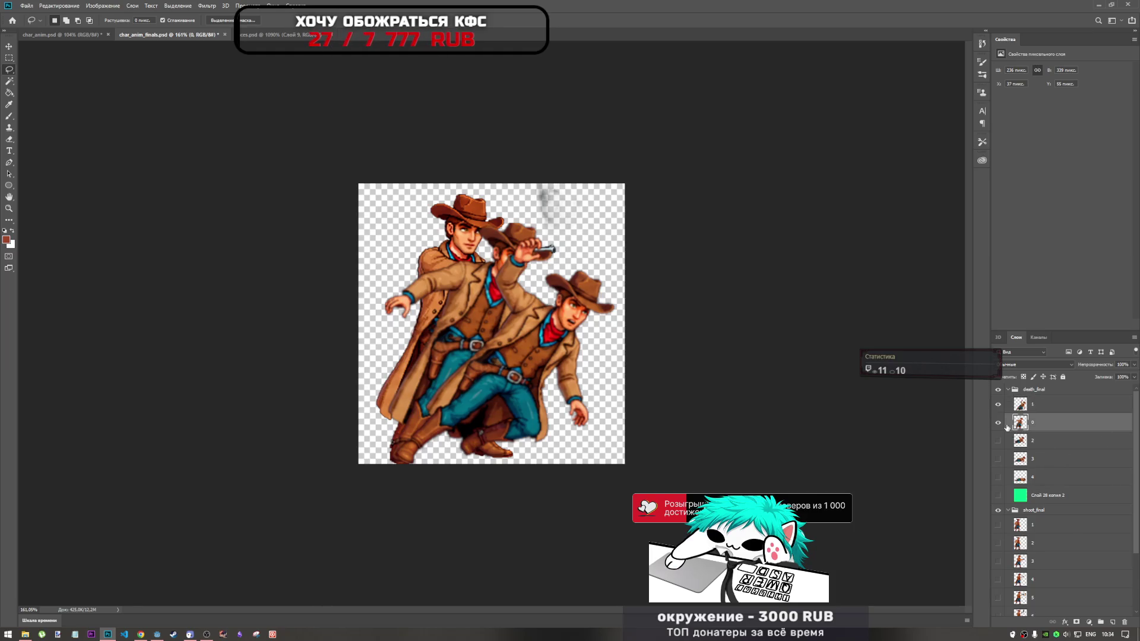
Show death frame 2, stack it above frame 0, and move it down and right
left_click(998, 404)
left_click(999, 422)
left_click(999, 440)
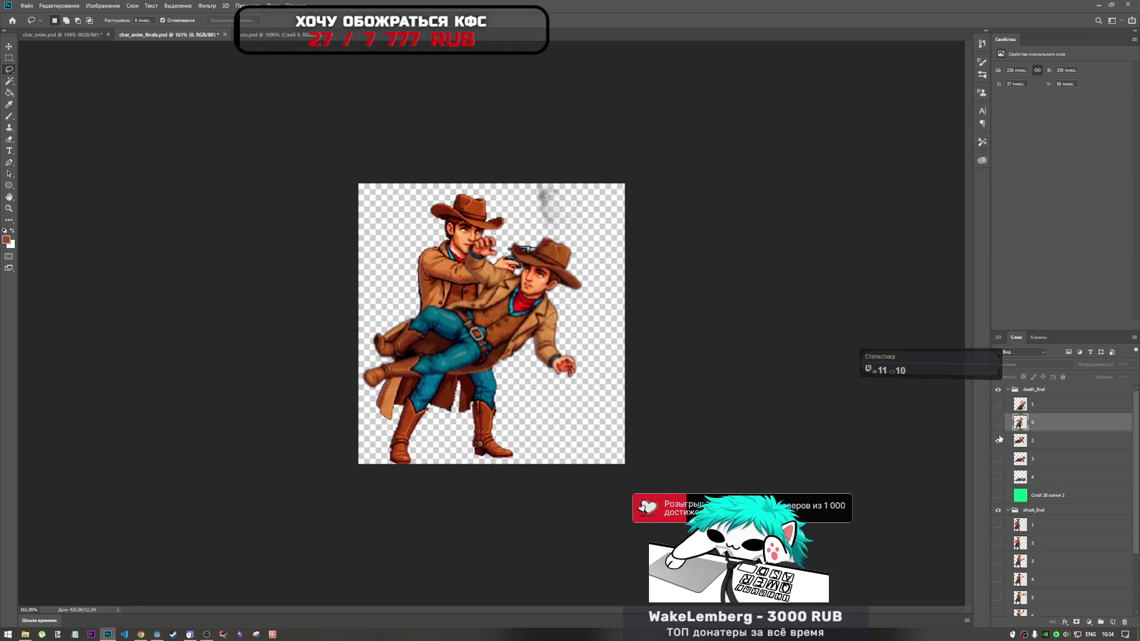
mouse_move(1044, 442)
left_mouse_down()
mouse_move(1050, 418)
mouse_move(1042, 426)
left_mouse_up()
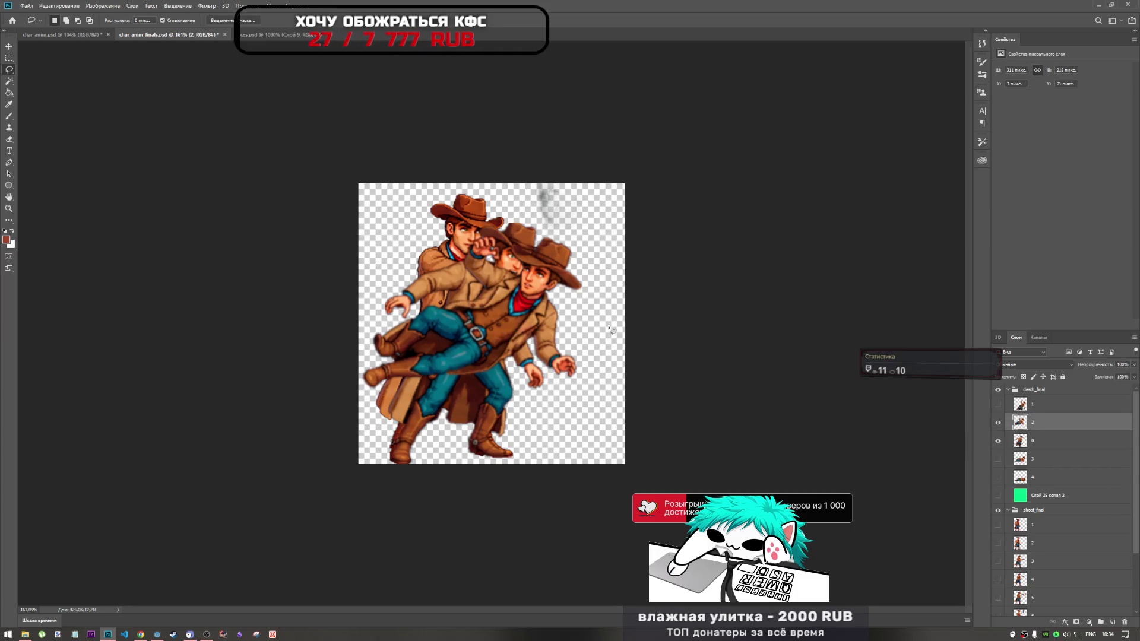
key("ctrl+t")
mouse_move(508, 337)
left_mouse_down()
mouse_move(548, 405)
mouse_move(557, 393)
left_mouse_up()
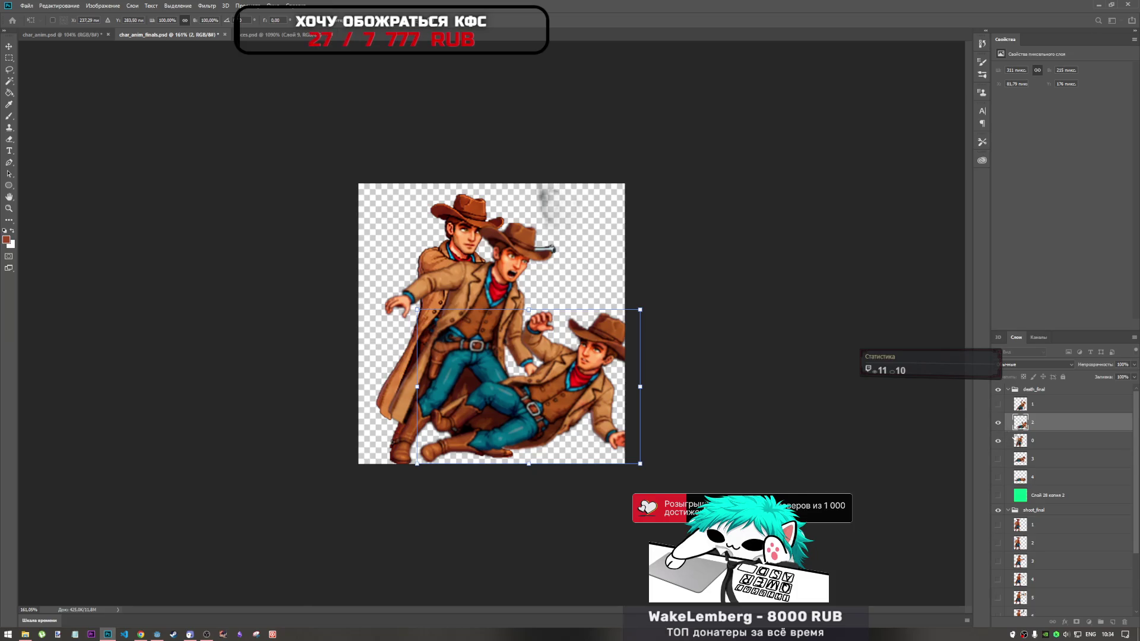
key("Return")
key("l")
Compare with frame 1, stack frame 2 above it, and nudge frame 2 slightly left and up
left_click(998, 440)
left_click(998, 404)
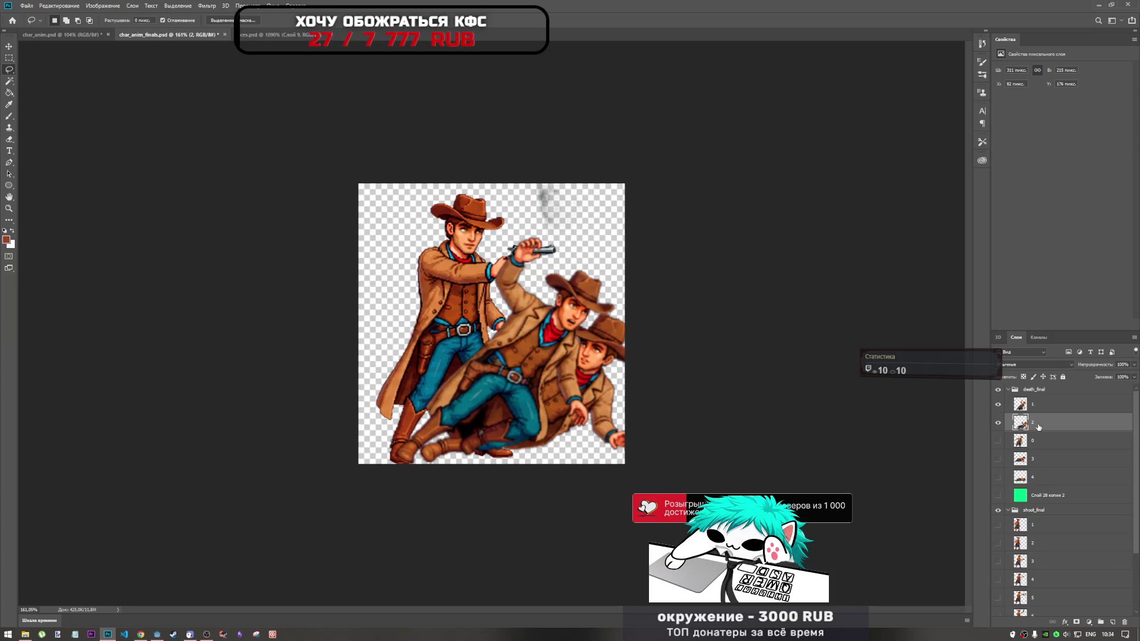
left_click_drag(1039, 419, 1036, 401)
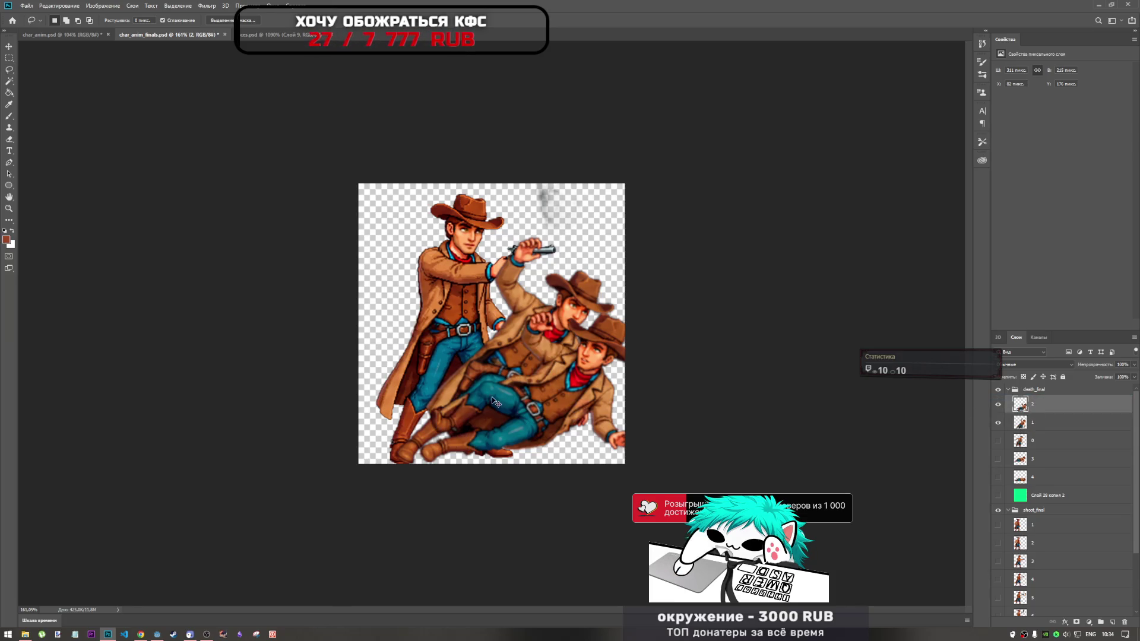
key("ctrl+t")
mouse_move(556, 411)
left_mouse_down()
mouse_move(571, 404)
mouse_move(552, 404)
mouse_move(558, 427)
mouse_move(550, 413)
mouse_move(524, 429)
mouse_move(550, 410)
mouse_move(544, 380)
mouse_move(567, 404)
left_mouse_up()
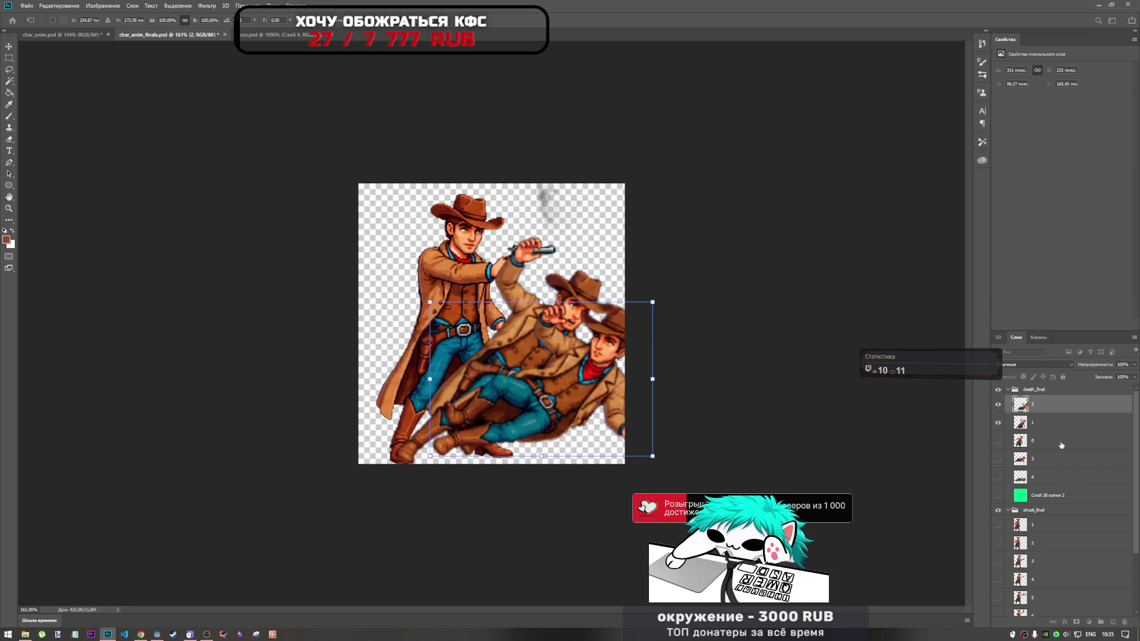
left_click(113, 6)
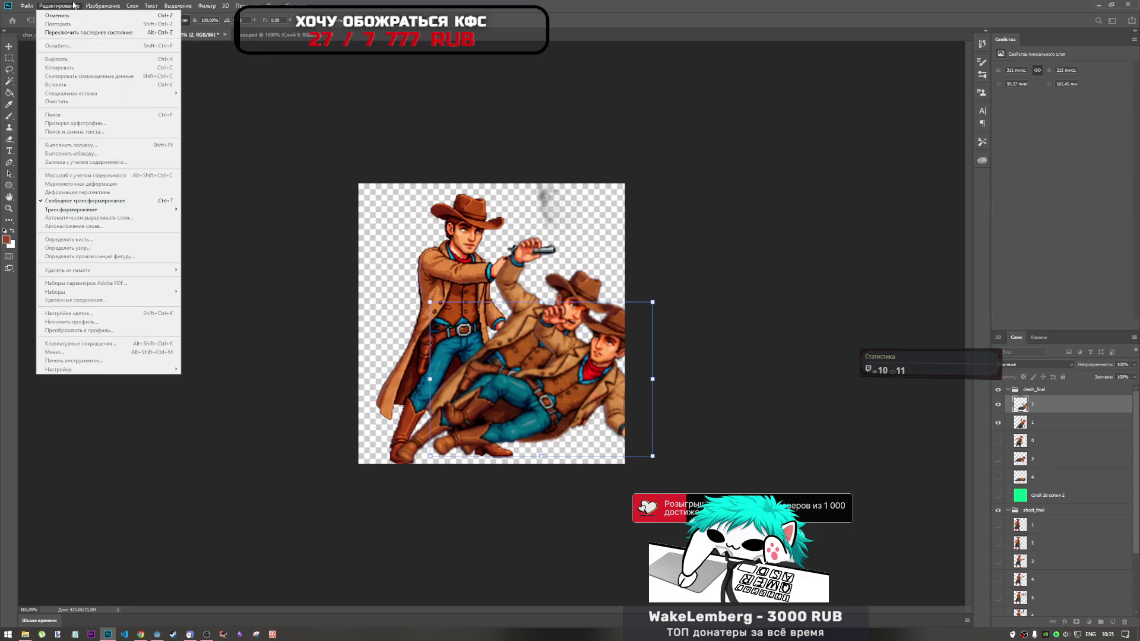
Widen the canvas from 371 to 450 pixels with Image > Canvas Size
key("Escape")
left_click(103, 5)
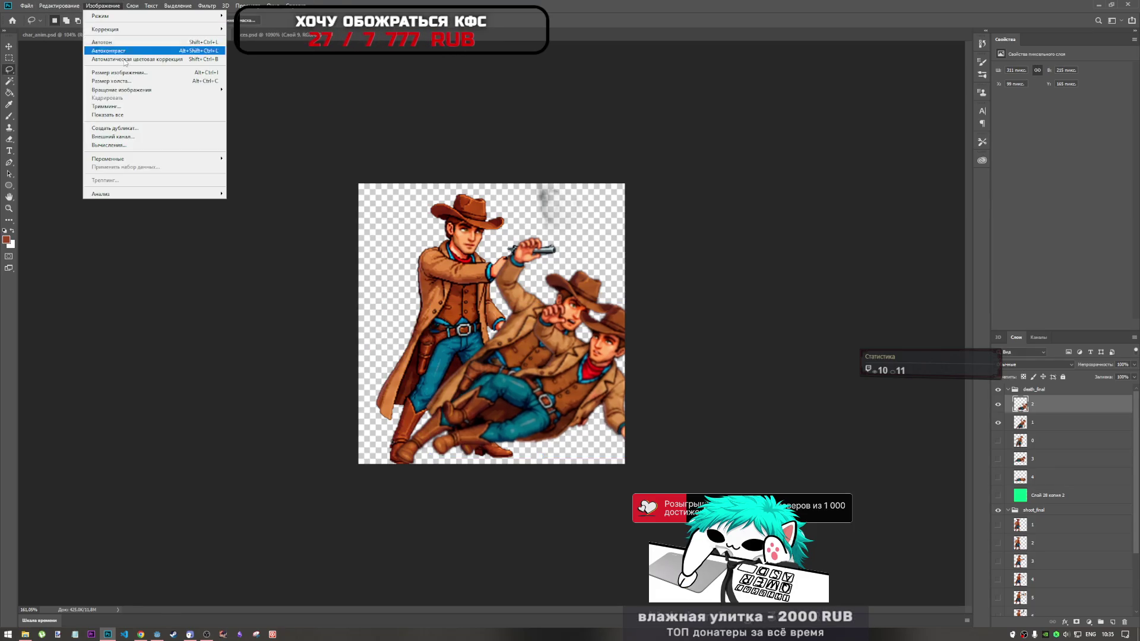
left_click(159, 85)
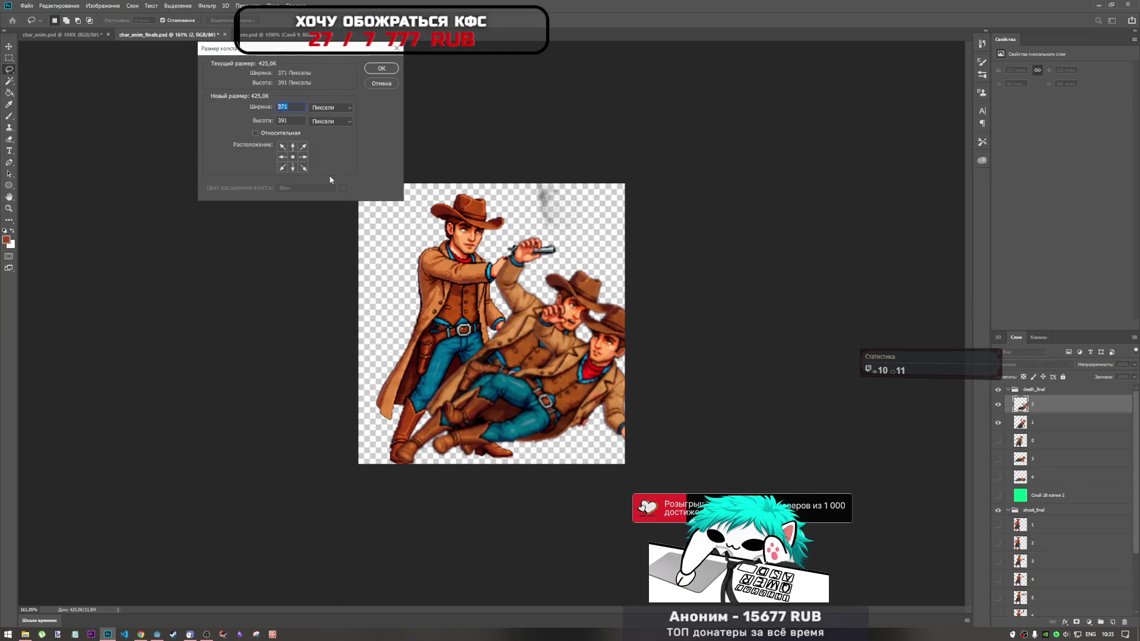
type("450")
left_click(373, 70)
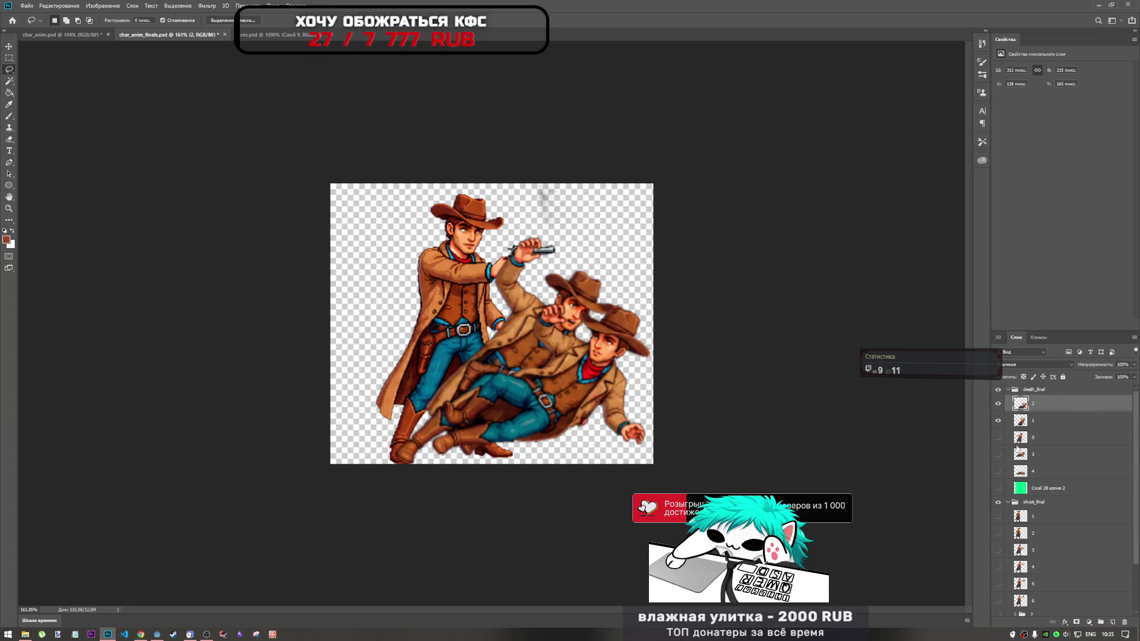
left_click(999, 404)
Toggle death frames 0, 1 and 2 on and off to compare, leaving frame 2 visible
left_click(999, 421)
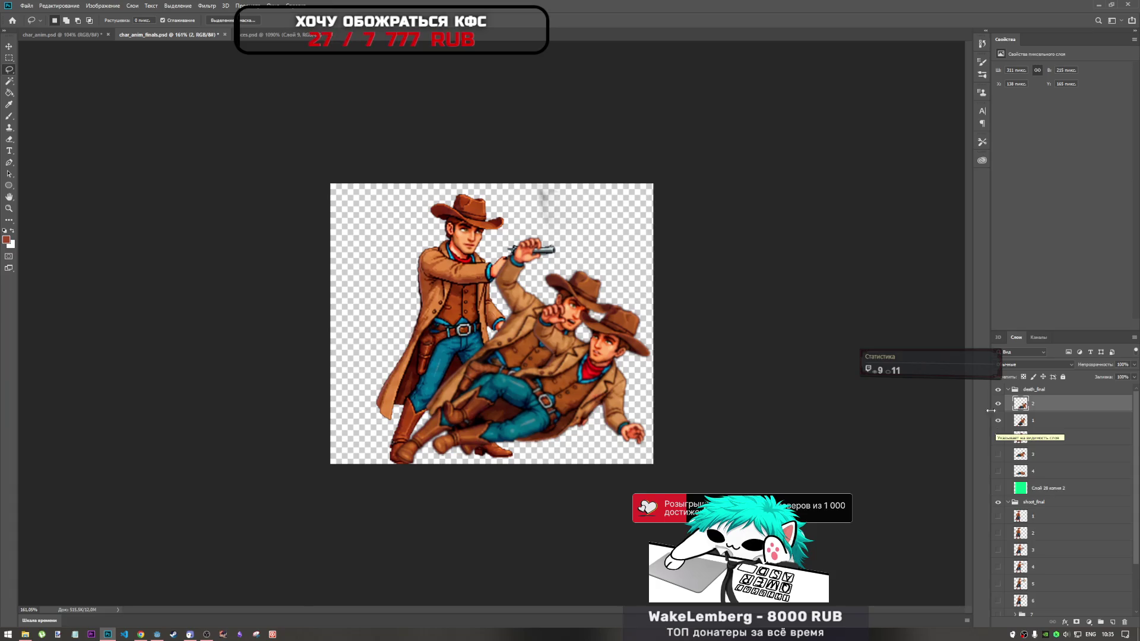
left_click(999, 439)
left_click(1000, 439)
left_click(1000, 437)
left_click(1000, 438)
left_click(999, 422)
left_click(999, 422)
left_click(999, 407)
left_click(998, 409)
left_click(999, 404)
left_click(998, 421)
left_click(998, 421)
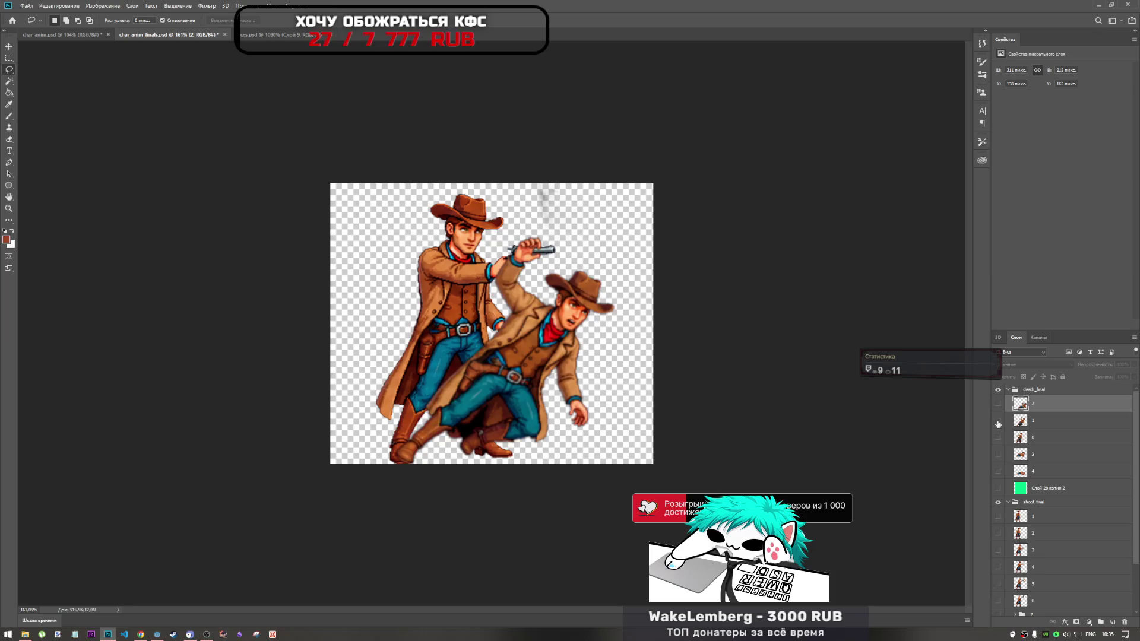
left_click(998, 421)
left_click(999, 439)
left_click(999, 439)
left_click(998, 405)
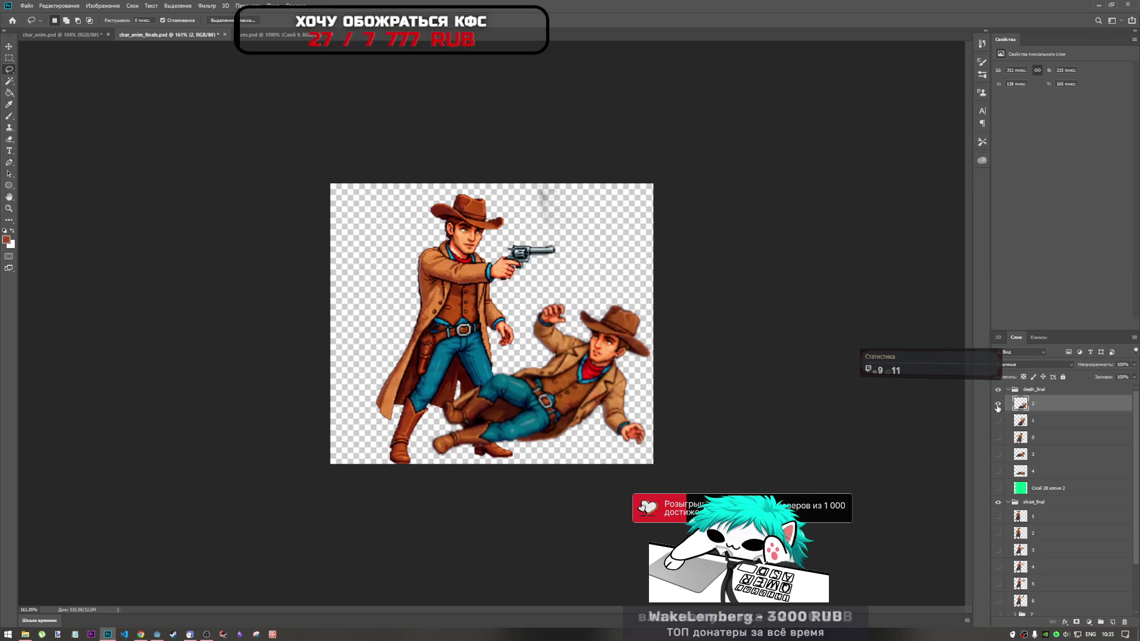
Show frame 3, move it to the top of death_final, and shift its lying cowboy down-right
left_click(999, 454)
left_click_drag(1020, 455, 1047, 398)
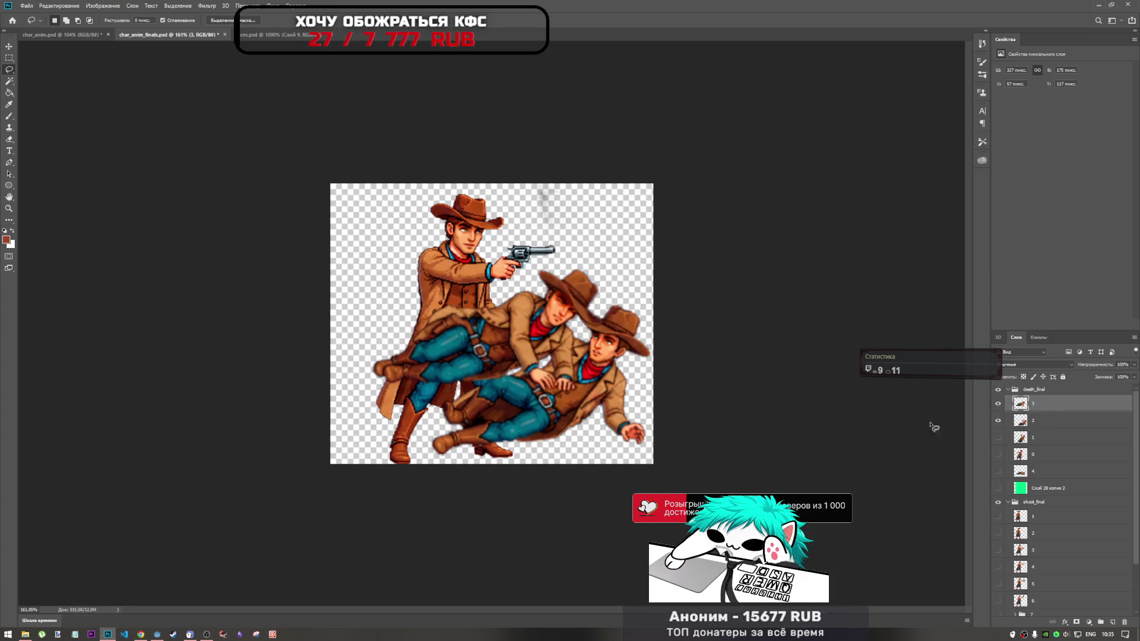
key("ctrl+t")
left_click_drag(556, 341, 614, 411)
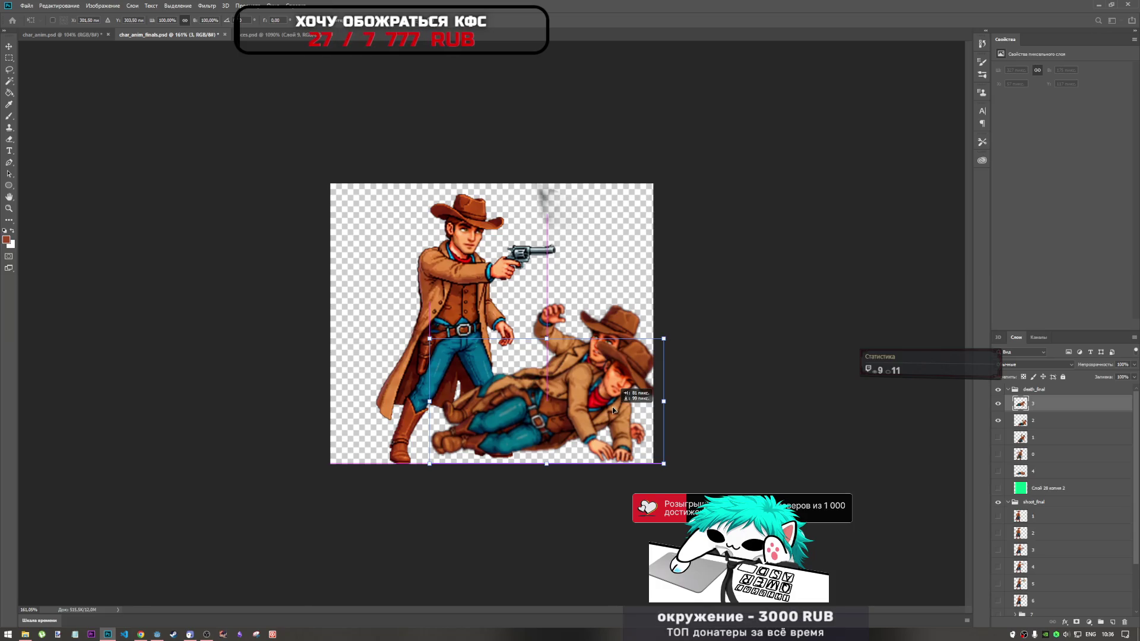
left_click_drag(615, 411, 616, 416)
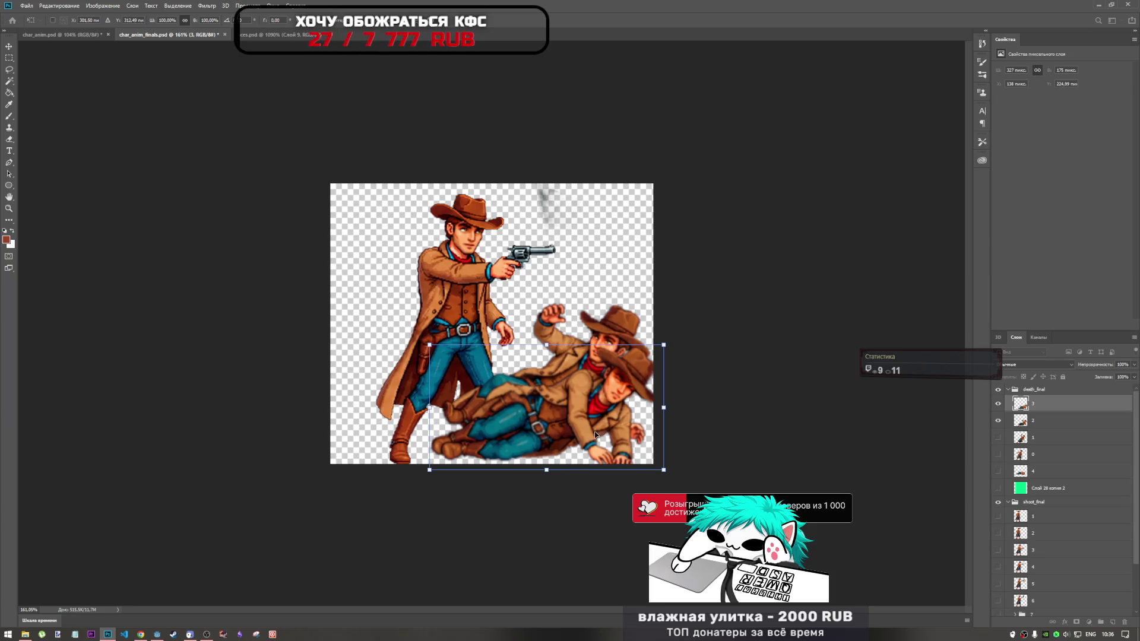
key("l")
Move layer 4 to the top, show it, and place its cowboy down-right on the ground
left_click_drag(1049, 471, 1050, 401)
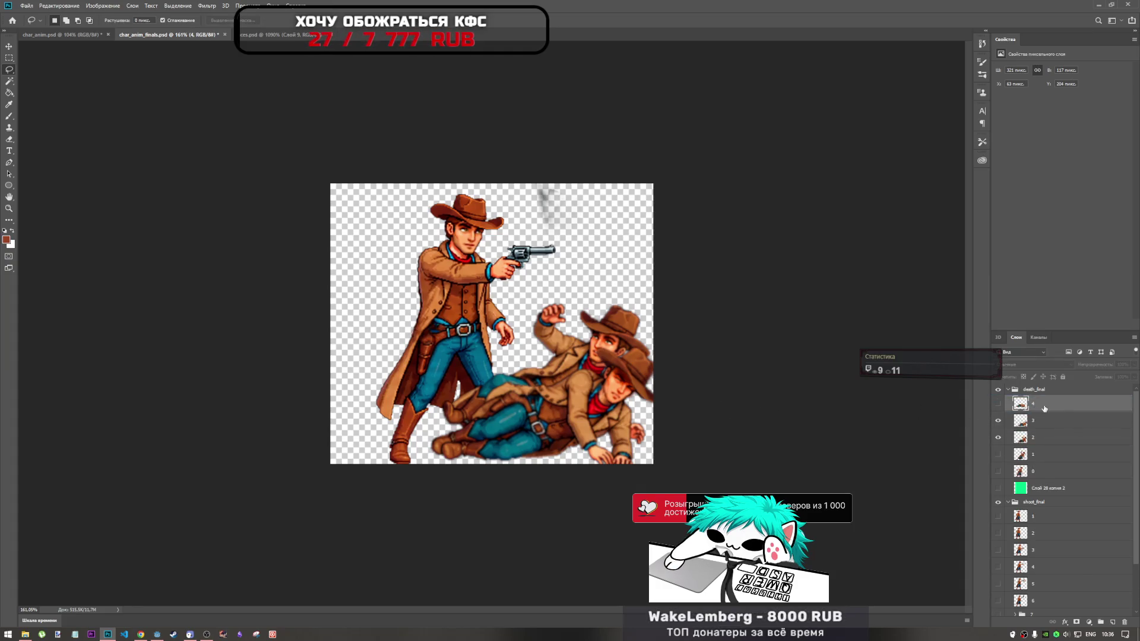
left_click(998, 404)
key("ctrl+t")
mouse_move(527, 361)
left_mouse_down()
mouse_move(600, 423)
mouse_move(597, 433)
left_mouse_up()
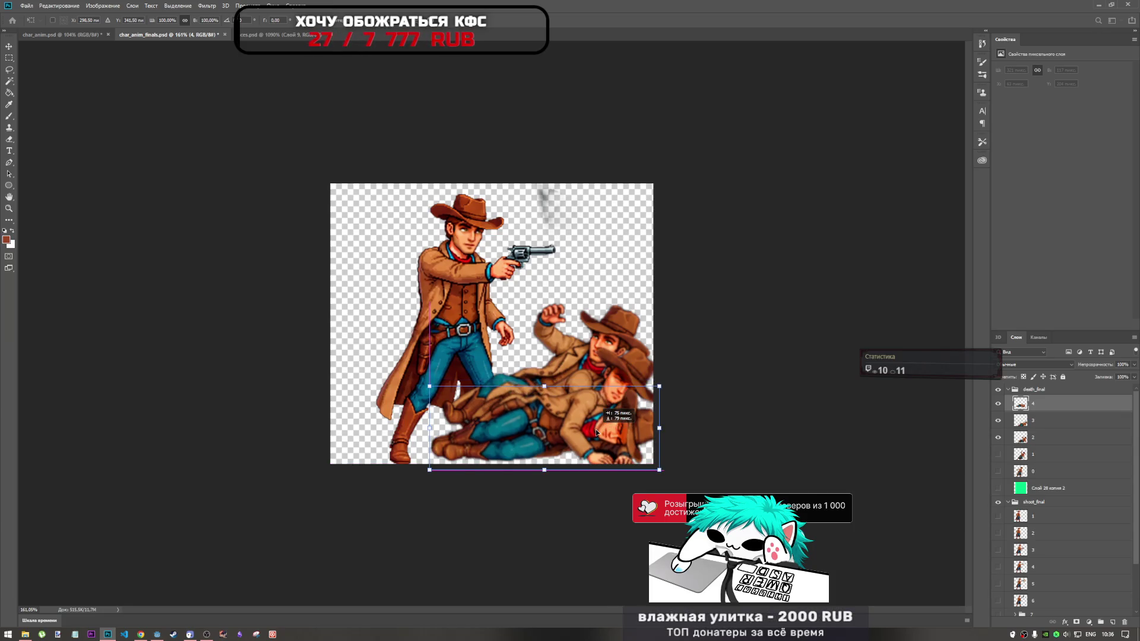
left_click_drag(597, 432, 596, 431)
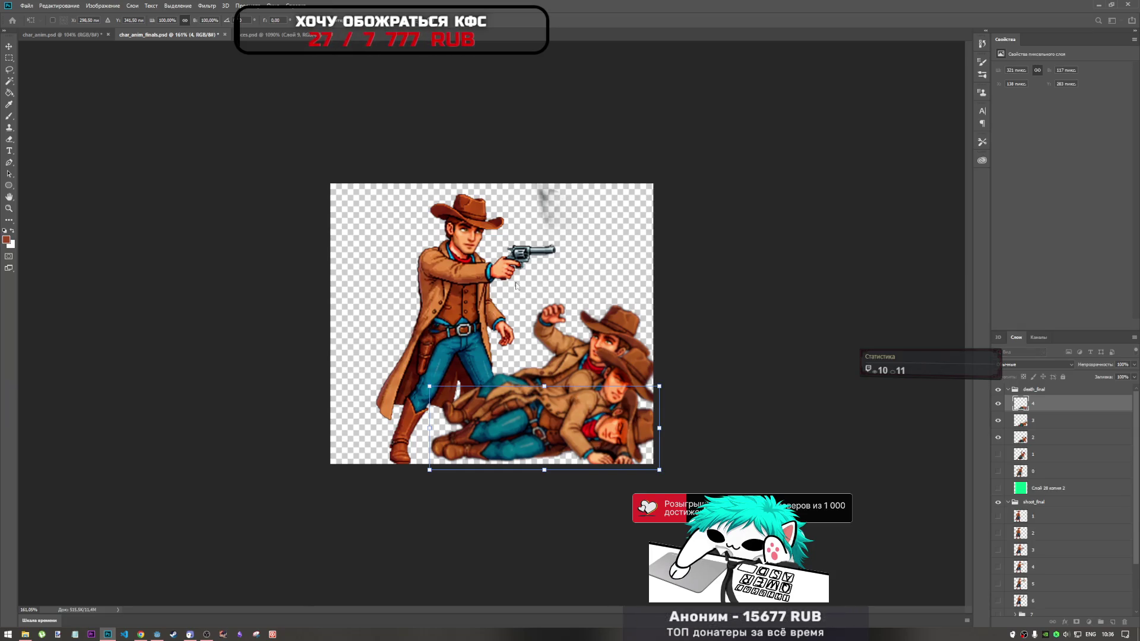
key("l")
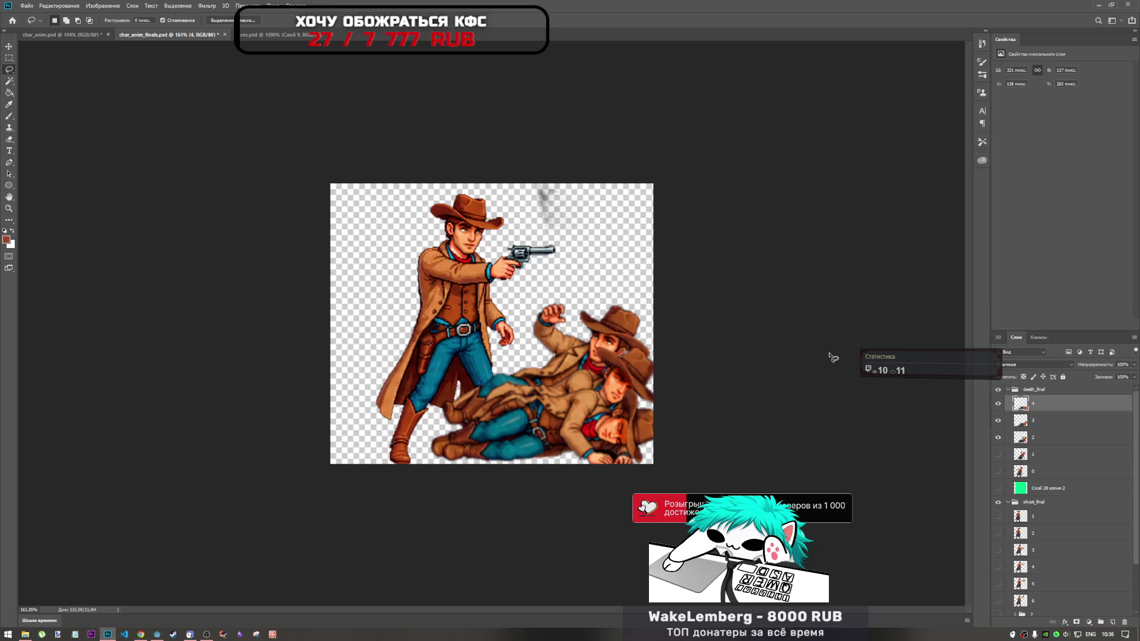
Set the canvas width to 500 pixels in Canvas Size, after backing out of Image Size
left_click(102, 5)
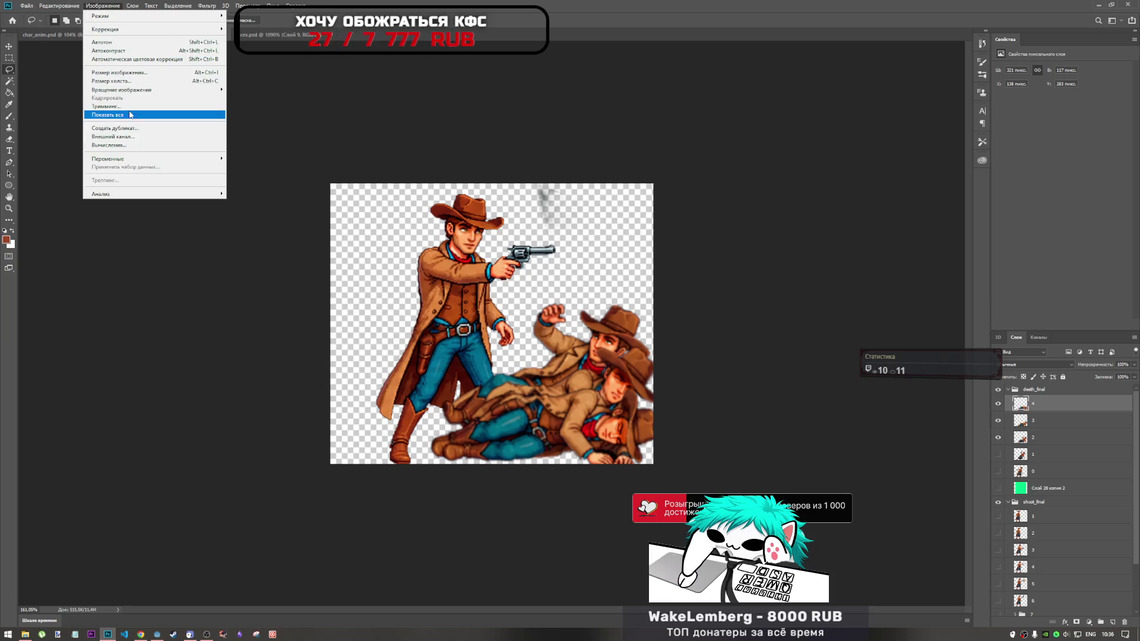
left_click(132, 76)
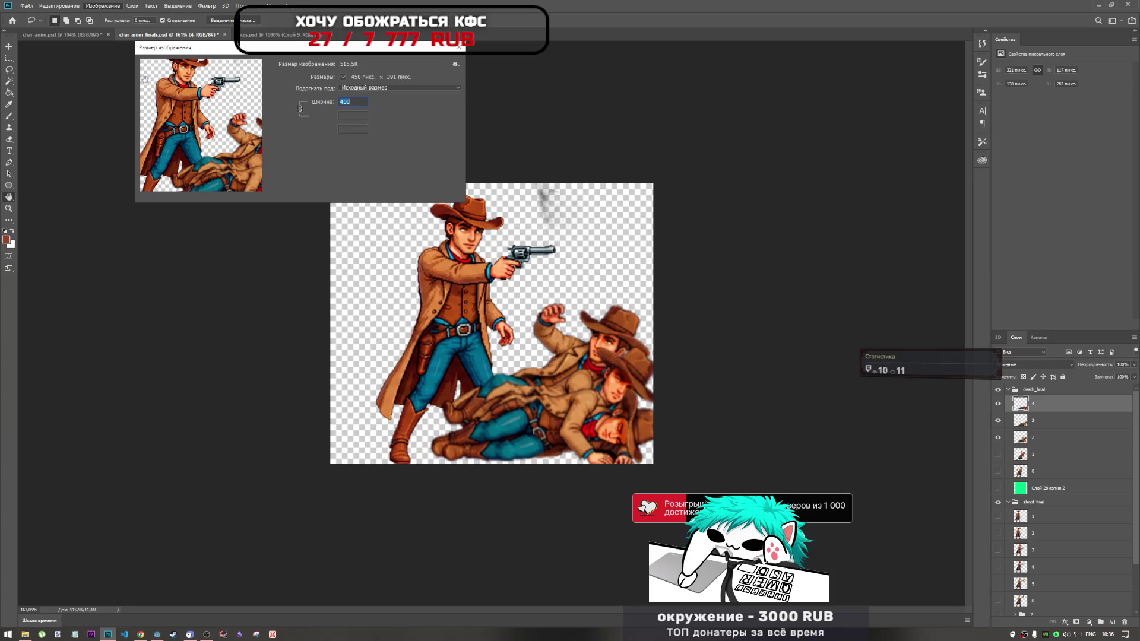
left_click(450, 181)
left_click(113, 5)
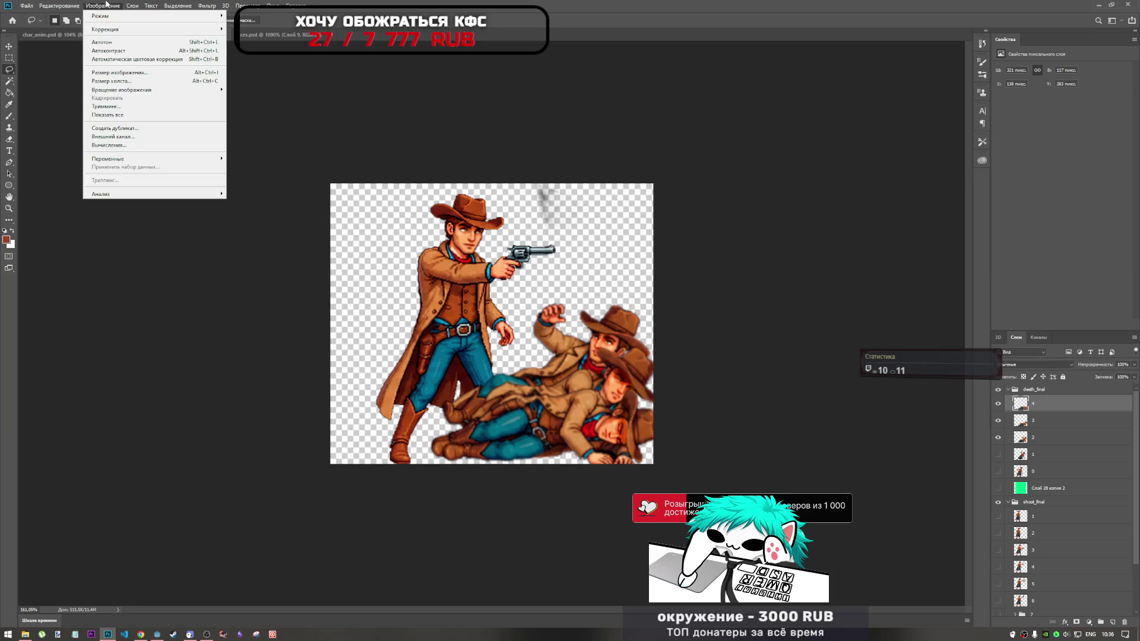
left_click(149, 86)
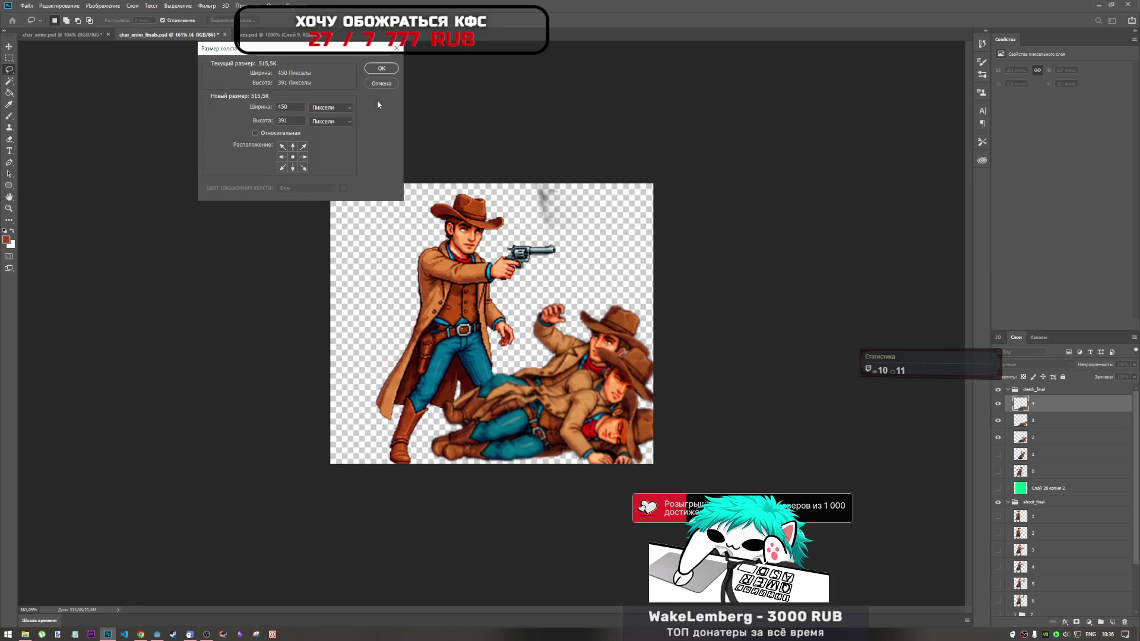
key("shift+Tab")
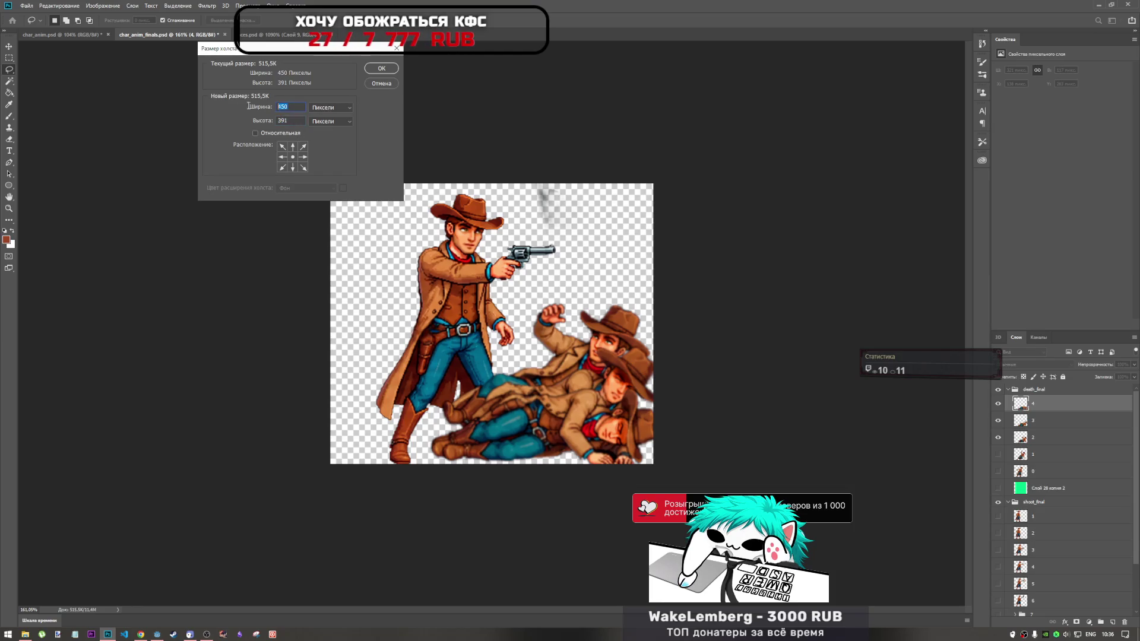
type("500")
key("Tab")
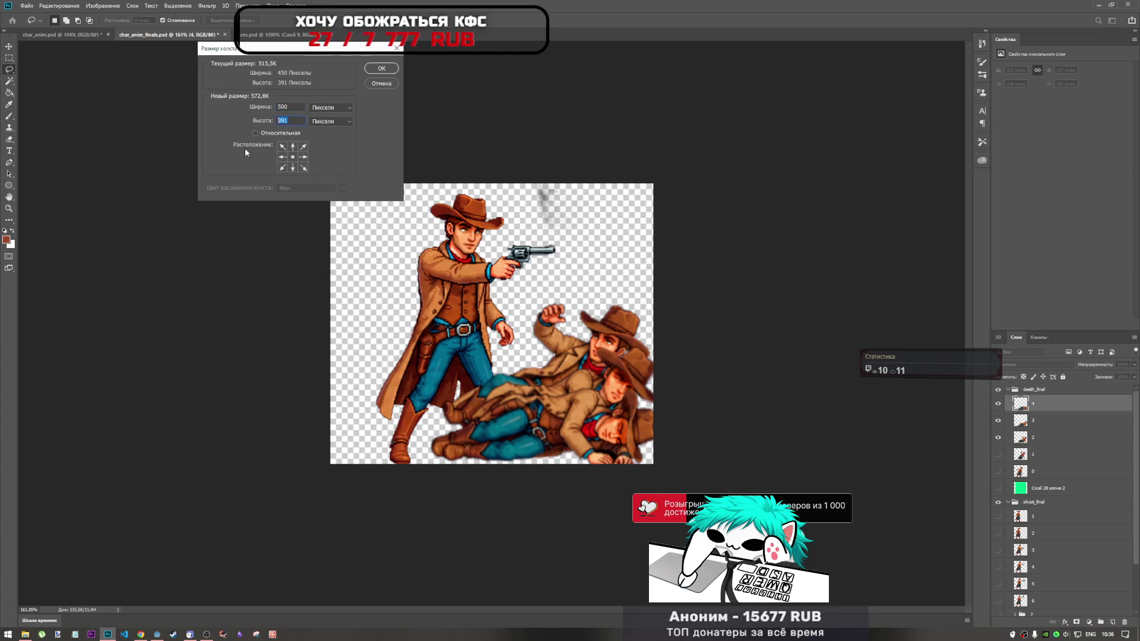
key("Return")
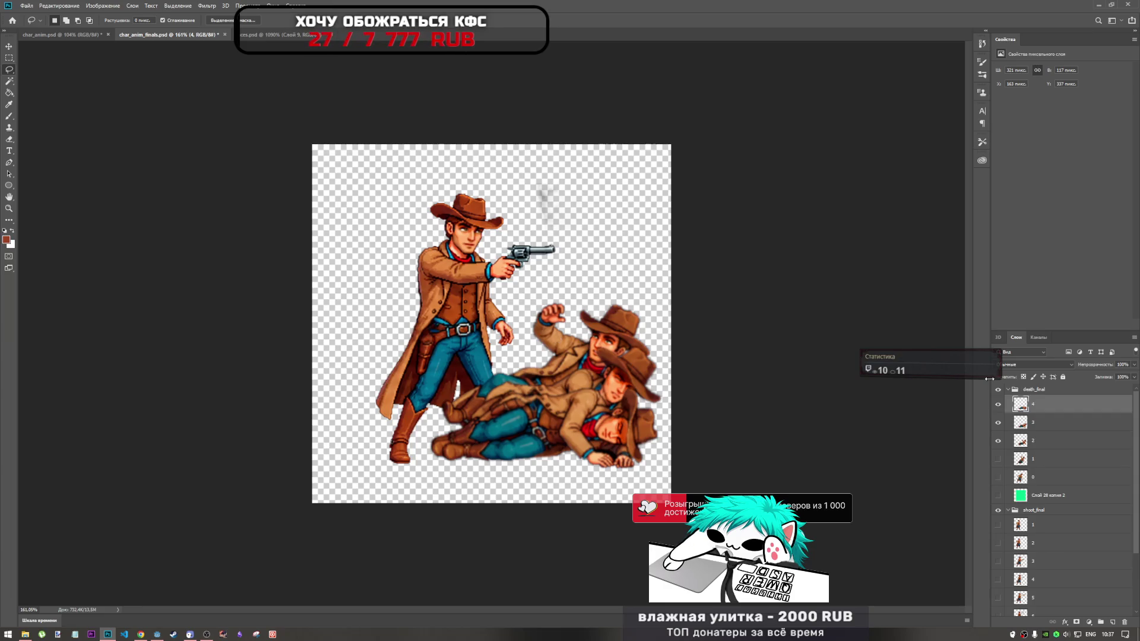
Hide frames 4 down to 1, then show frames 0 through 4 one by one to compare poses
left_click(998, 405)
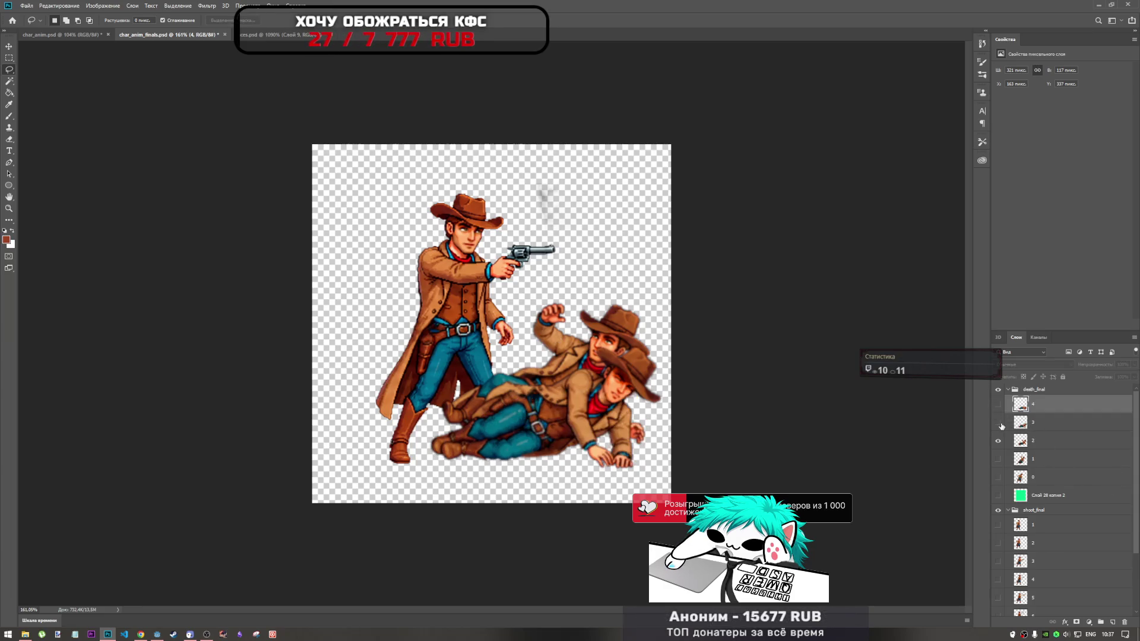
left_click(999, 423)
left_click(999, 441)
left_click(998, 442)
left_click(999, 459)
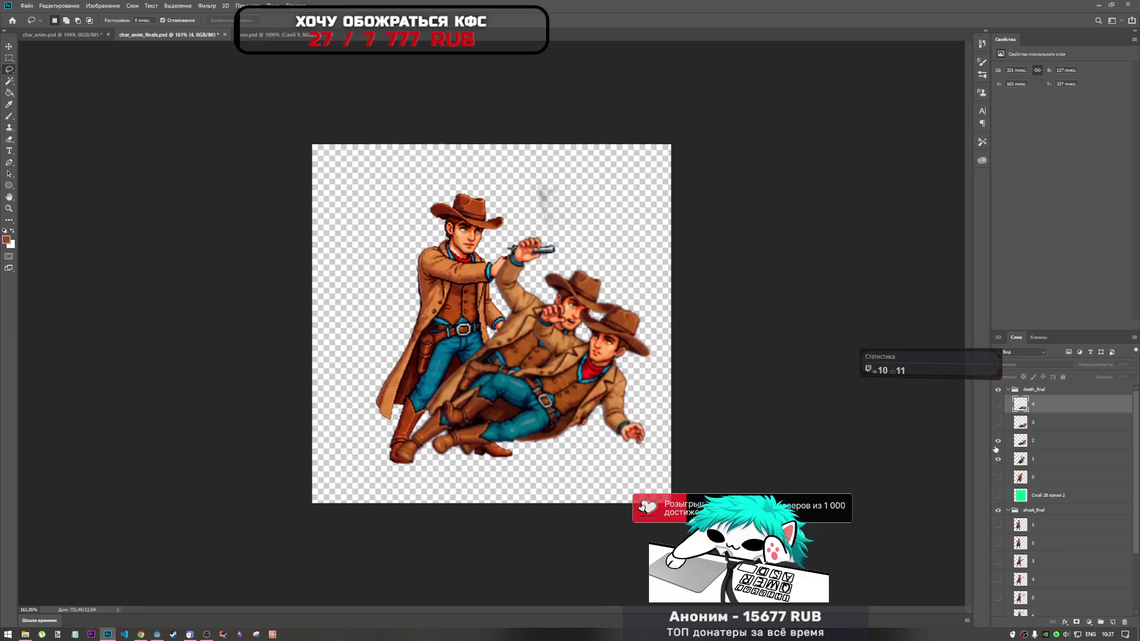
left_click(998, 442)
left_click(999, 460)
left_click(998, 477)
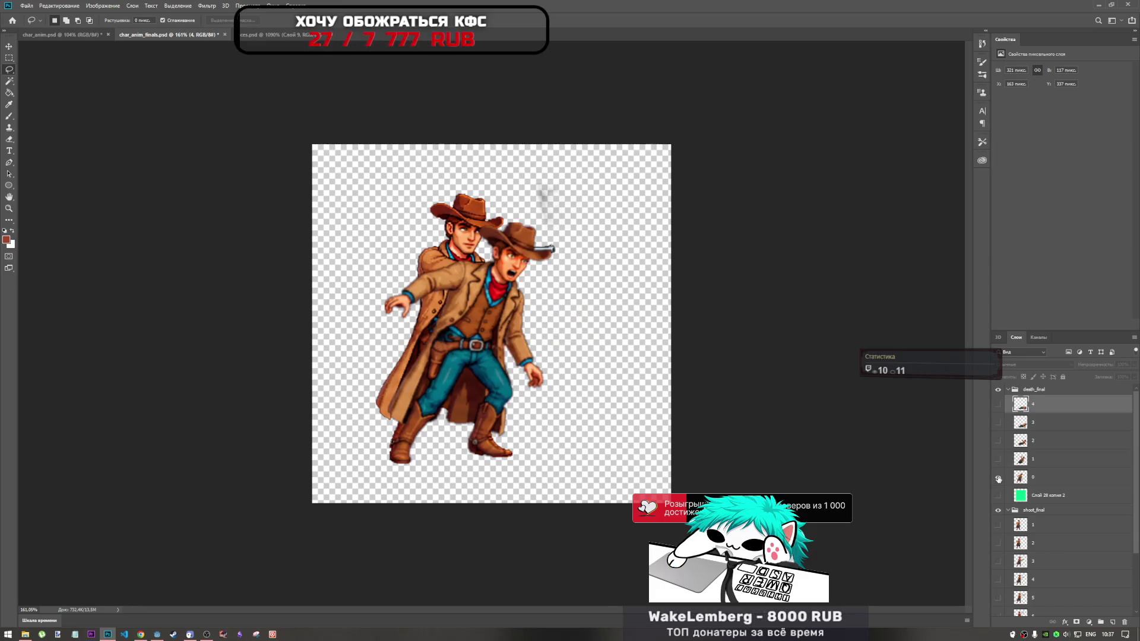
left_click(999, 460)
left_click(998, 442)
left_click(998, 423)
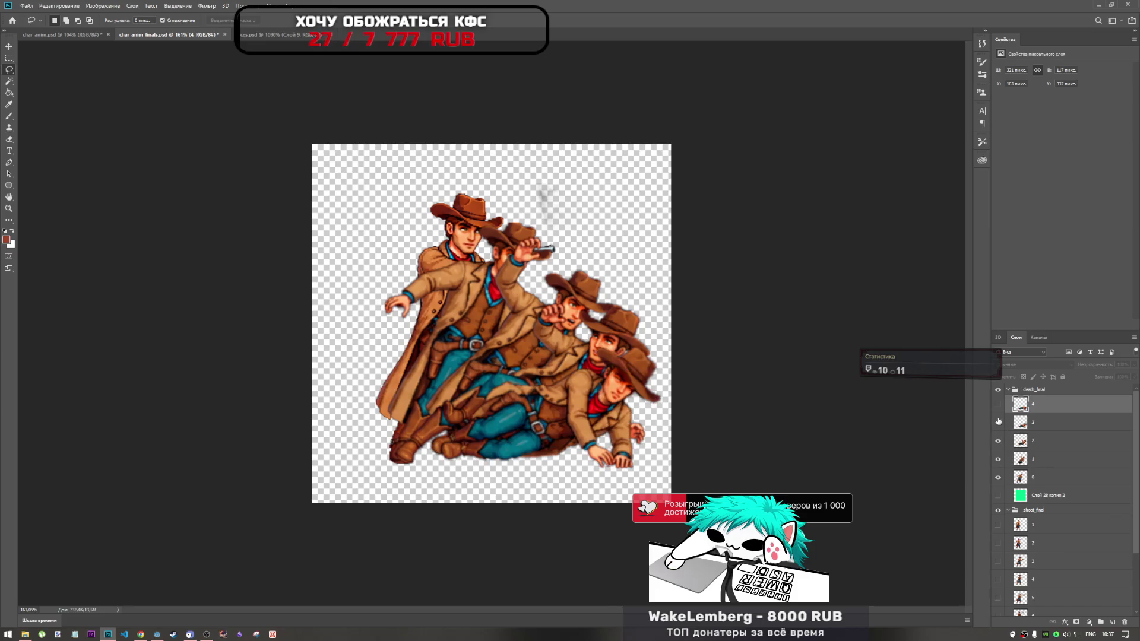
left_click(999, 406)
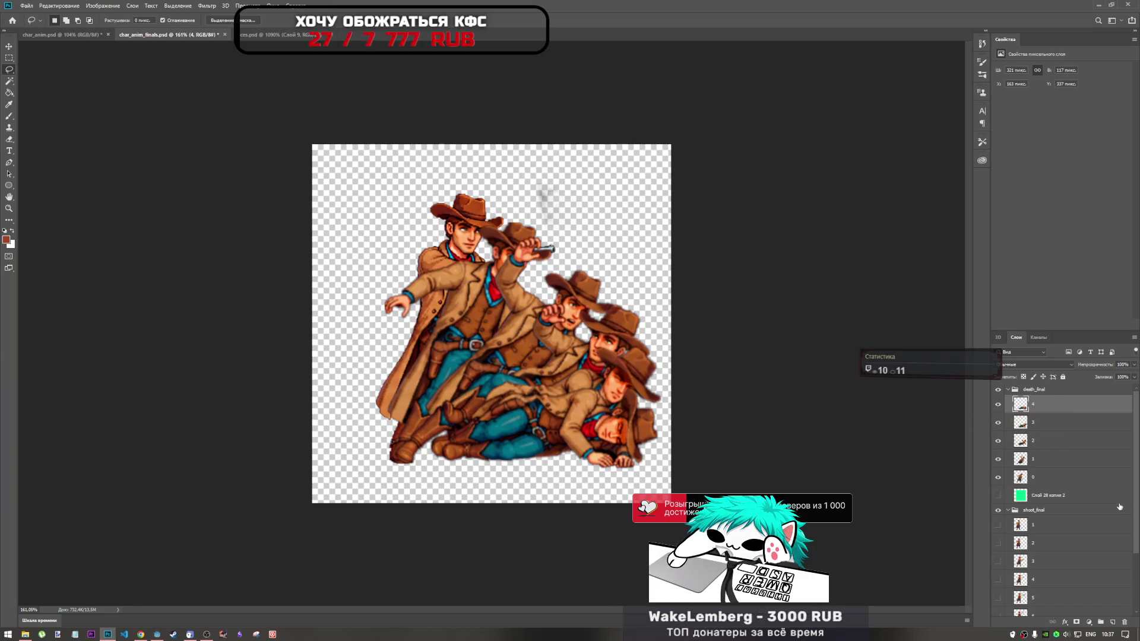
Hide all five frames, turn them back on from 4 to 0, and select Слой 28 копия 2
left_click(999, 478)
left_click(999, 459)
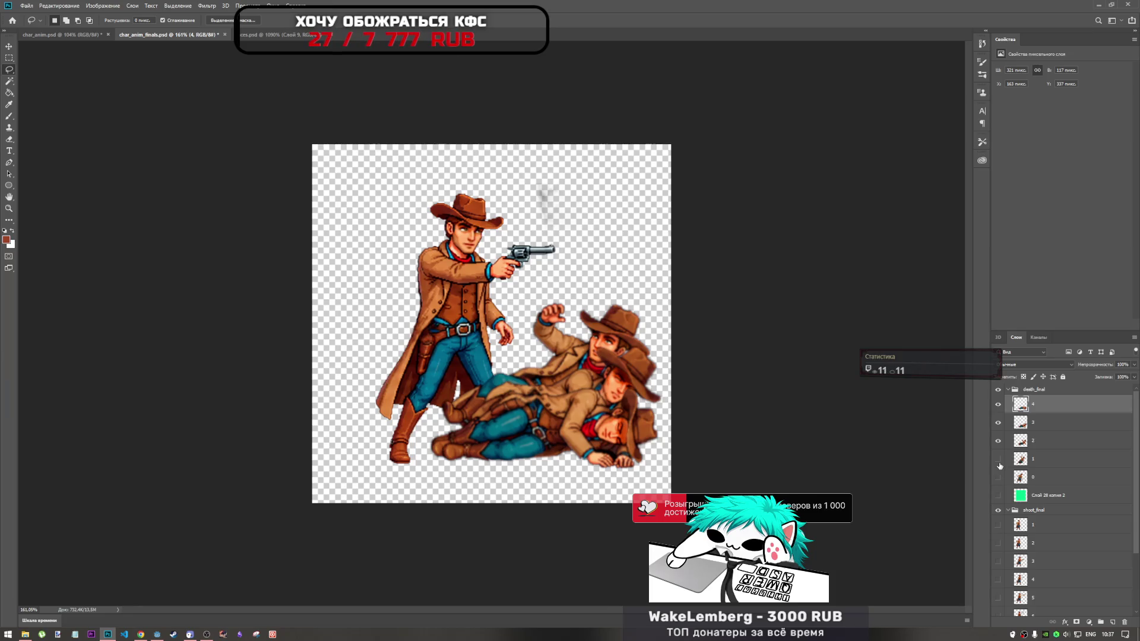
left_click(999, 441)
left_click(998, 422)
left_click(999, 404)
left_click(999, 404)
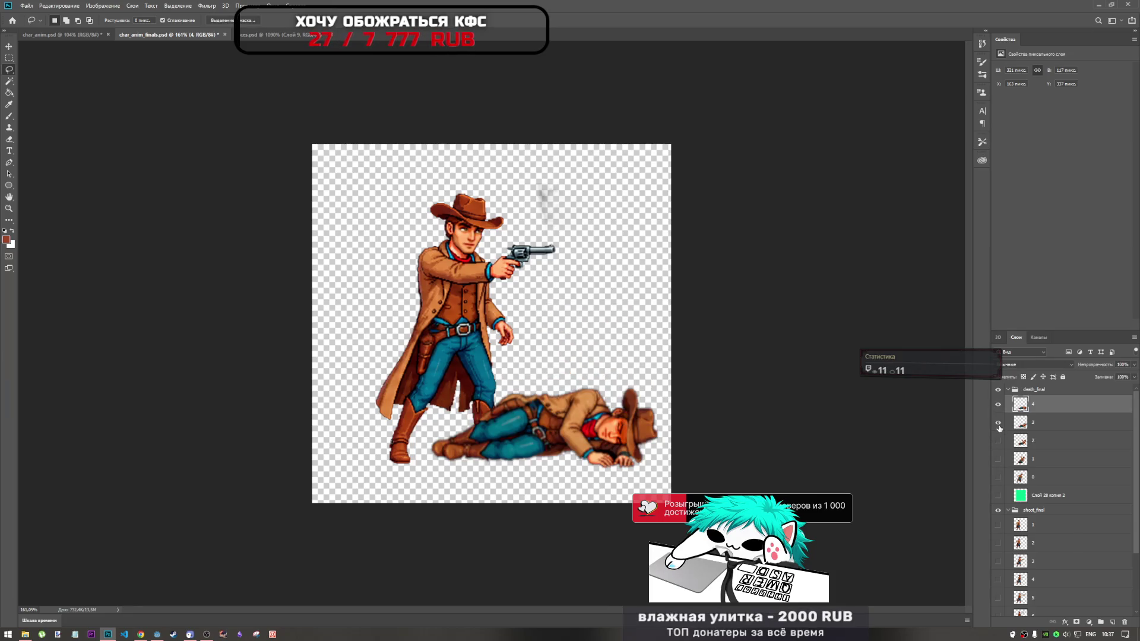
left_click(999, 424)
left_click(999, 441)
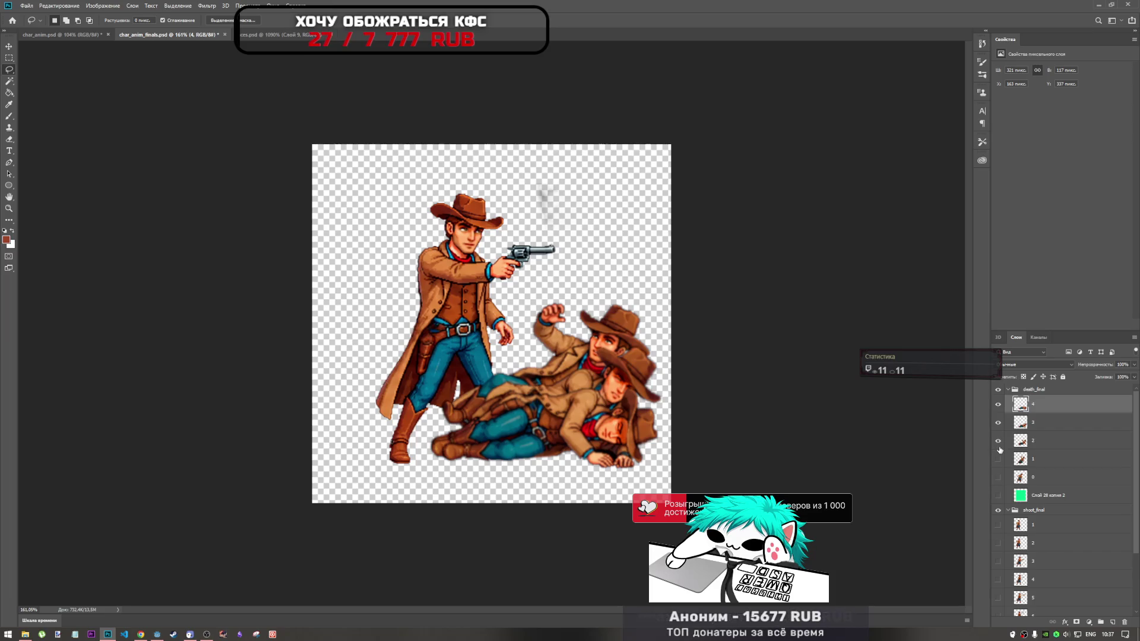
left_click(1000, 460)
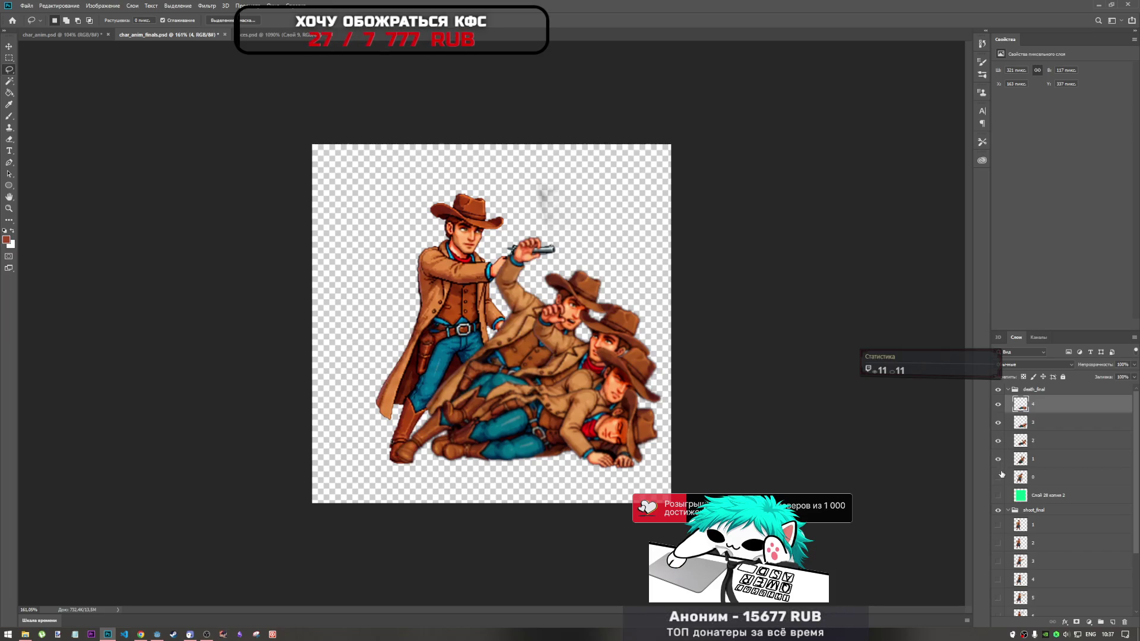
left_click(999, 478)
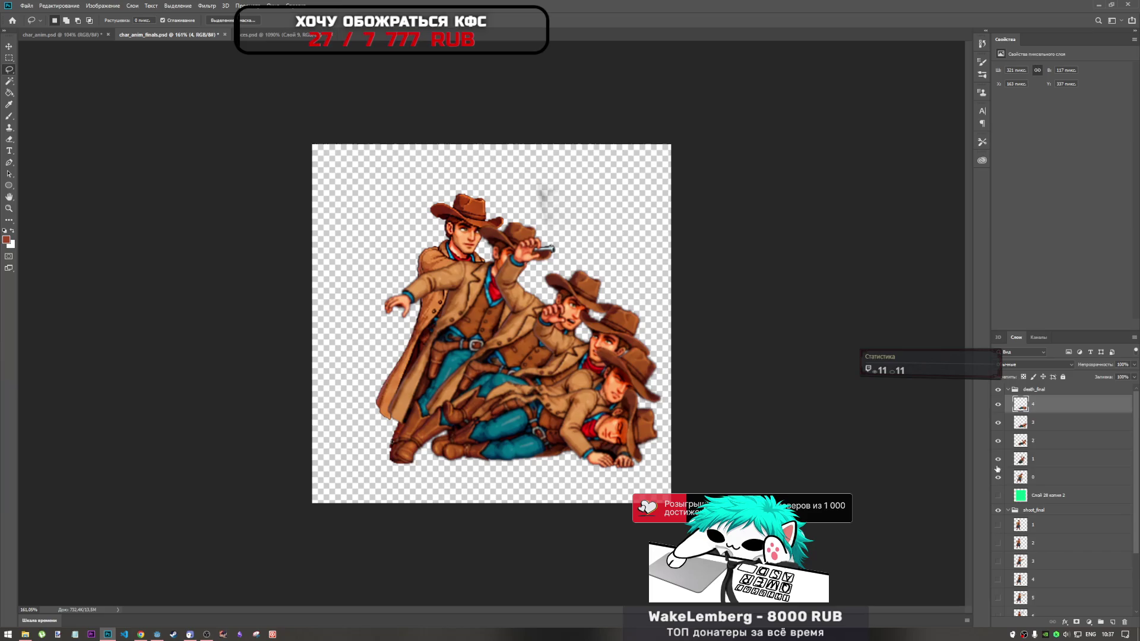
left_click(1040, 497)
scroll(1063, 505, "down", 3)
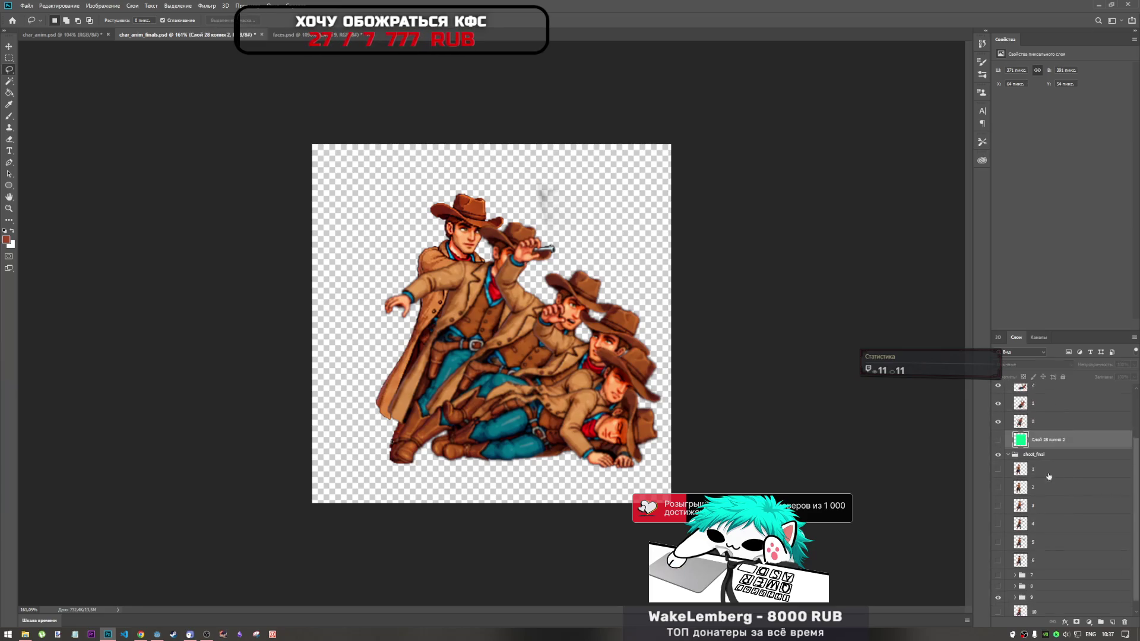
Show the green Слой 28 копия layer and stretch it to the canvas's top and right edges
left_click(1015, 608)
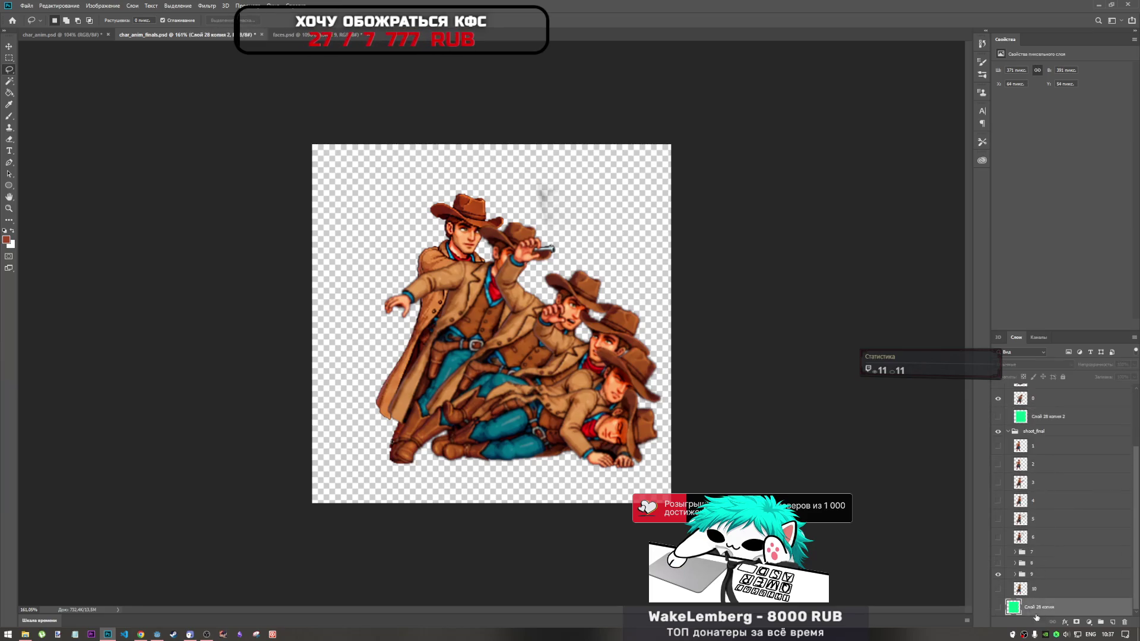
left_click(998, 609)
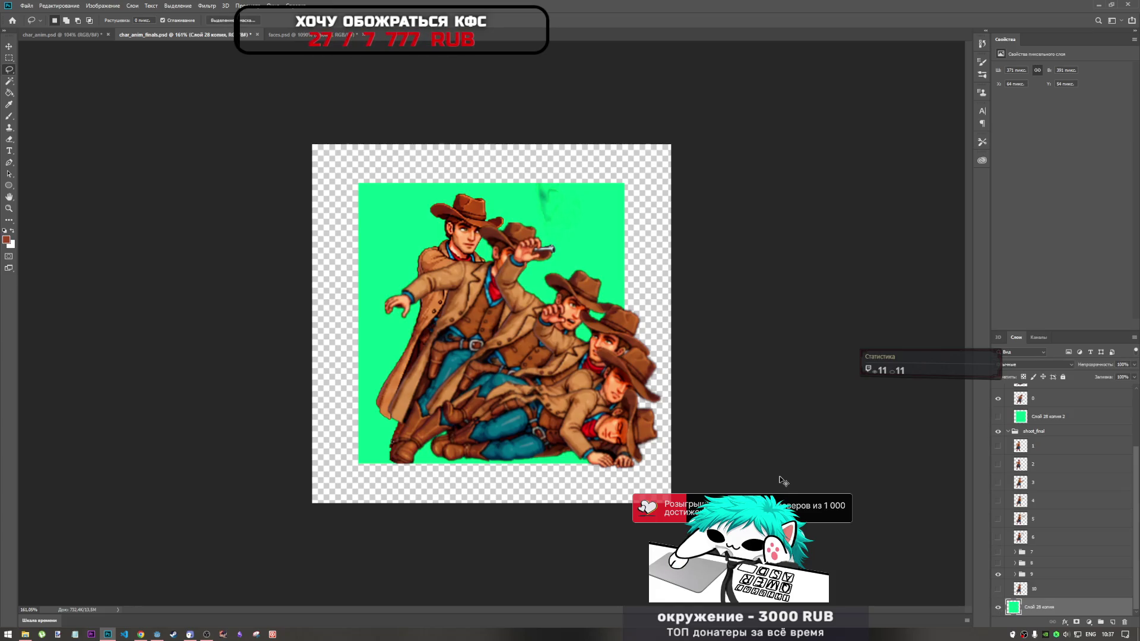
key("ctrl+t")
mouse_move(625, 183)
left_mouse_down()
mouse_move(713, 135)
mouse_move(698, 152)
mouse_move(705, 177)
left_mouse_up()
left_click_drag(491, 136, 491, 144)
left_click_drag(666, 322, 674, 322)
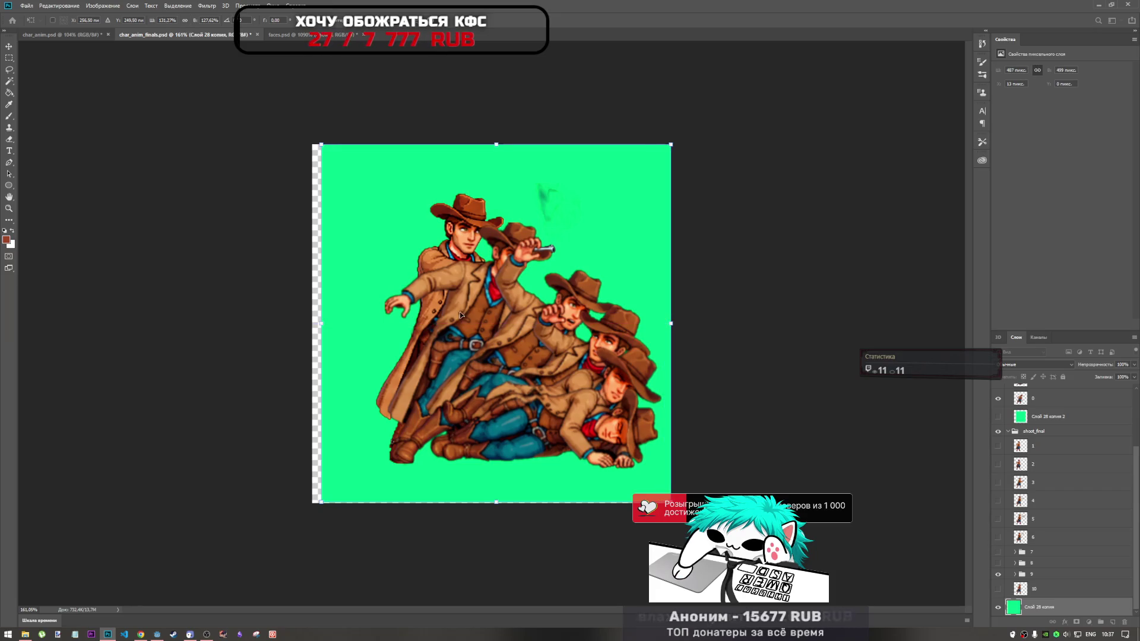
key("ctrl+z")
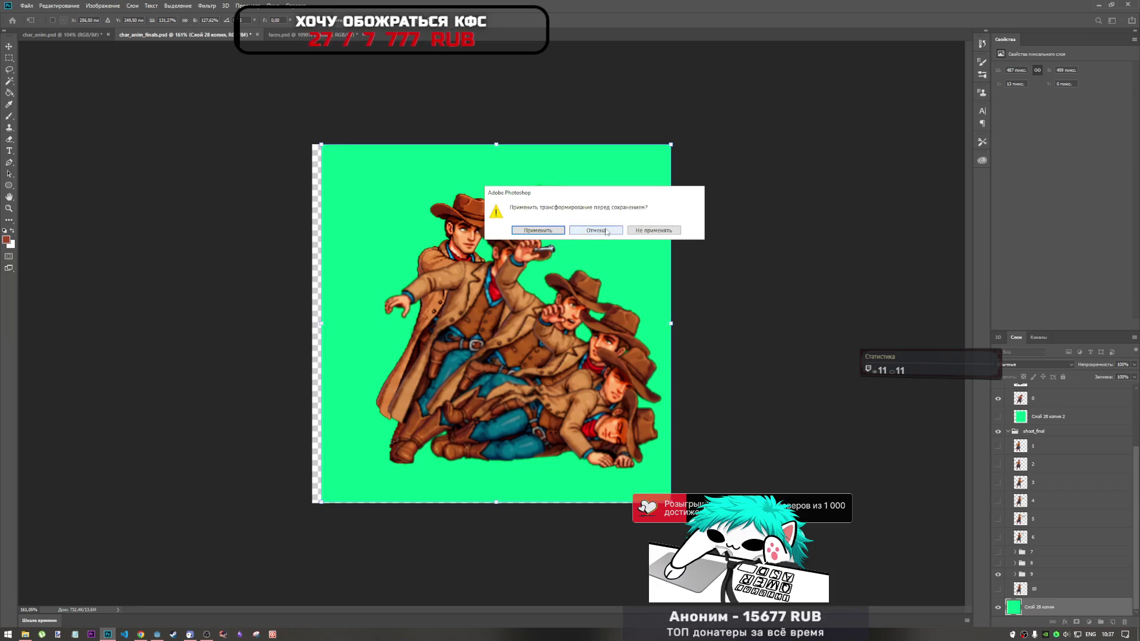
left_click(596, 232)
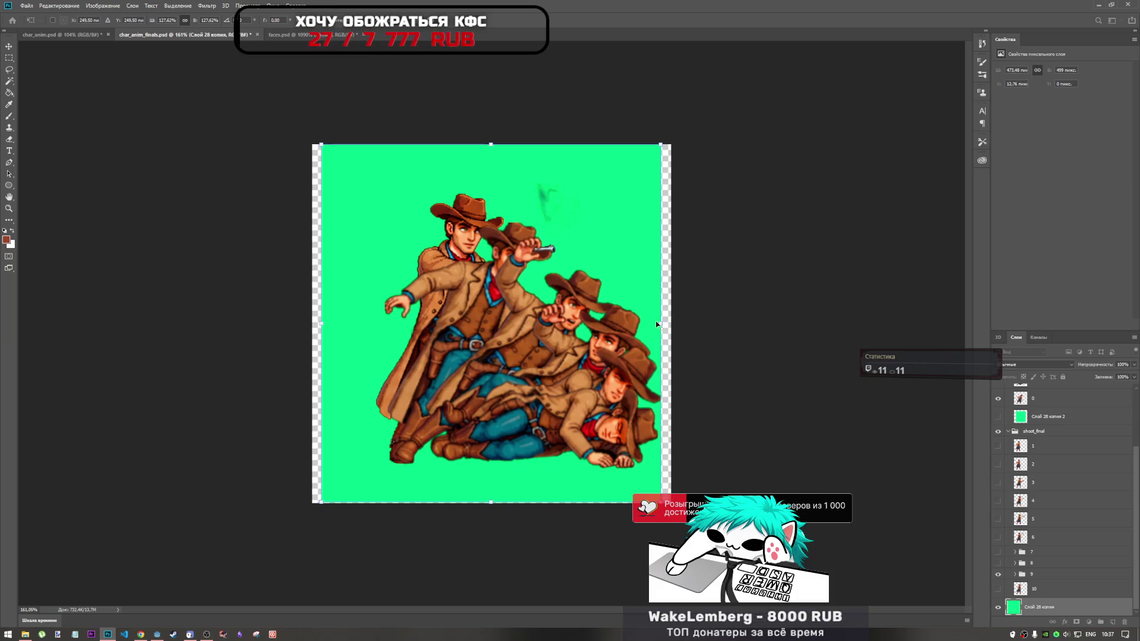
left_click_drag(664, 324, 674, 324)
key("Return")
key("l")
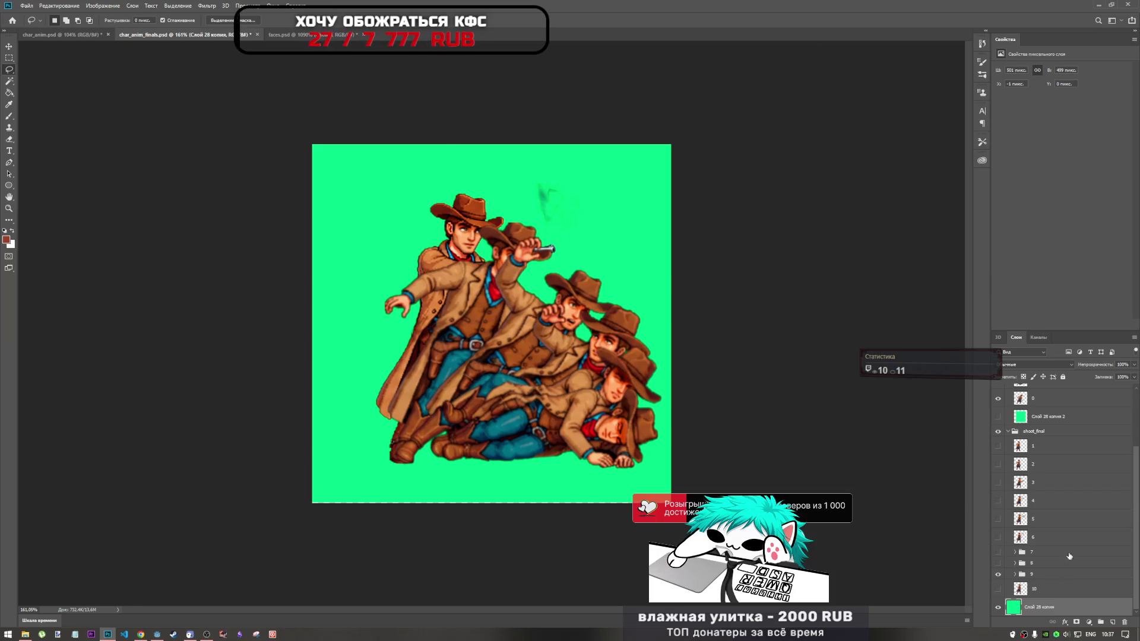
Select all and move the green layer right and up, nudging it with arrow keys
key("ctrl+a")
key("ctrl+t")
left_click_drag(458, 376, 513, 350)
key("Up")
key("Left")
key("Left")
key("Left")
key("Up")
key("Up")
key("Up")
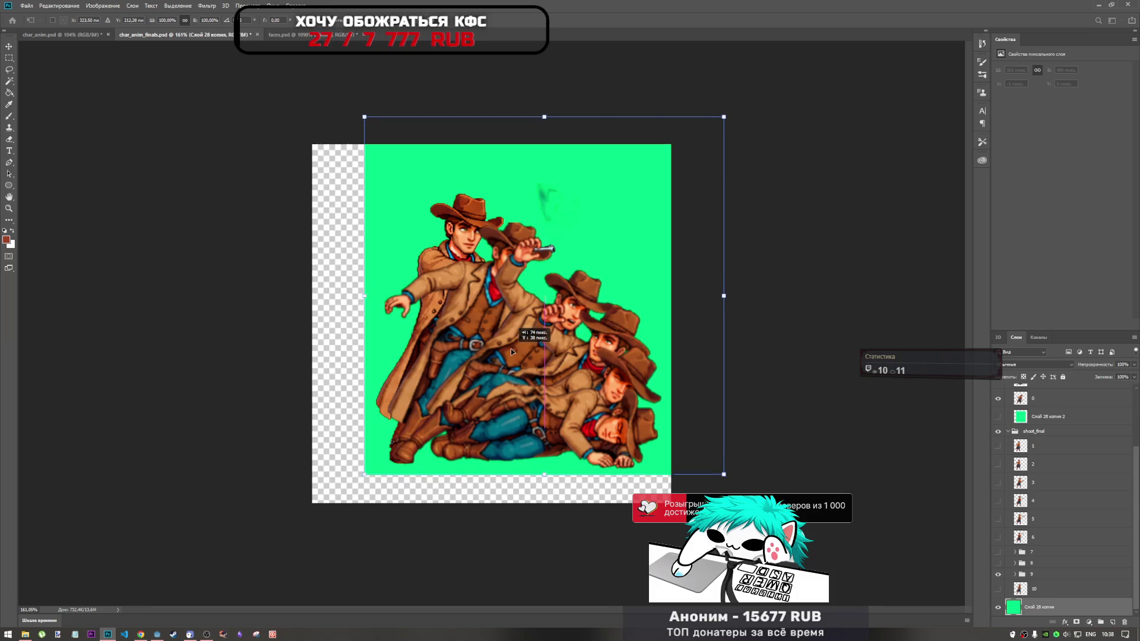
mouse_move(511, 350)
left_mouse_down()
mouse_move(521, 339)
mouse_move(515, 358)
left_mouse_up()
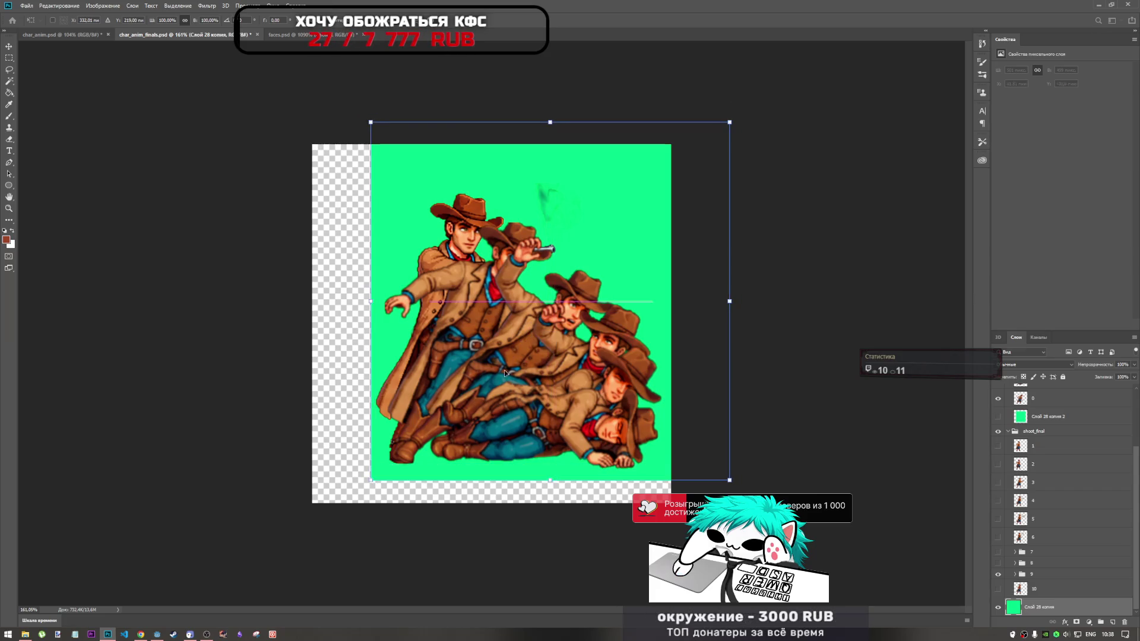
scroll(399, 474, "up", 3)
Apply the green layer's new position and hide death frame 0 to reveal the frames beneath
scroll(399, 474, "up", 3)
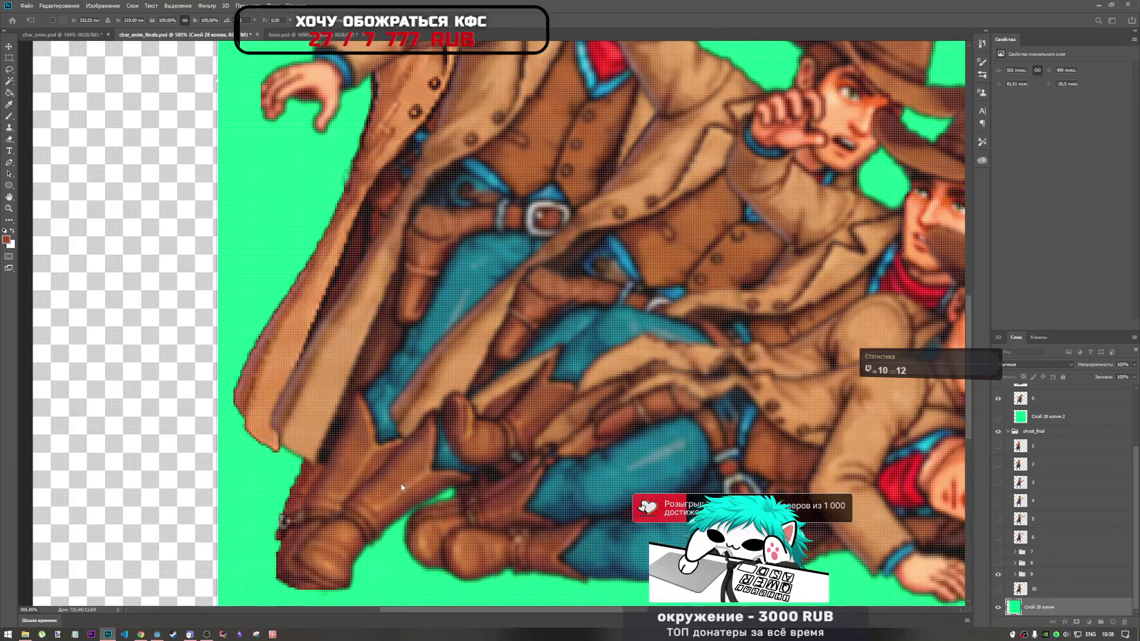
key("l")
scroll(624, 249, "down", 3)
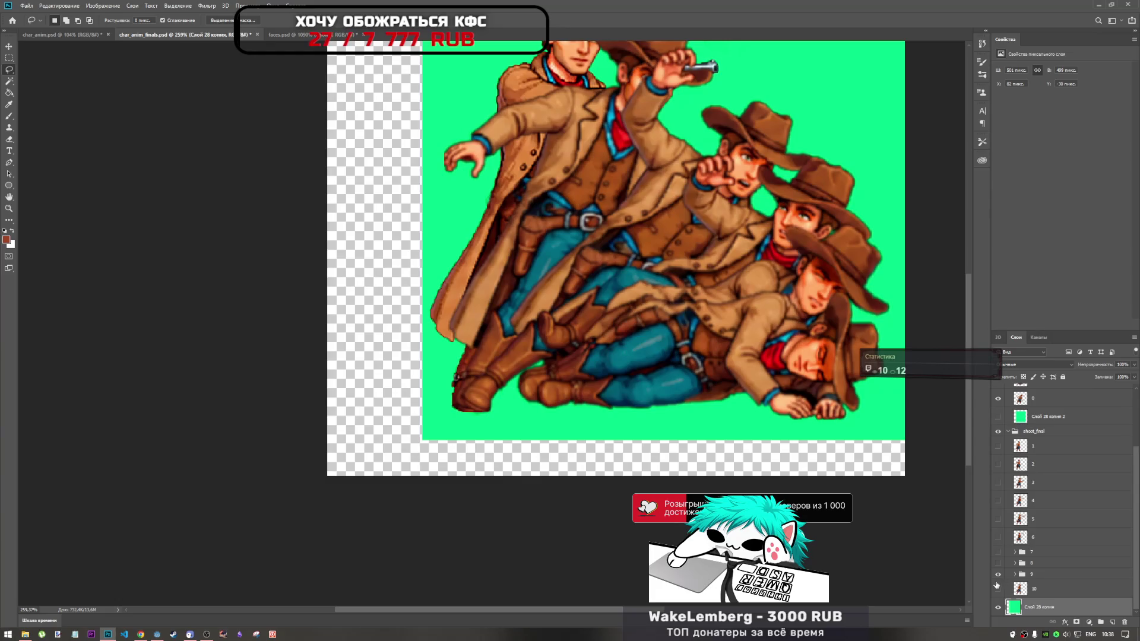
scroll(998, 587, "up", 3)
left_click(998, 478)
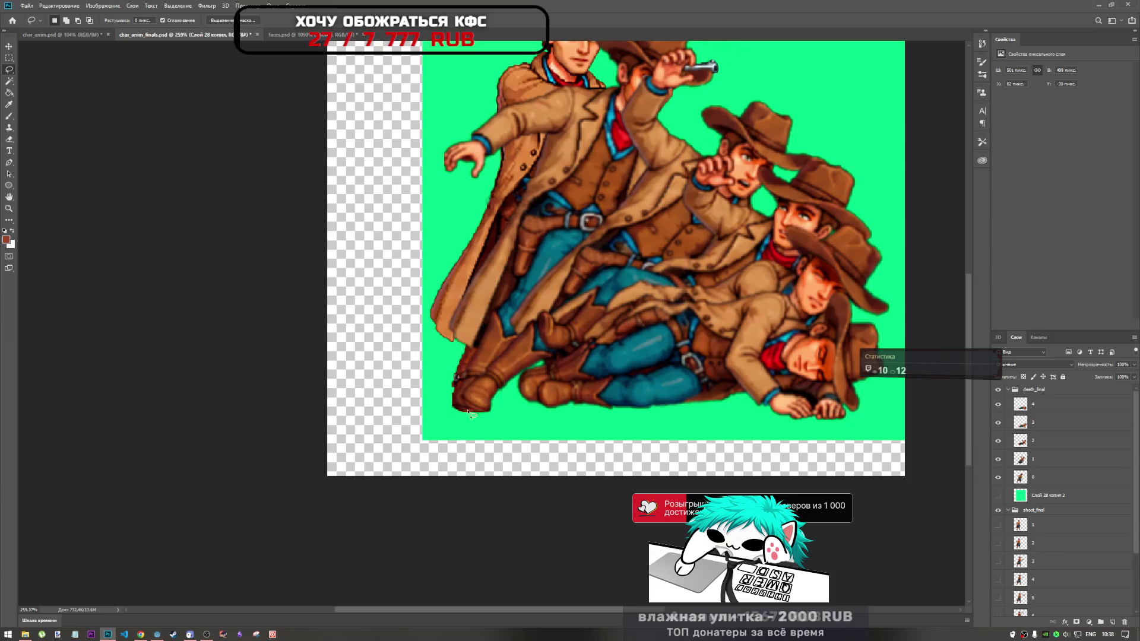
Lasso and delete the area below the leftmost boot tip, then undo that deletion
scroll(484, 428, "up", 3)
scroll(482, 427, "up", 2)
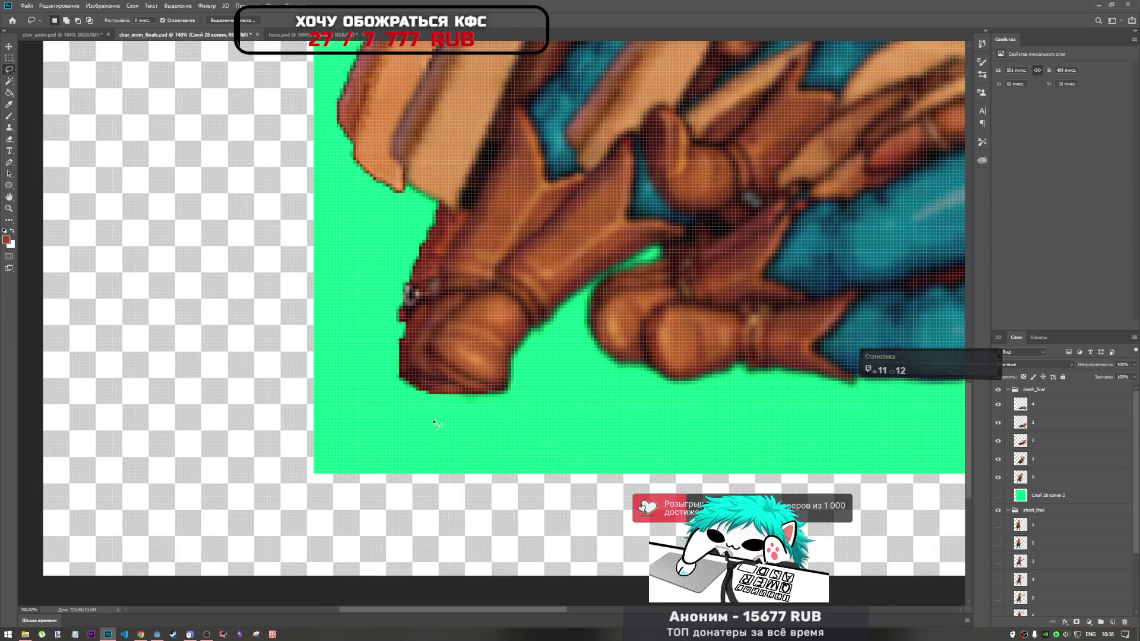
mouse_move(430, 418)
left_mouse_down()
mouse_move(463, 397)
mouse_move(516, 410)
mouse_move(415, 427)
left_mouse_up()
key("Delete")
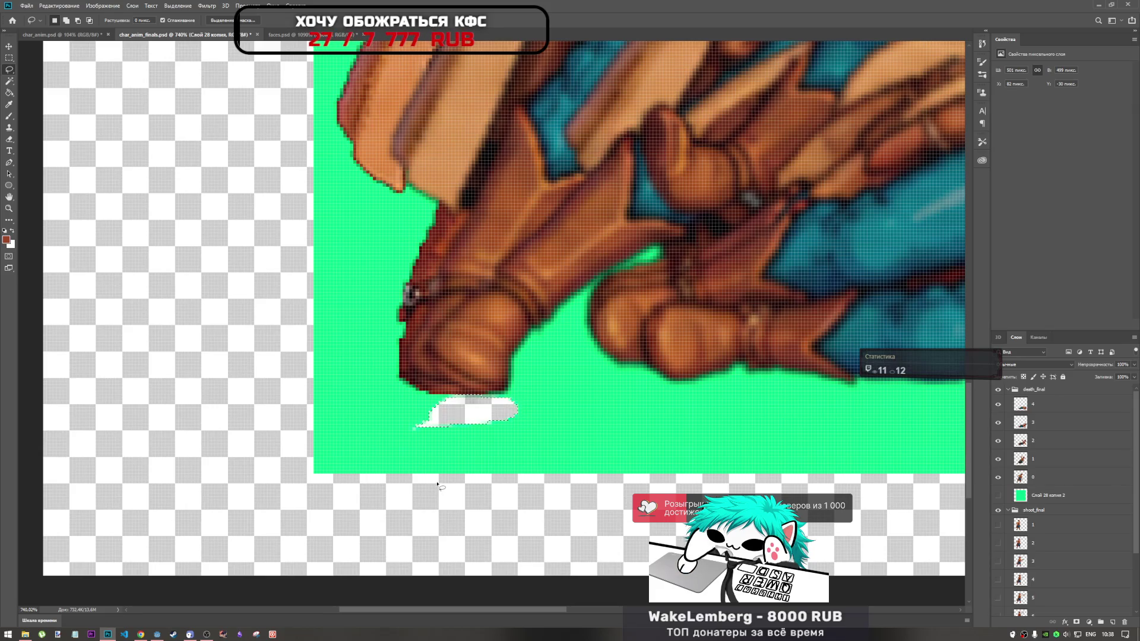
key("ctrl+z")
scroll(1064, 475, "down", 5)
scroll(1064, 468, "up", 3)
scroll(1064, 468, "up", 3)
Compare boot poses by toggling death frames 1 and 0, leaving all frames visible
left_click(1048, 406)
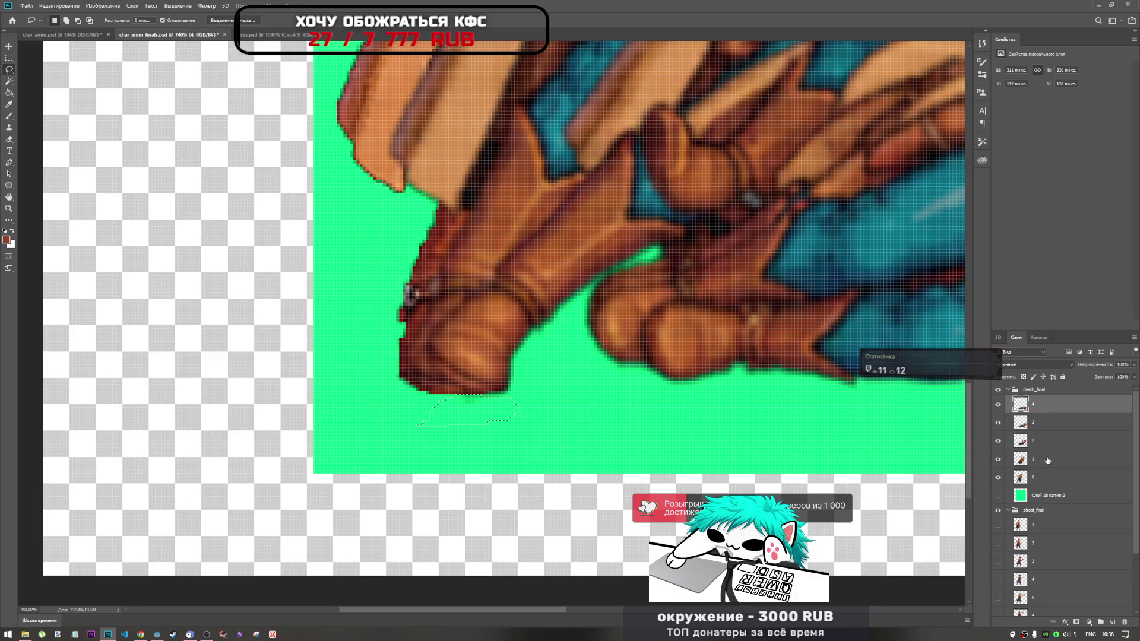
left_click(998, 460)
left_click(999, 460)
left_click(1000, 478)
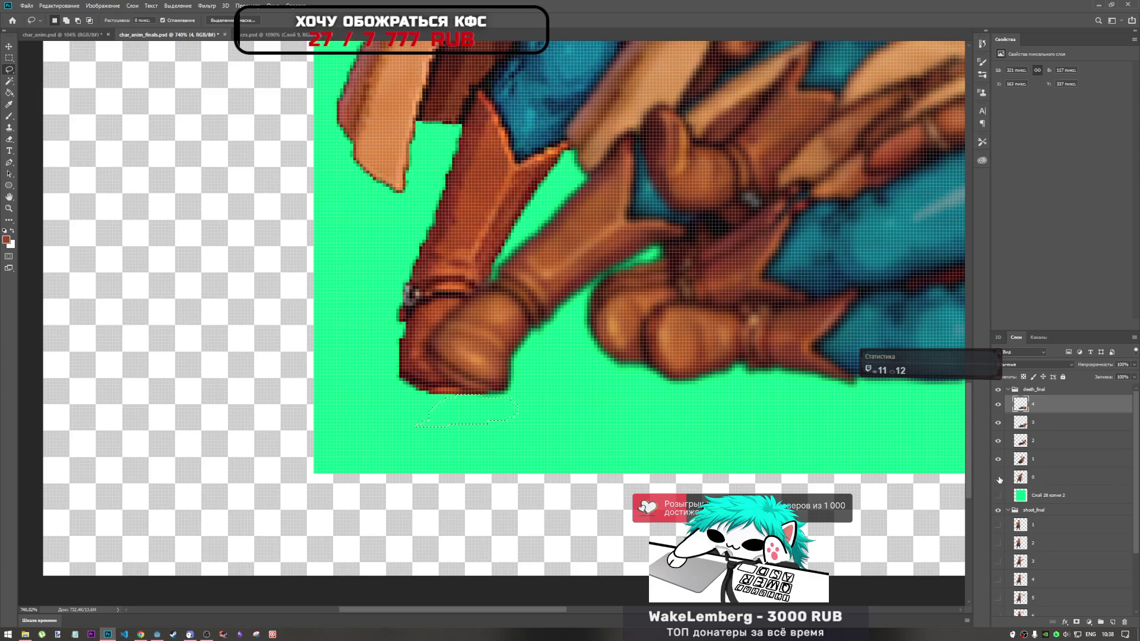
left_click(999, 479)
left_click(999, 479)
left_click(999, 479)
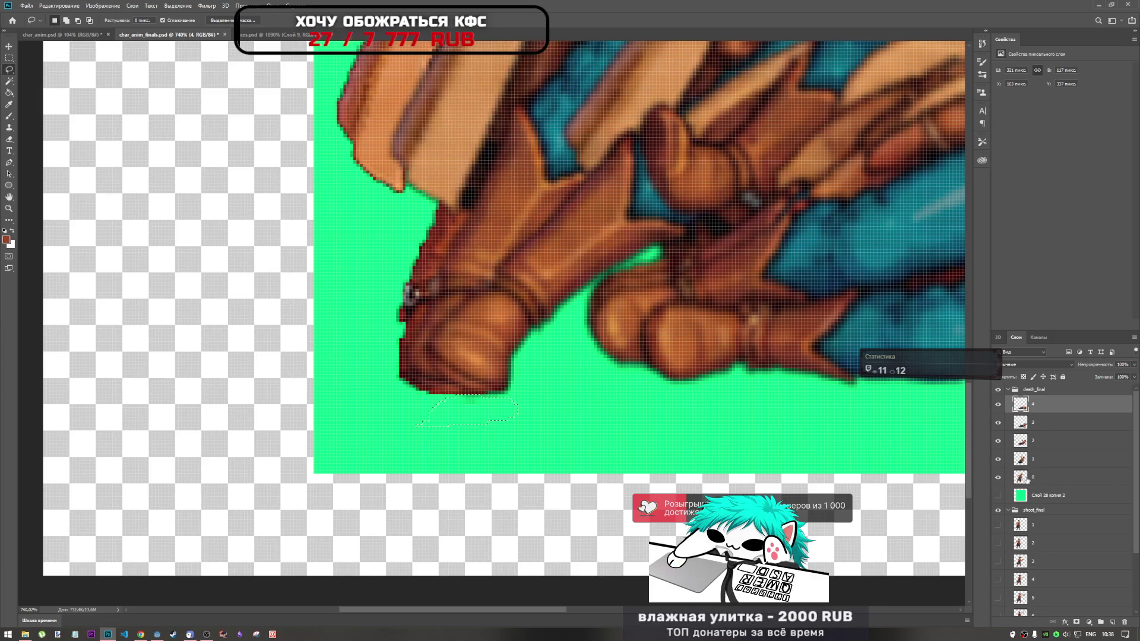
Erase the stray pixels under the boot in death frame 0 and reset colours to black and white
left_click(1045, 478)
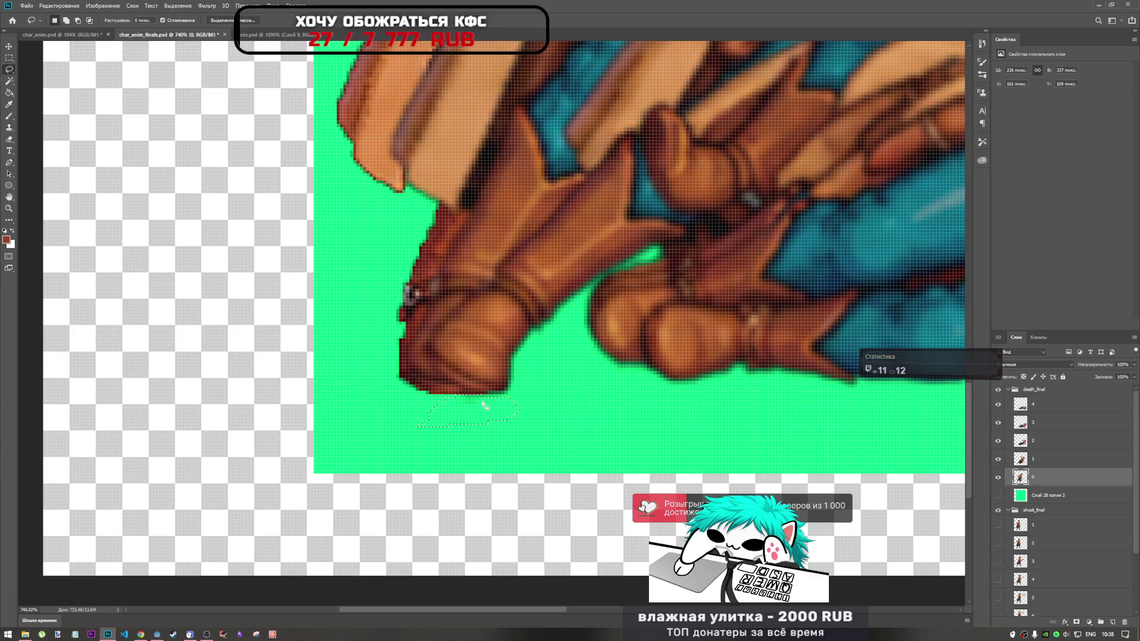
key("Delete")
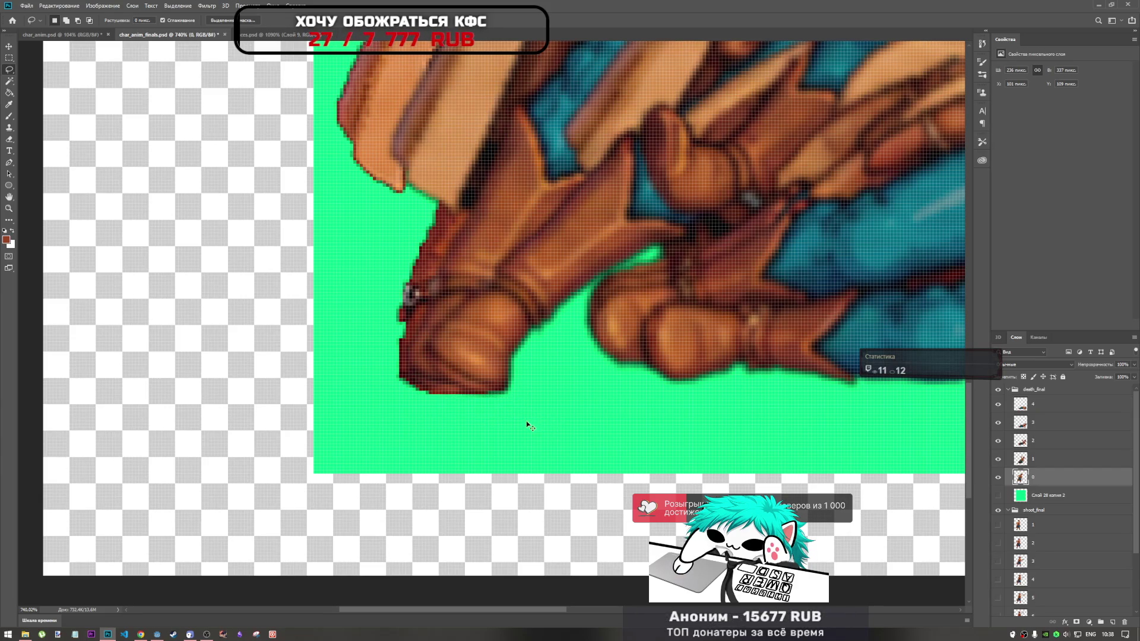
key("d")
scroll(524, 418, "down", 8)
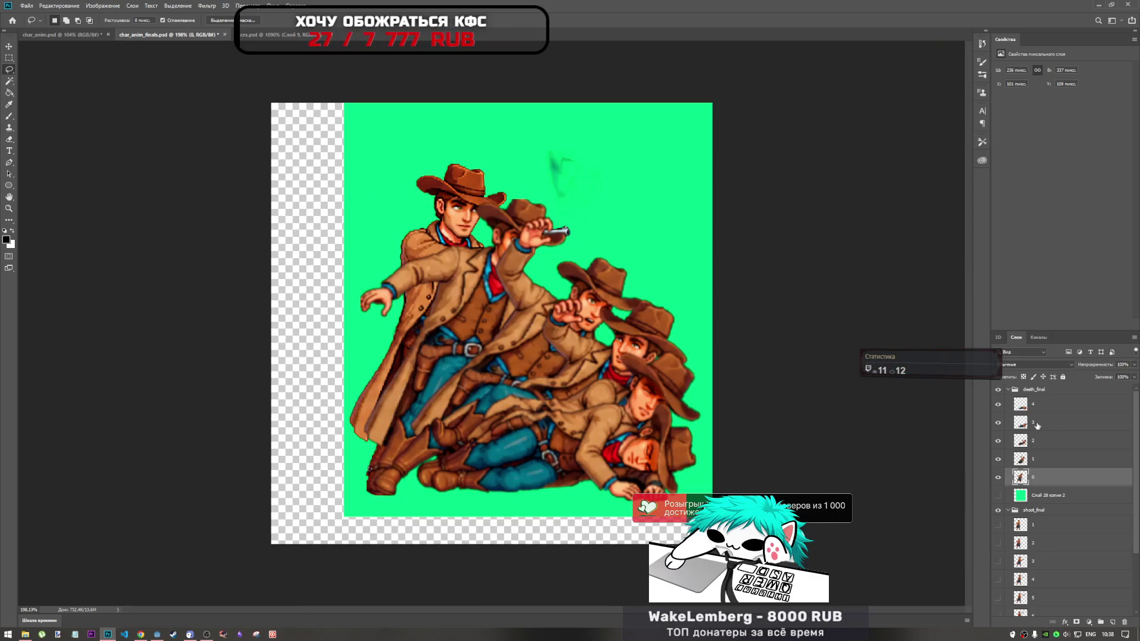
Free-transform Слой 28 копия to about 83% width and 80% height, lowering its top edge
scroll(1039, 511, "down", 4)
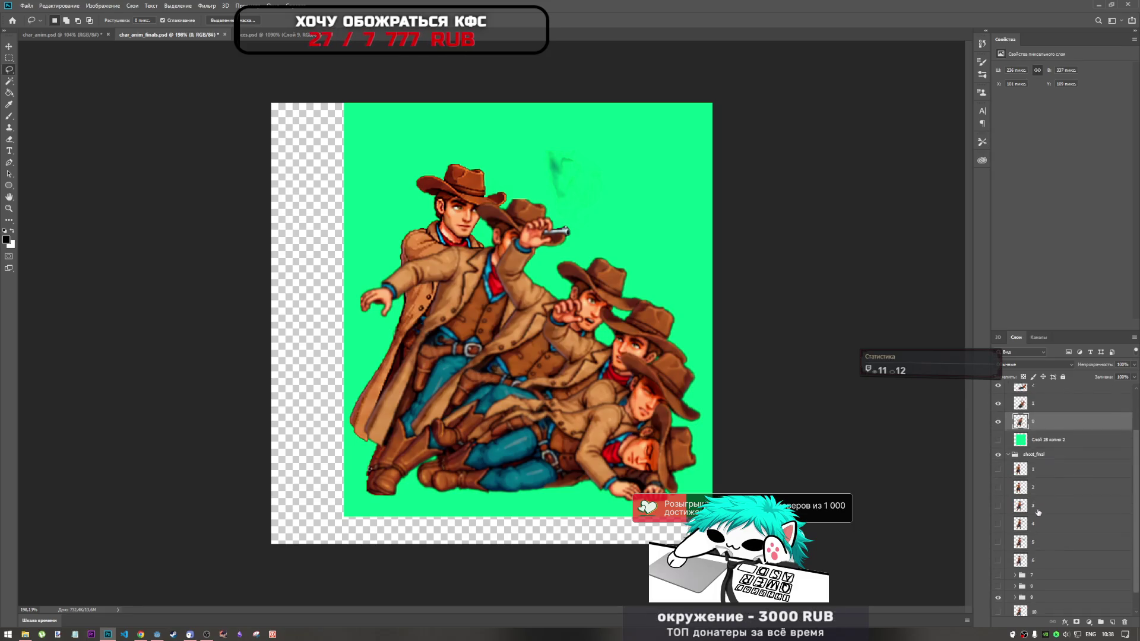
left_click(1052, 604)
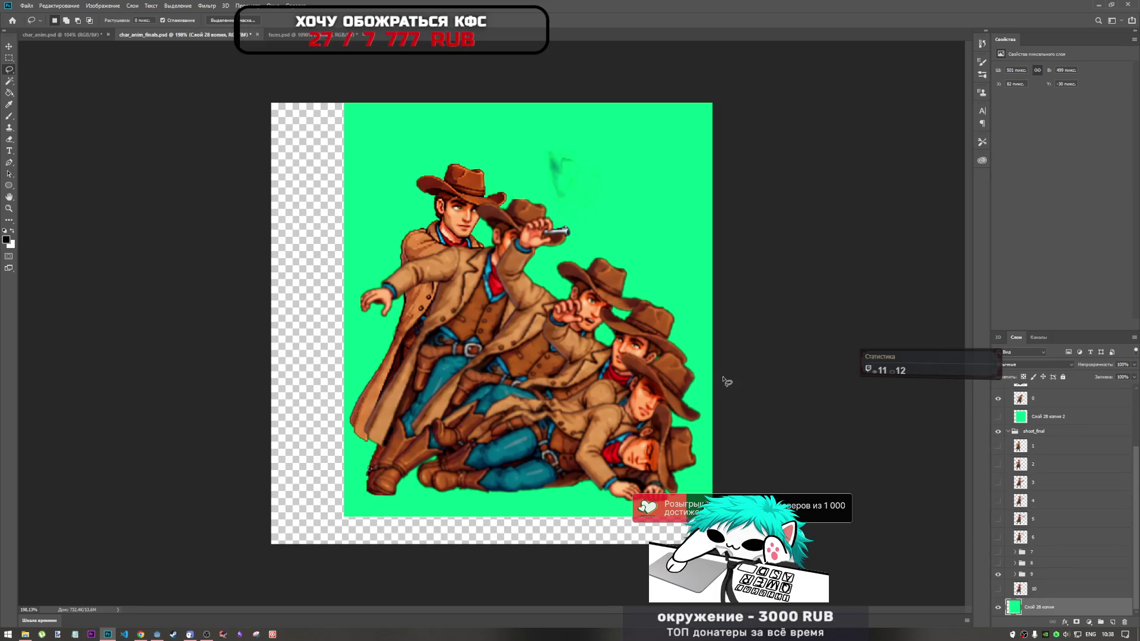
key("ctrl+t")
left_click_drag(532, 373, 531, 382)
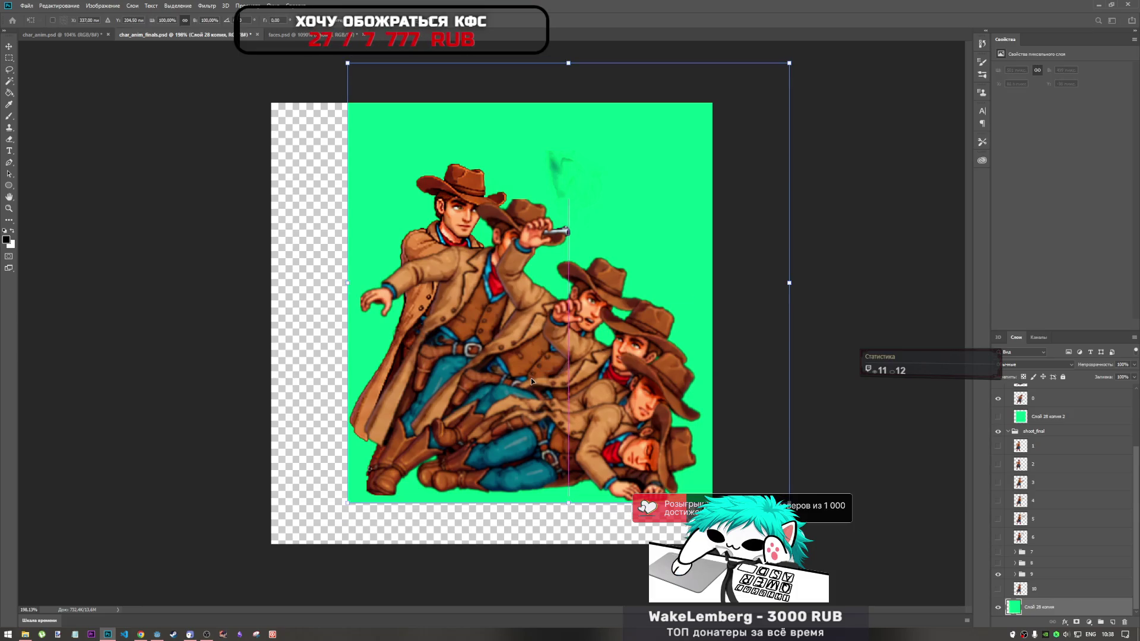
left_click_drag(792, 60, 745, 98)
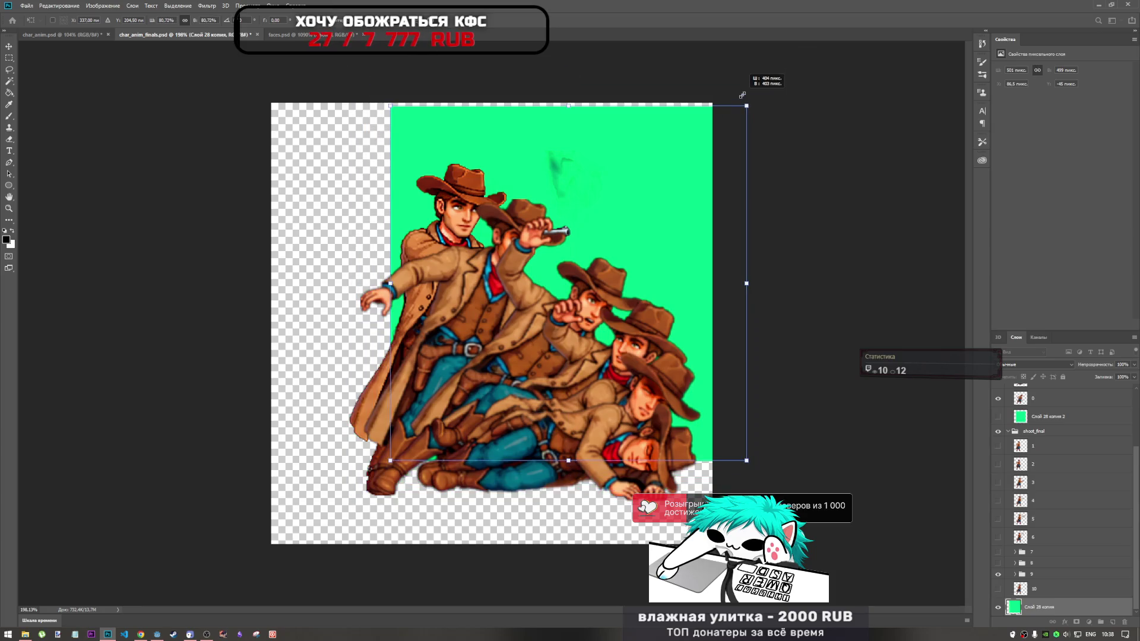
key("ctrl+z")
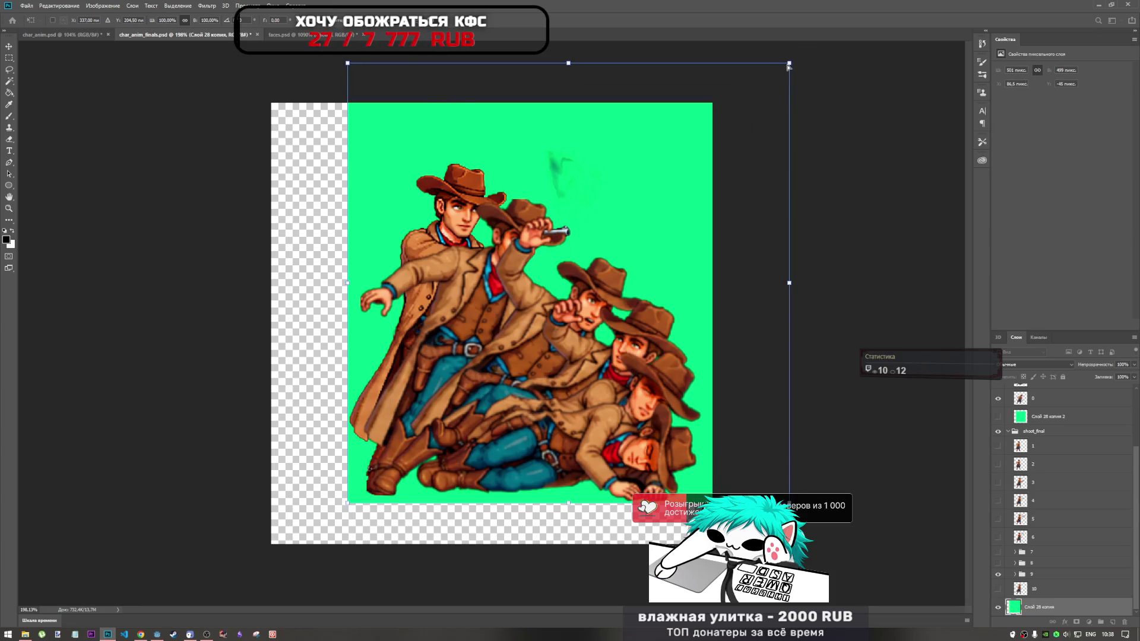
left_click_drag(768, 84, 713, 103)
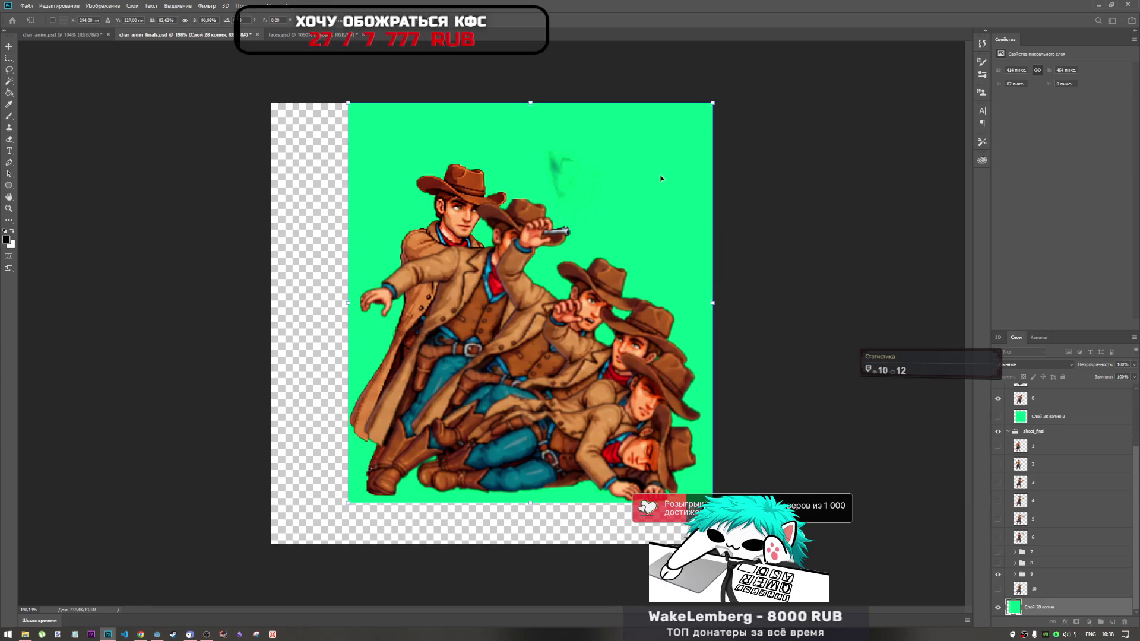
mouse_move(530, 103)
left_mouse_down()
mouse_move(536, 149)
mouse_move(531, 138)
left_mouse_up()
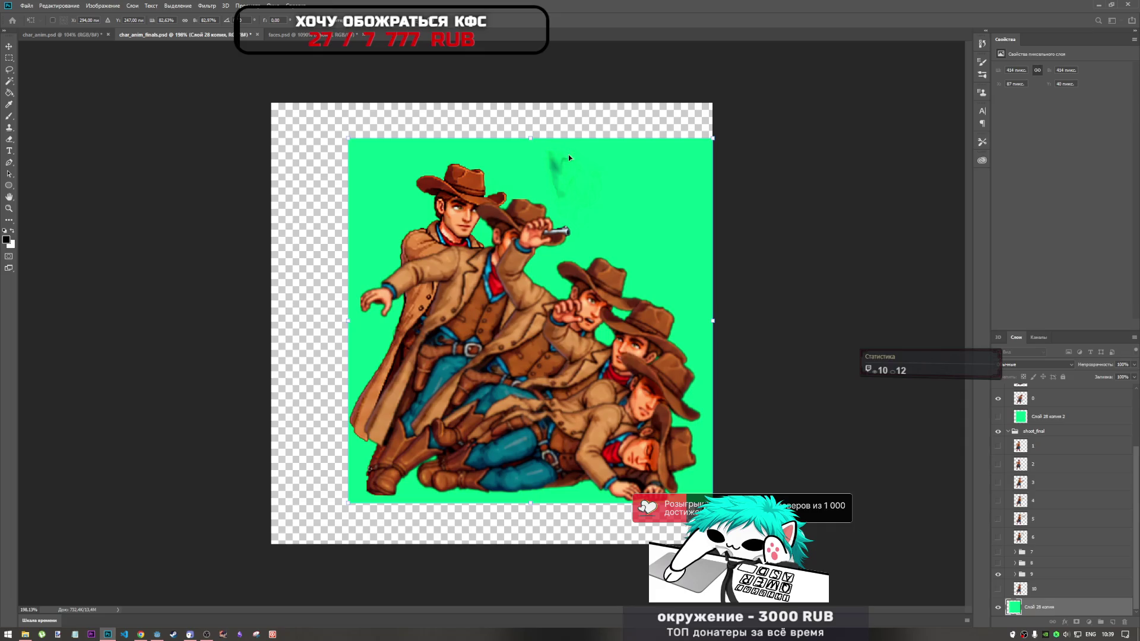
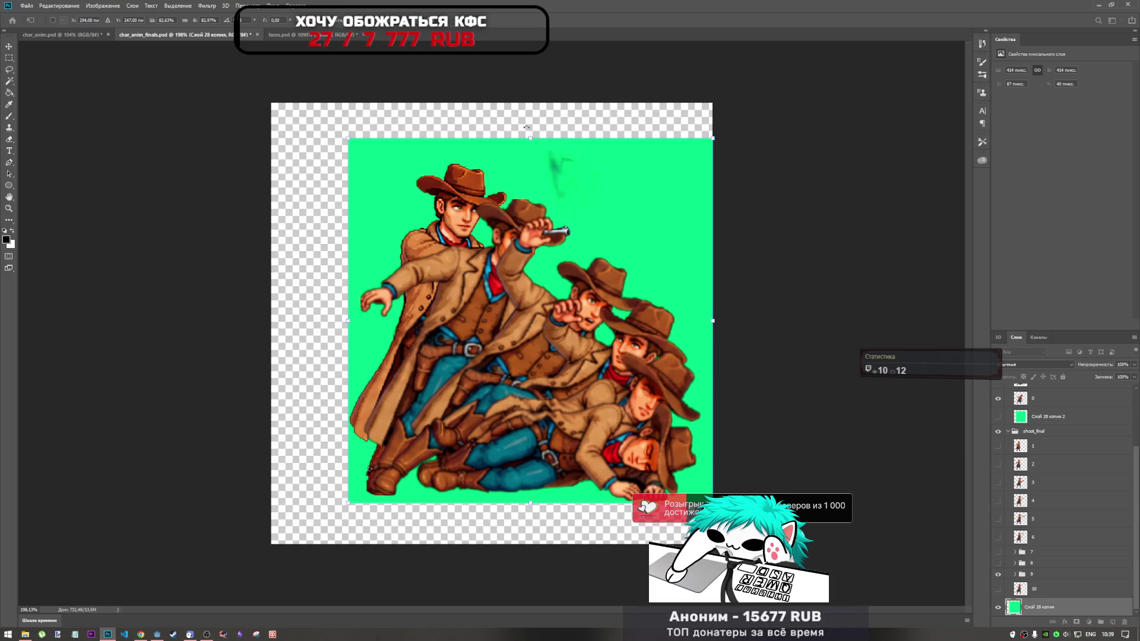
Stretch the green background layer down to 433 px tall
key("Return")
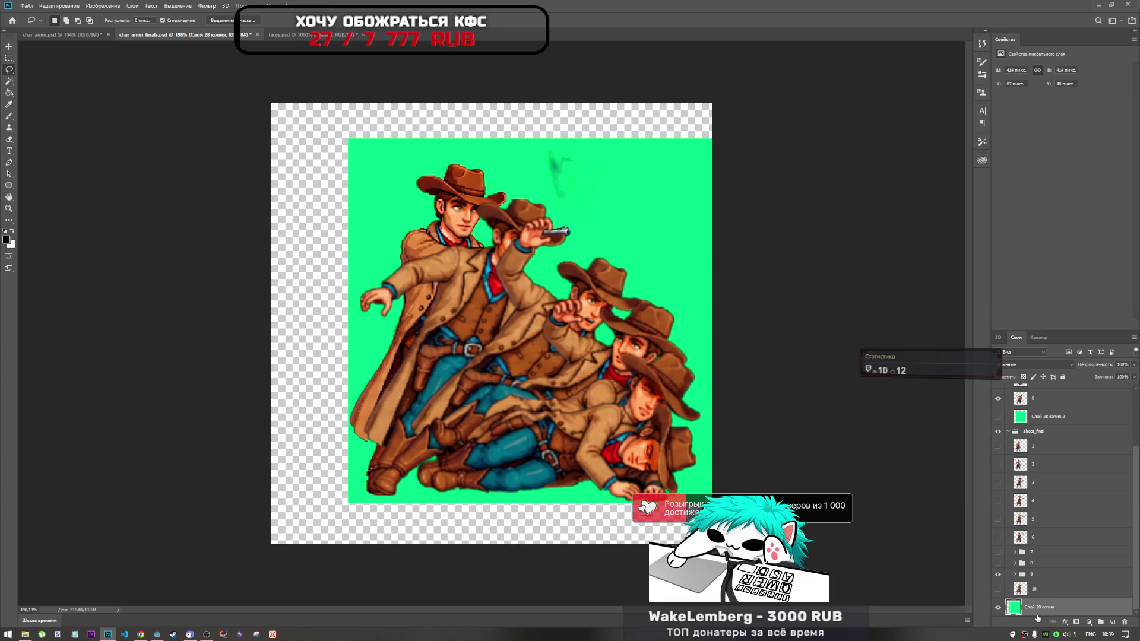
key("ctrl+t")
left_click_drag(530, 504, 531, 520)
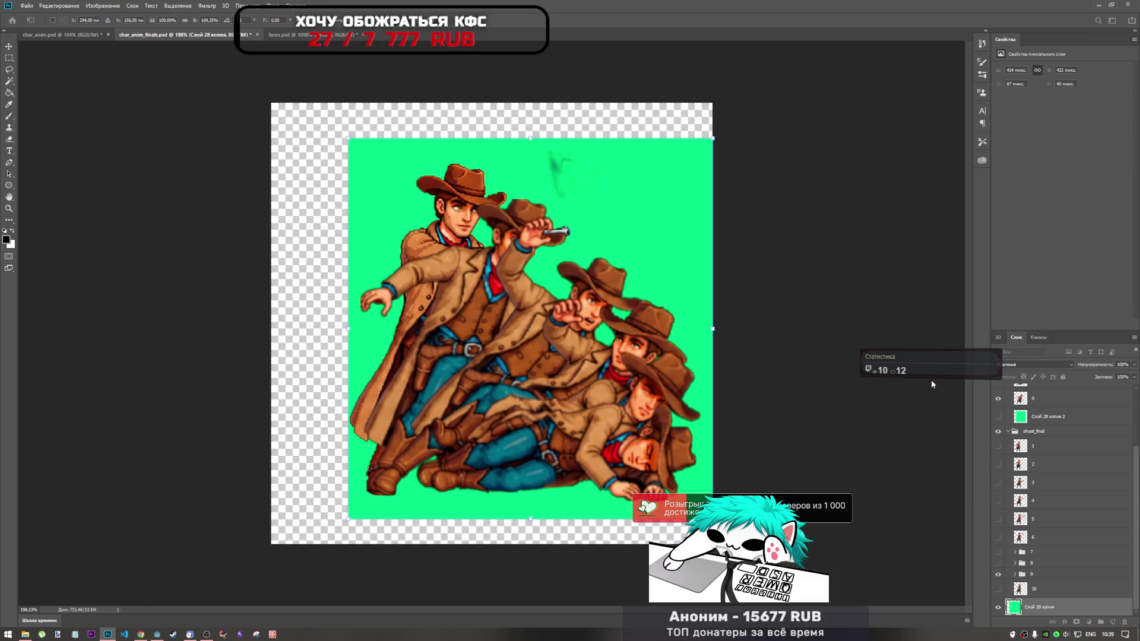
Select layer 4 in death_final and switch to the freehand Lasso tool
scroll(1013, 407, "up", 3)
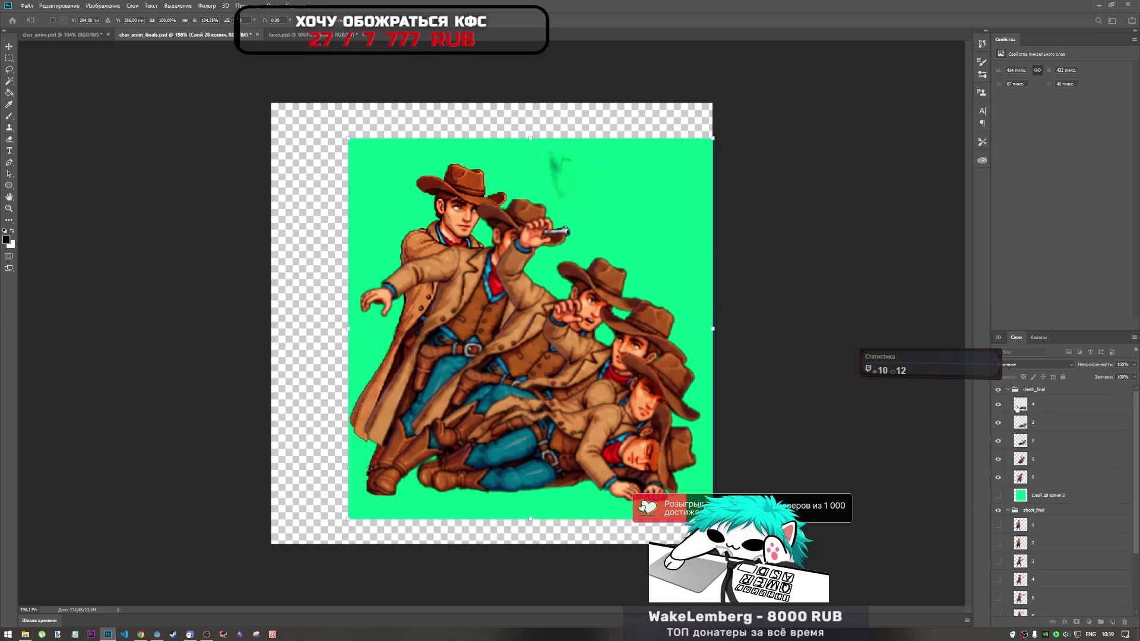
left_click(1020, 410)
key("l")
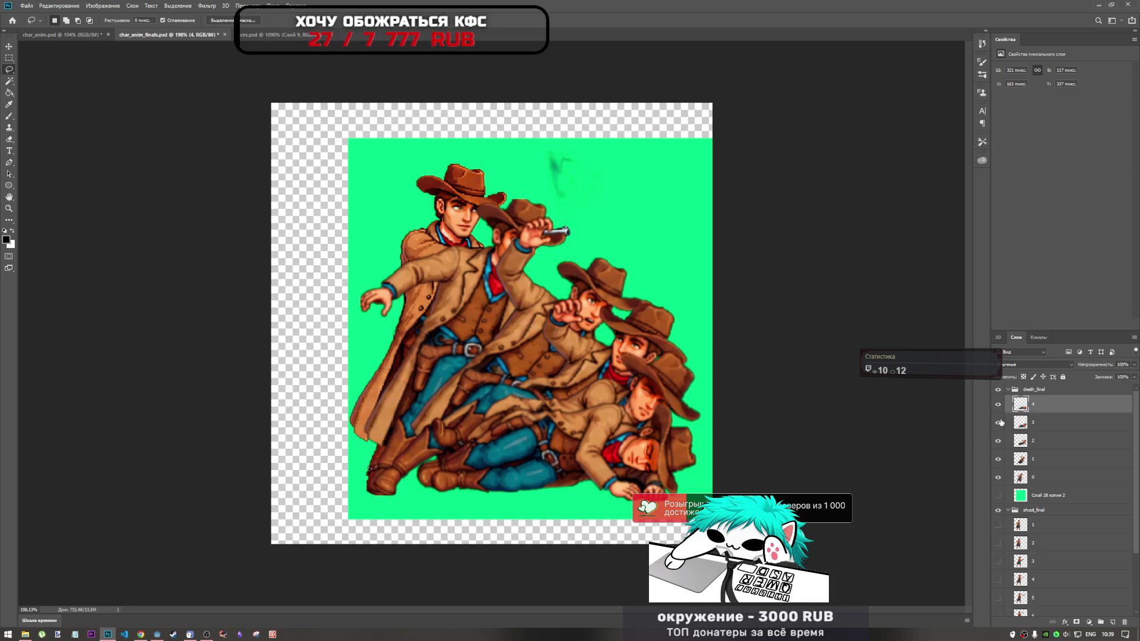
Toggle layer 4 and frame 0 visibility to check the poses, then glance at char_anim.psd
left_click(999, 404)
left_click(998, 404)
left_click(1000, 478)
left_click(1000, 478)
key("ctrl+shift+Tab")
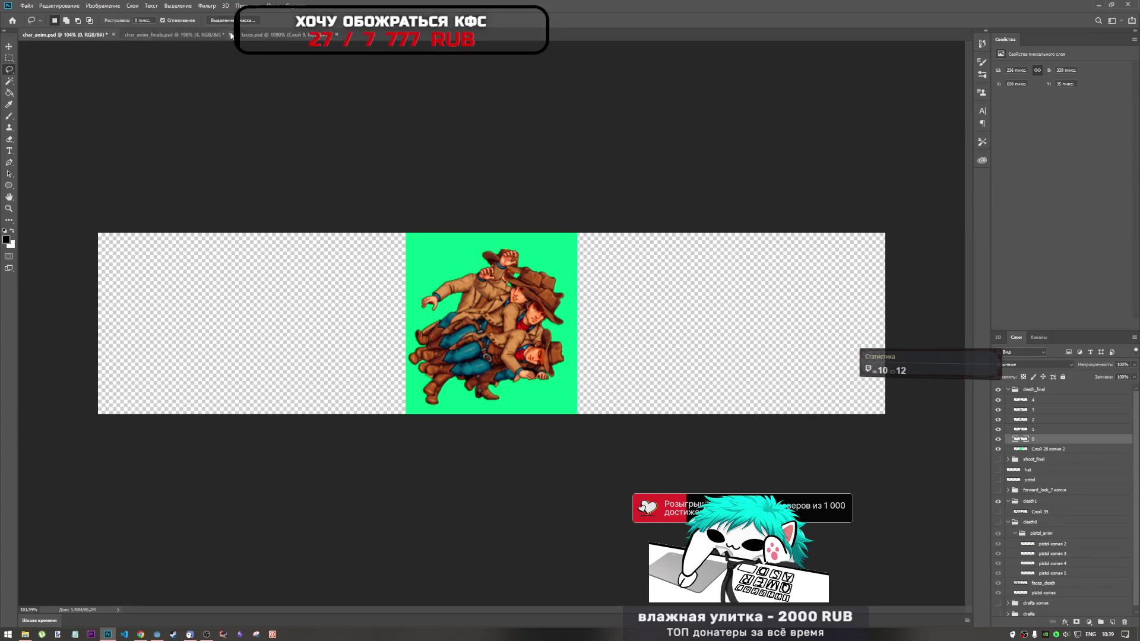
left_click(200, 36)
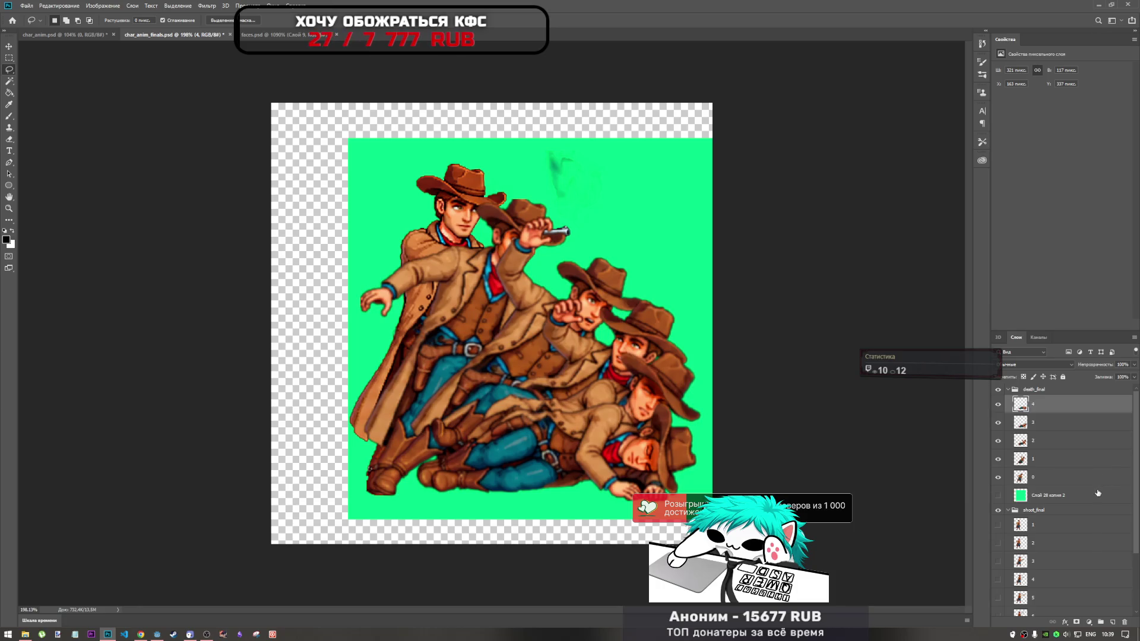
Copy frame 0 into the top of the death_final group, with a delete undone
left_click_drag(1020, 477, 1020, 404)
left_click_drag(1055, 457, 1049, 499)
key("Delete")
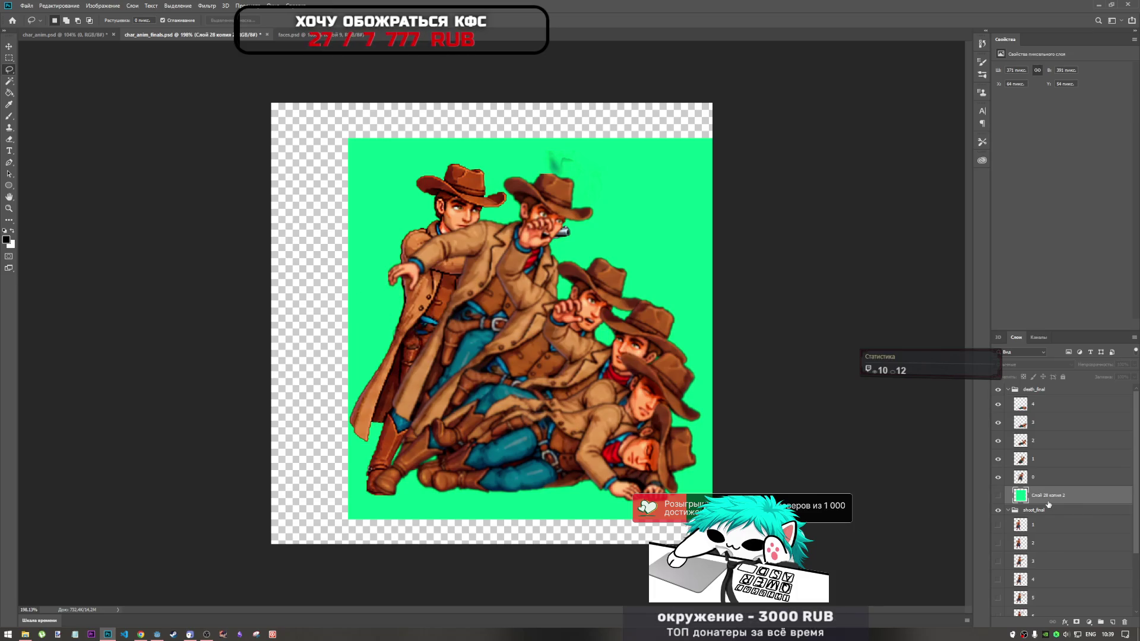
key("ctrl+z")
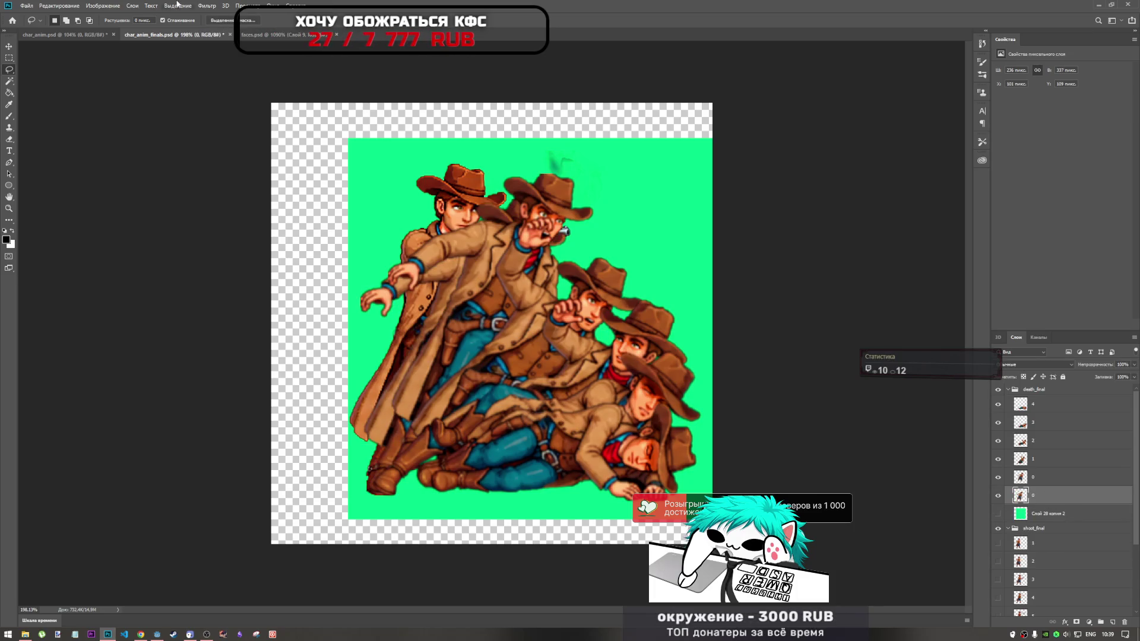
In char_anim.psd, reveal the other cowboy sprite frames
left_click(81, 35)
scroll(512, 276, "up", 5)
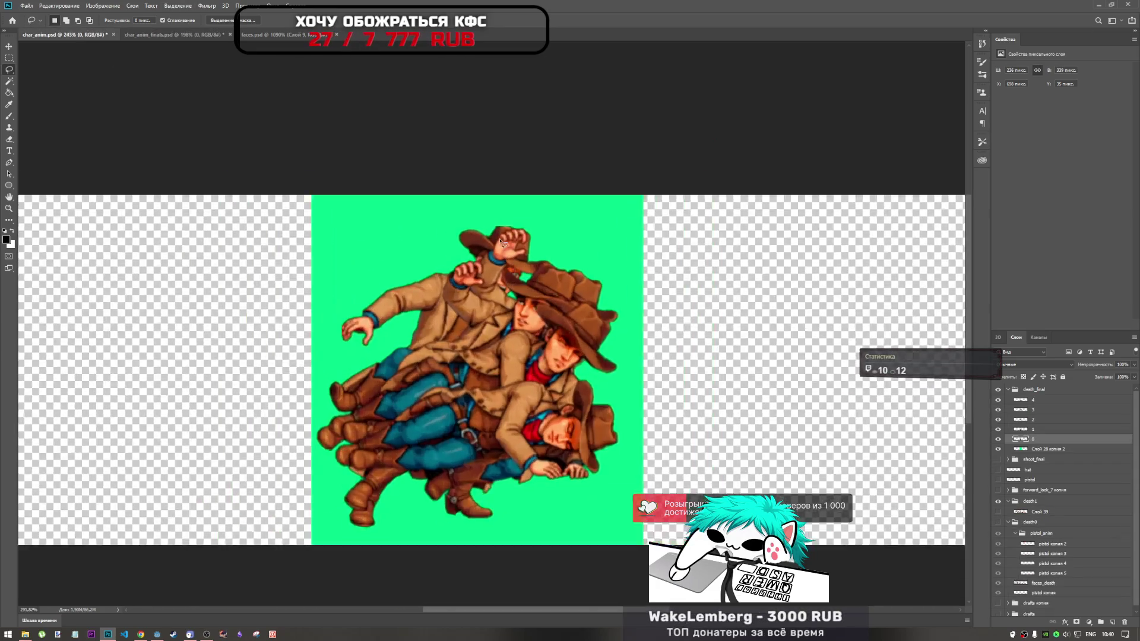
scroll(535, 264, "down", 4)
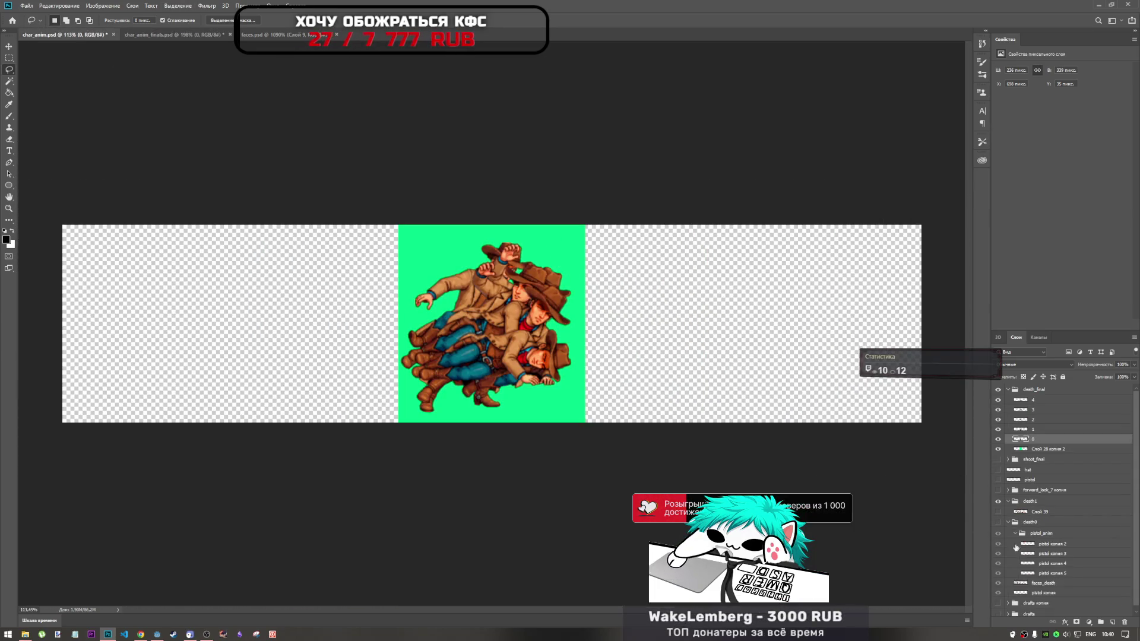
left_click(1000, 512)
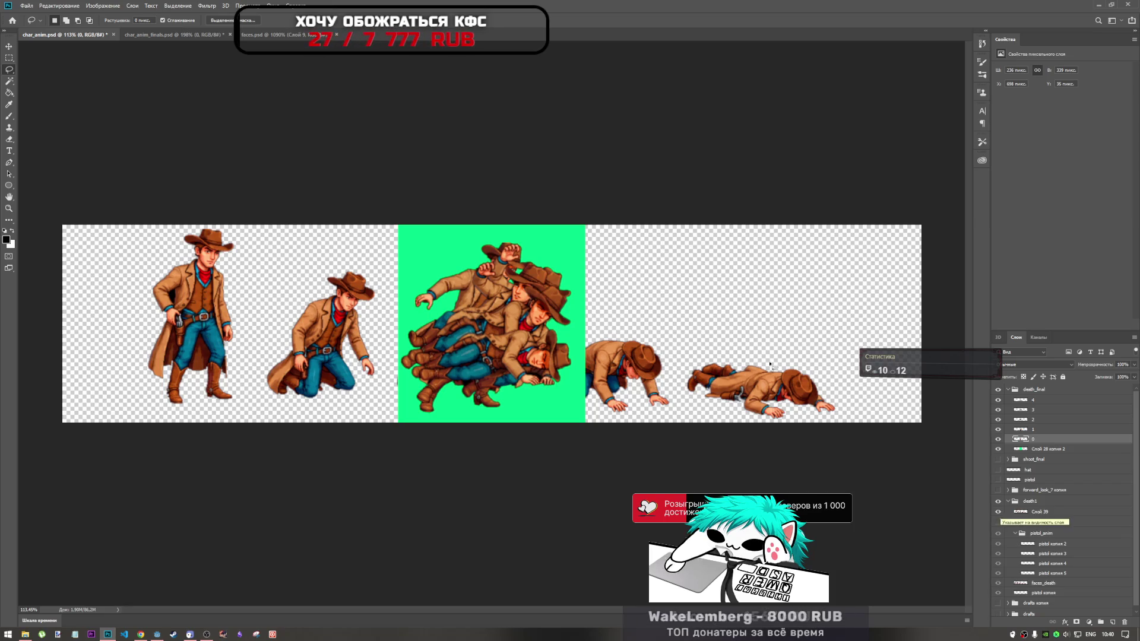
scroll(525, 260, "up", 5)
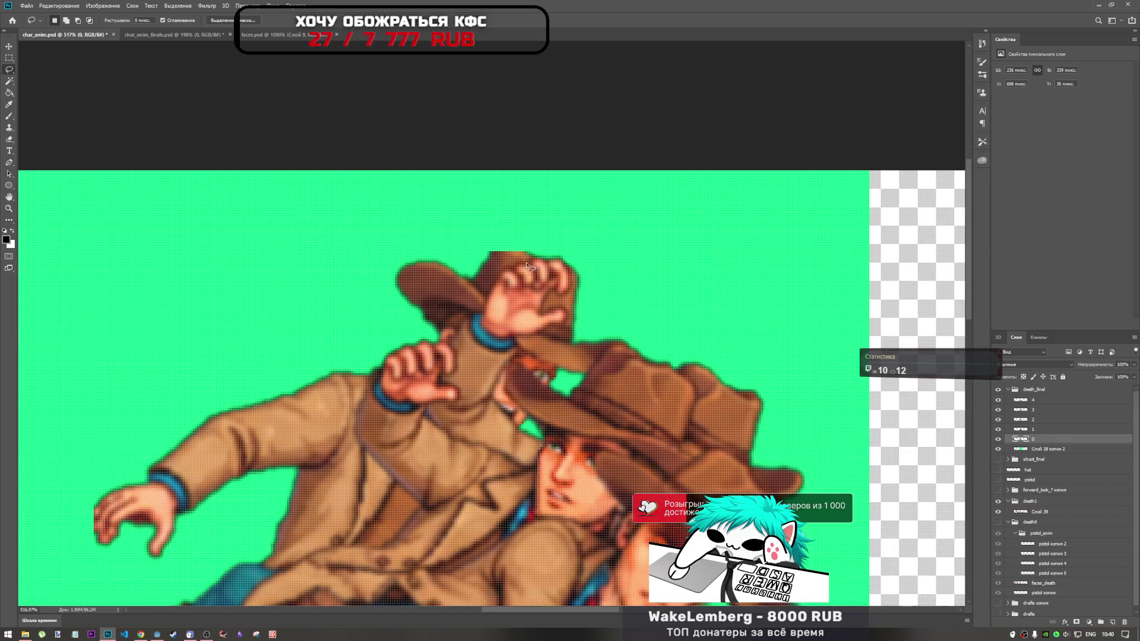
scroll(525, 262, "down", 4)
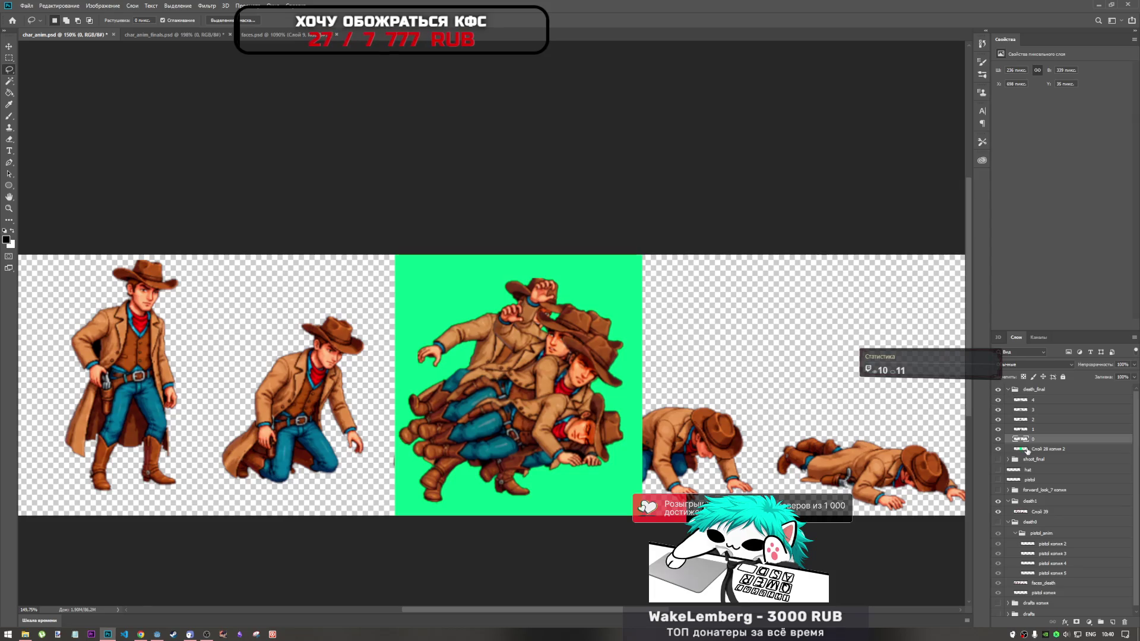
Hide the death_final group in char_anim.psd, then return to char_anim_finals.psd
left_click(1038, 390)
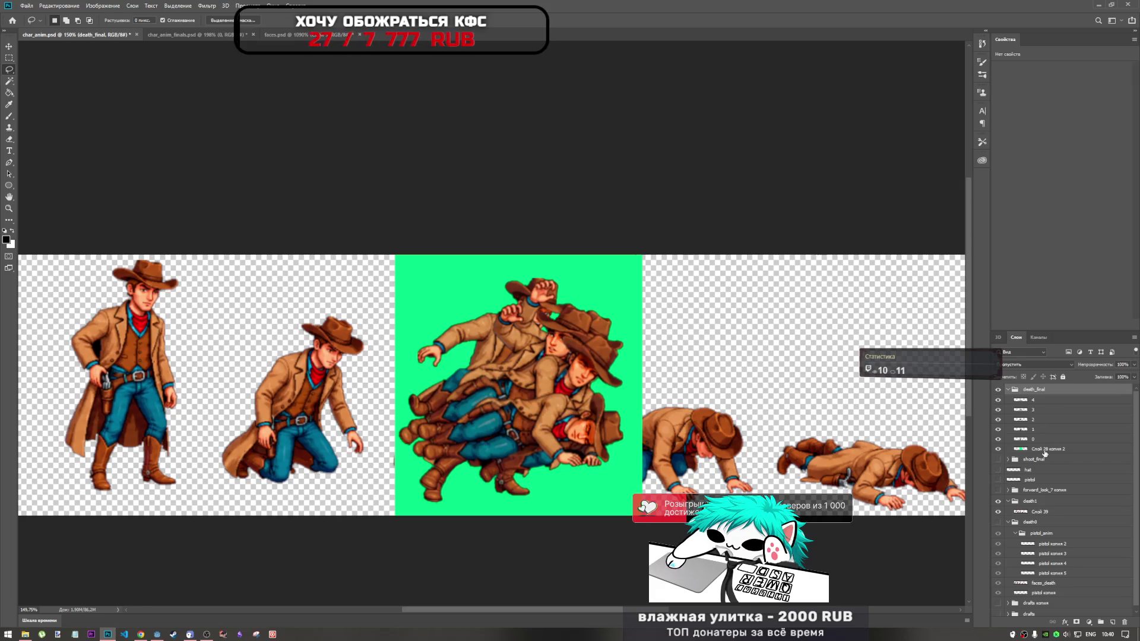
left_click(1046, 450)
left_click(1041, 391)
key("Delete")
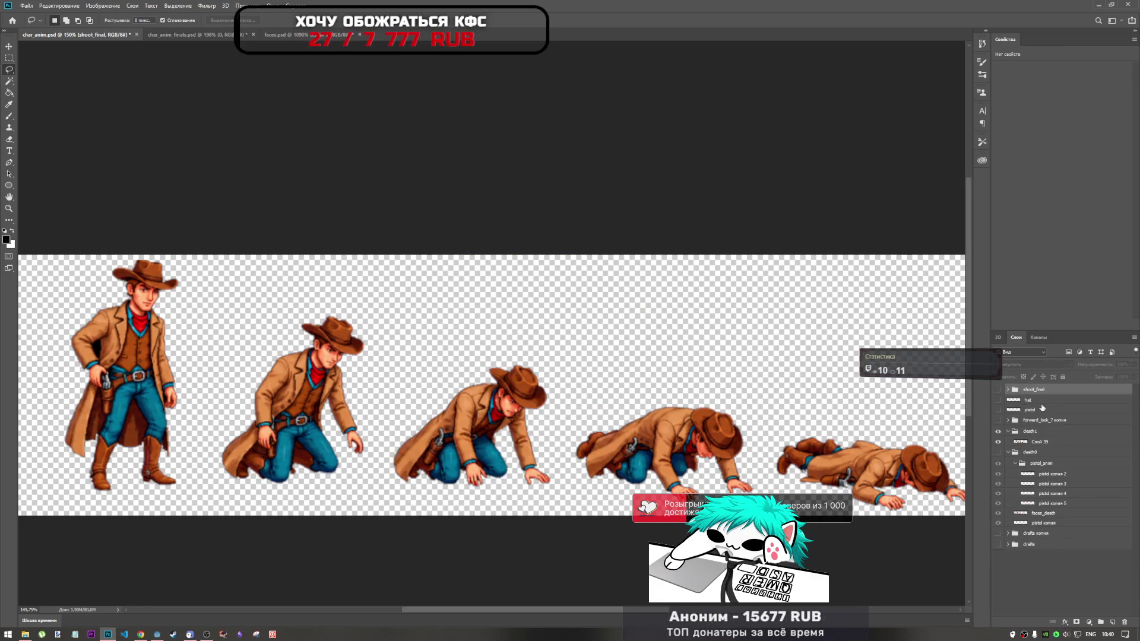
key("ctrl+z")
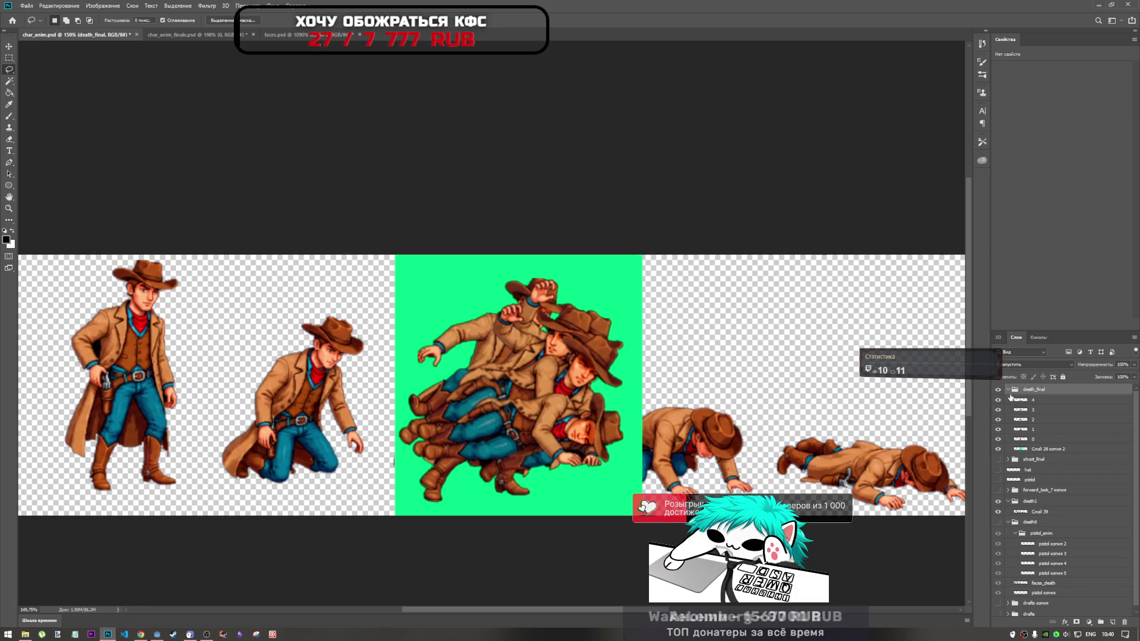
left_click(999, 389)
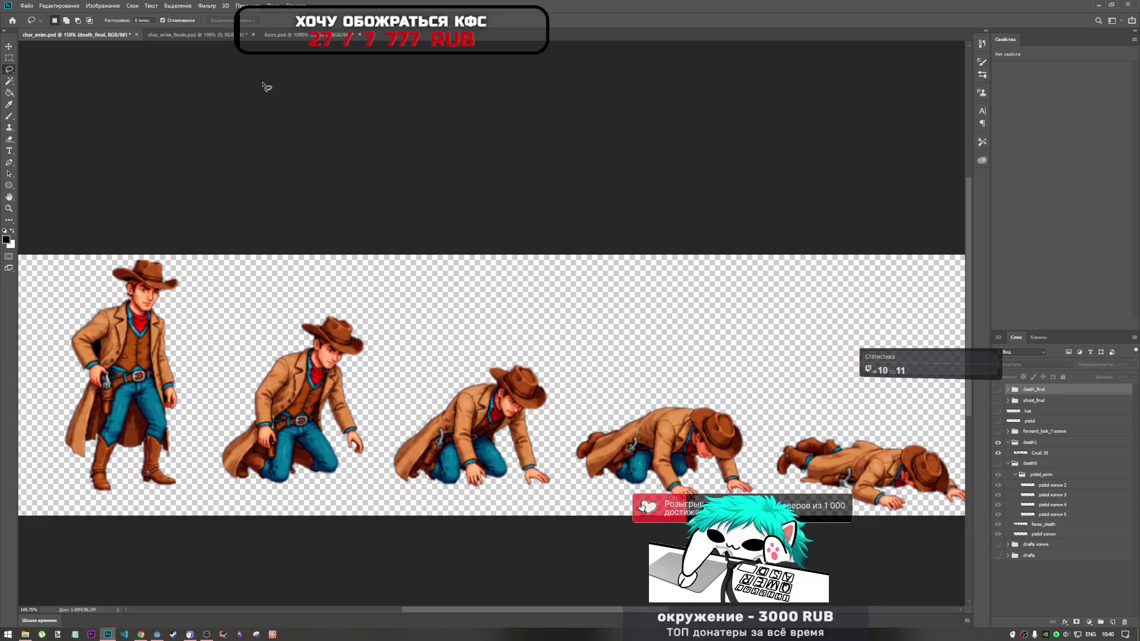
left_click(191, 34)
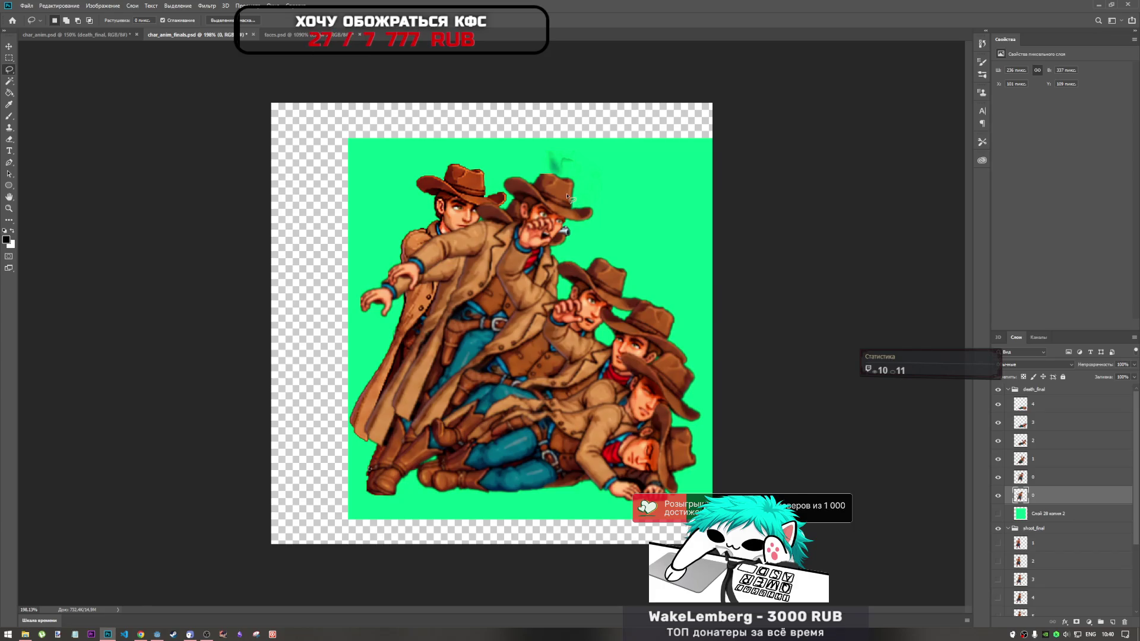
Compare the two frame 0 layers and delete the duplicate copy
scroll(475, 214, "up", 5)
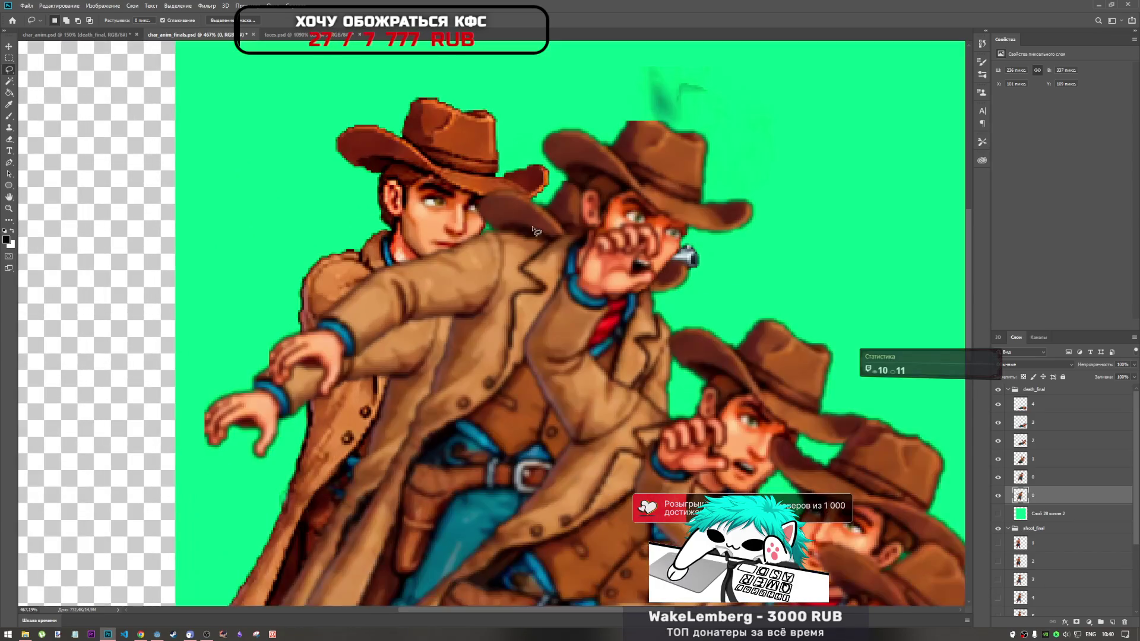
scroll(522, 219, "down", 3)
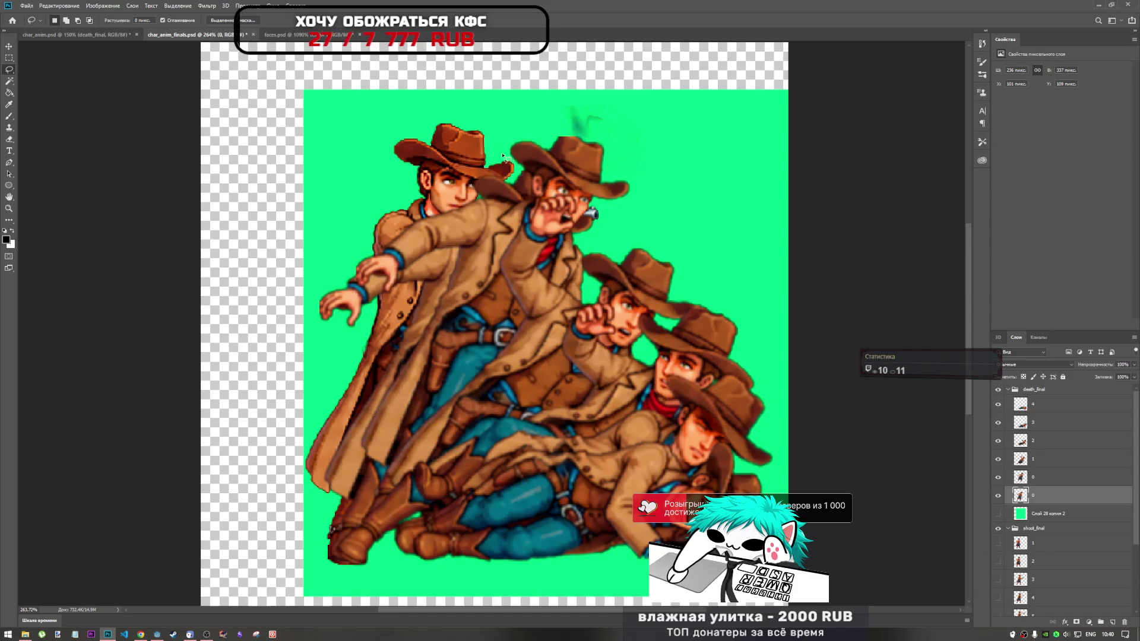
scroll(488, 308, "down", 3)
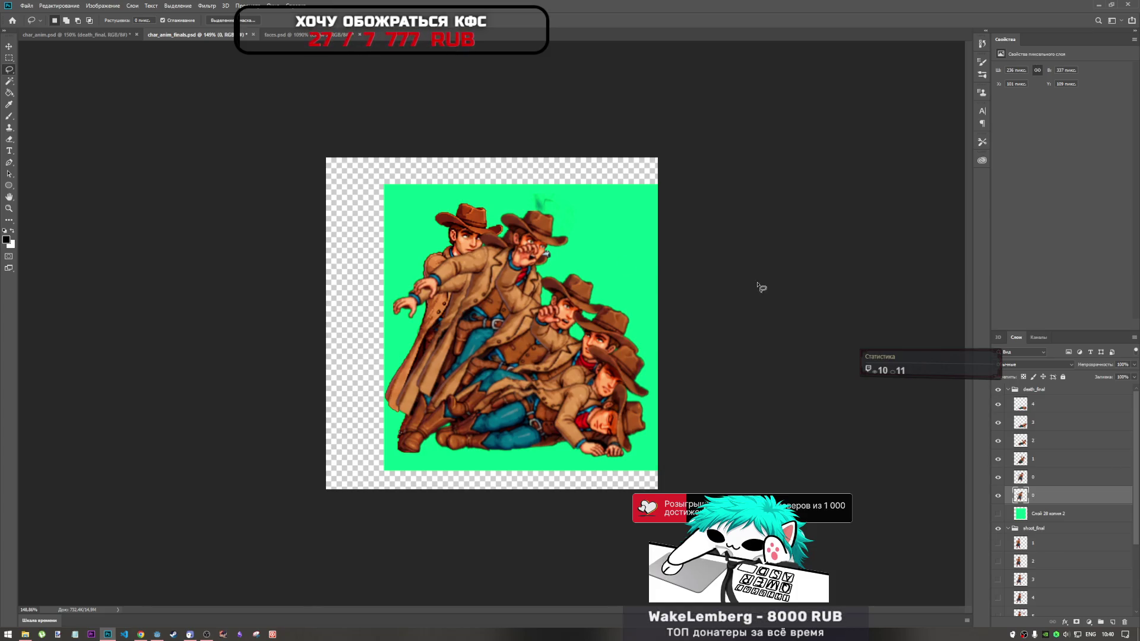
left_click(1026, 484)
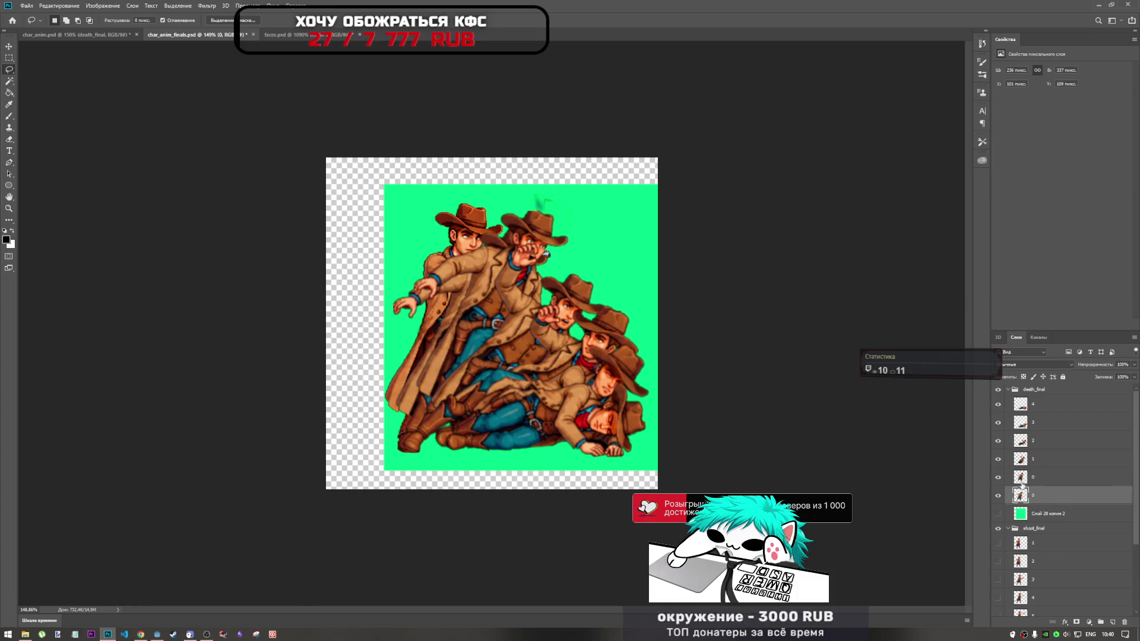
left_click(998, 479)
left_click(999, 479)
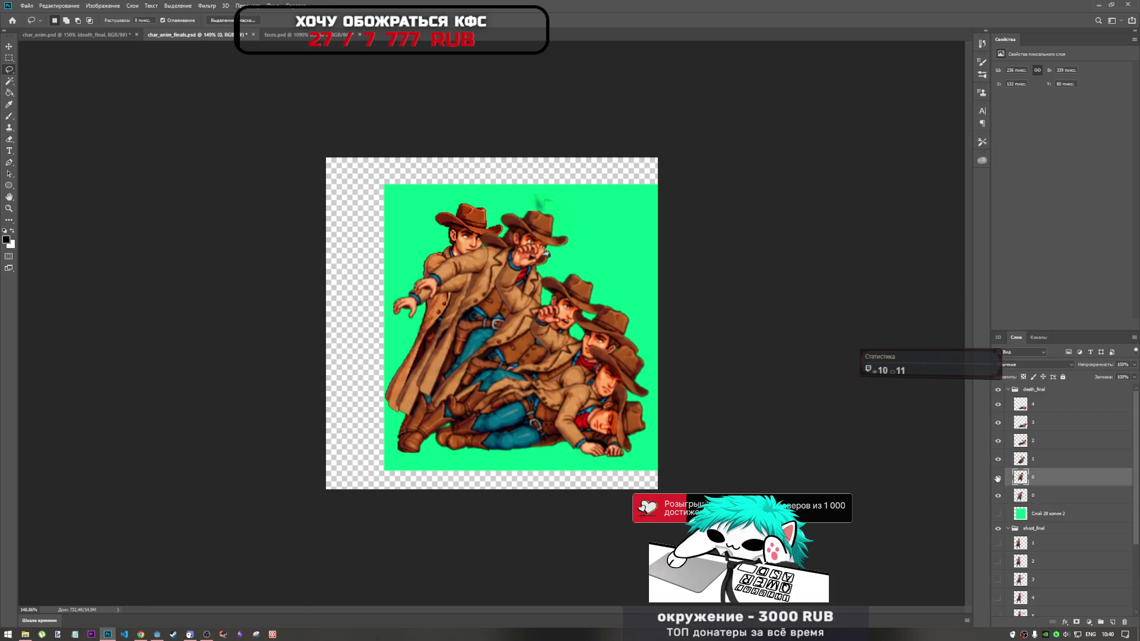
left_click(998, 479)
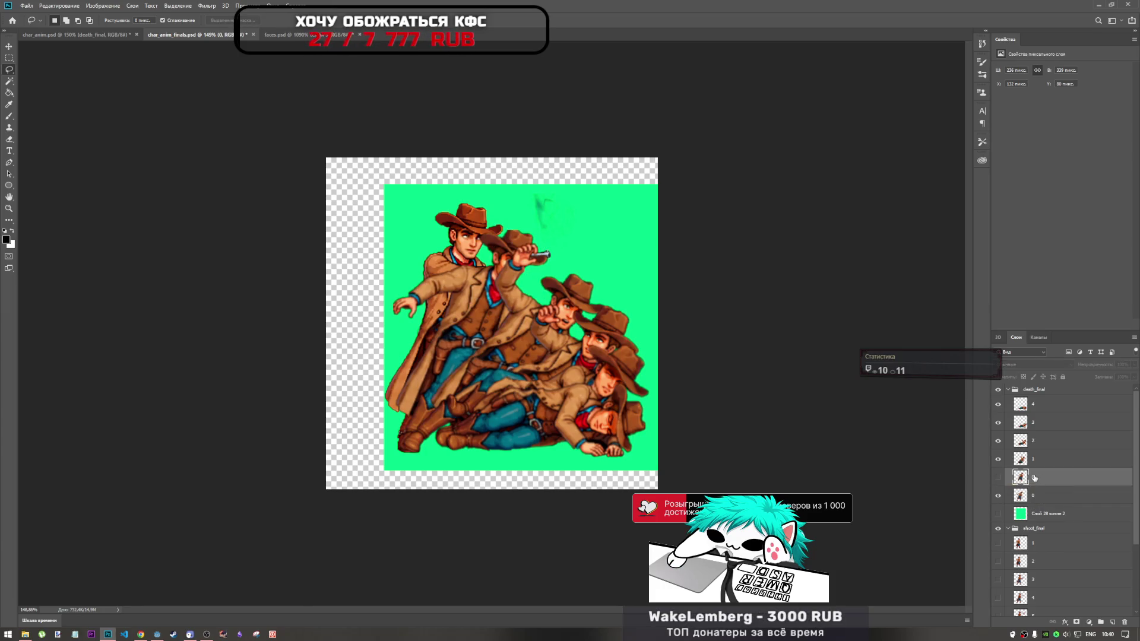
left_click(1000, 479)
key("Delete")
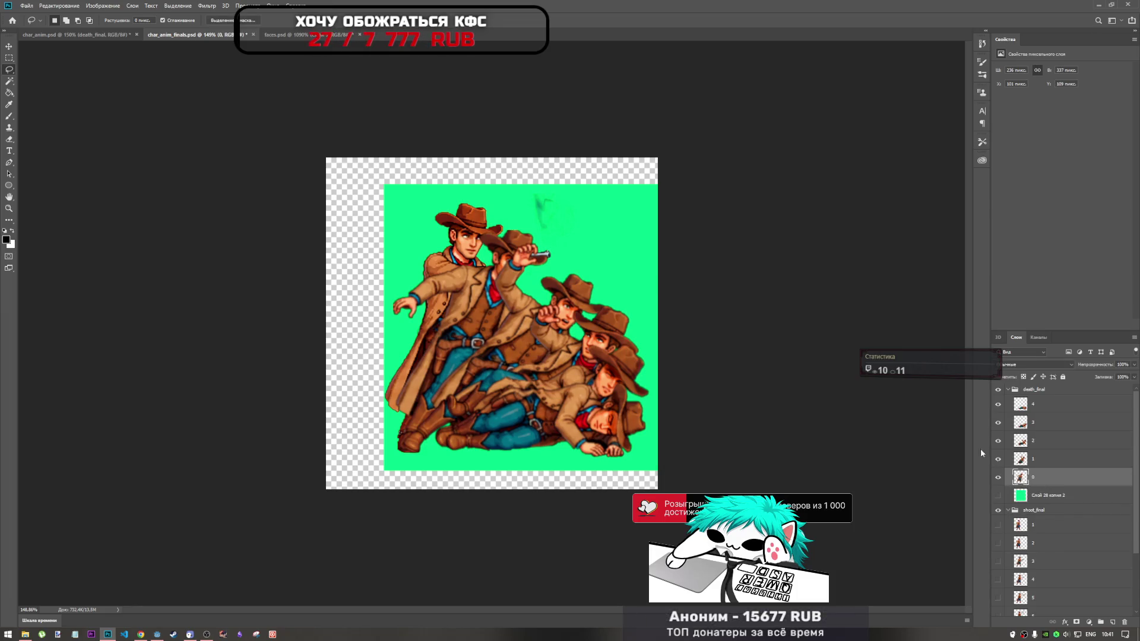
Zoom in on the raised pistol in the cowboy's hand
scroll(499, 282, "up", 5)
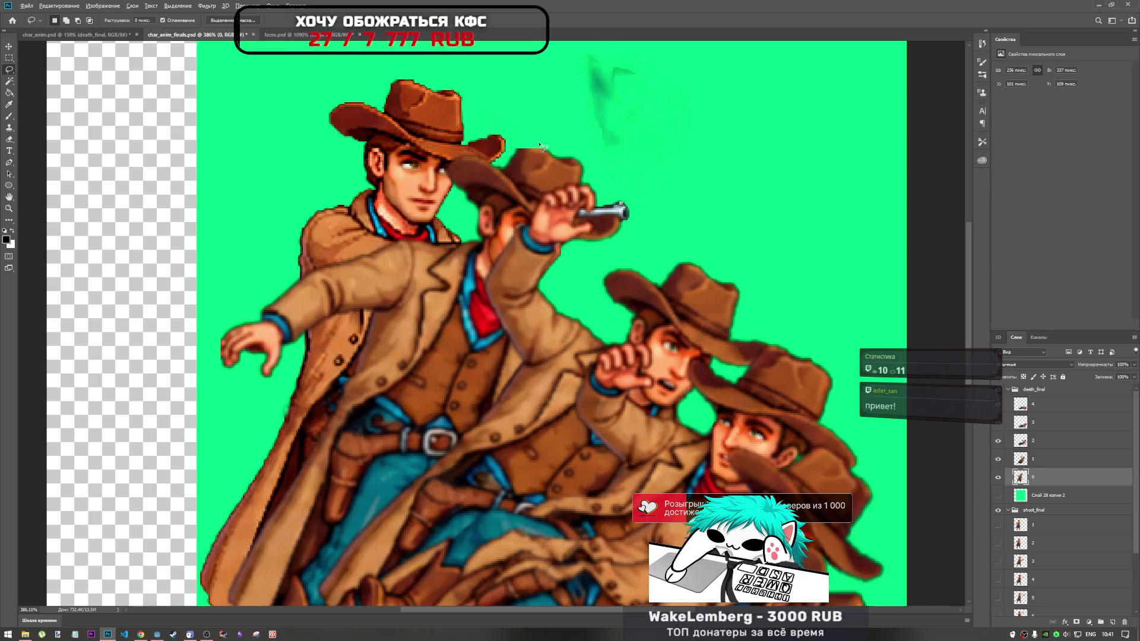
scroll(540, 146, "up", 5)
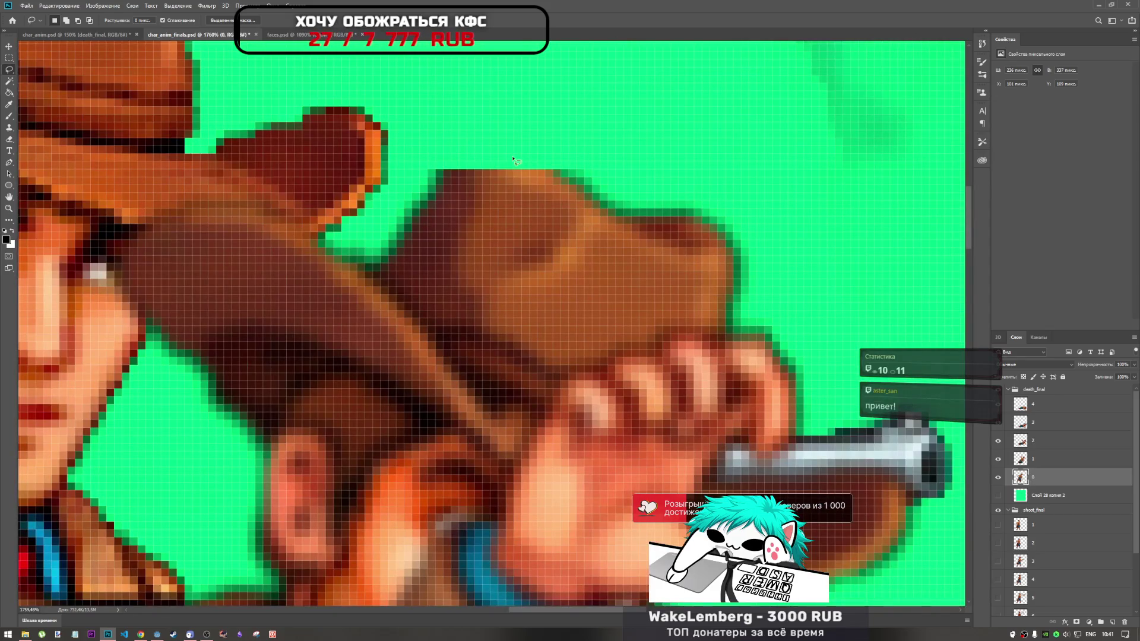
scroll(485, 207, "down", 2)
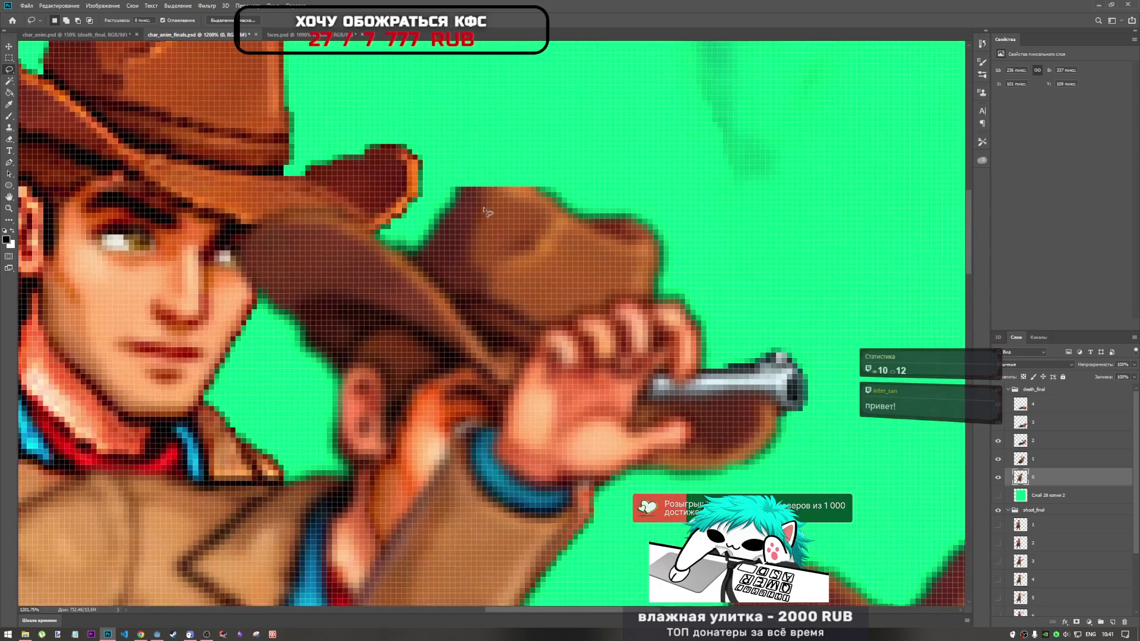
scroll(486, 209, "down", 3)
scroll(473, 187, "up", 4)
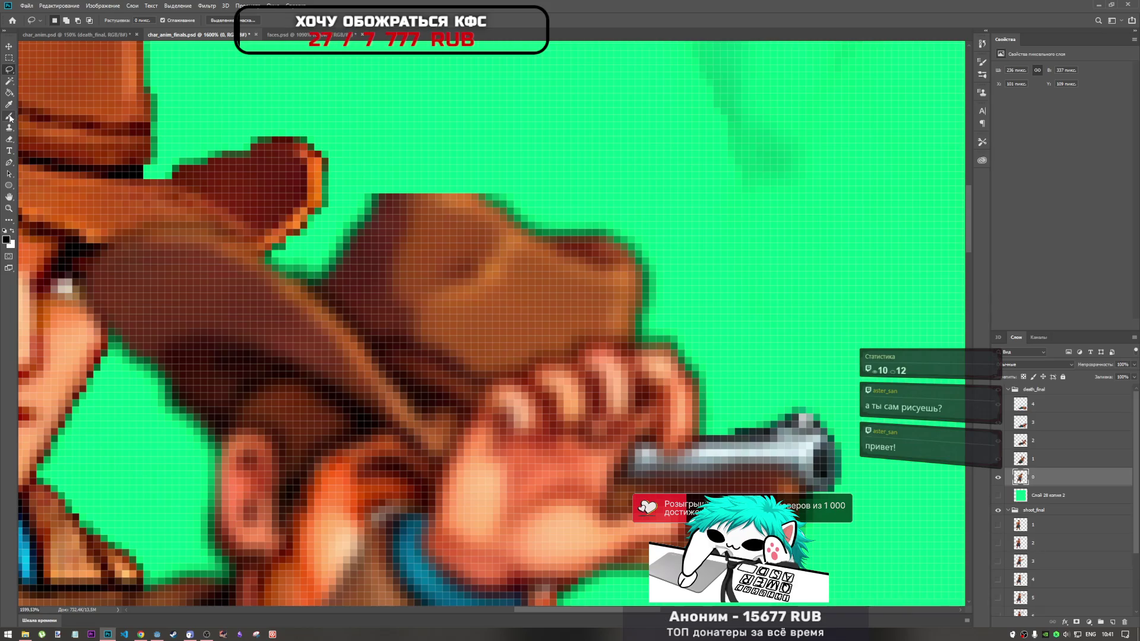
Using the Pencil with the hat's orange, add two rows of orange pixels above the hat
left_click(9, 117)
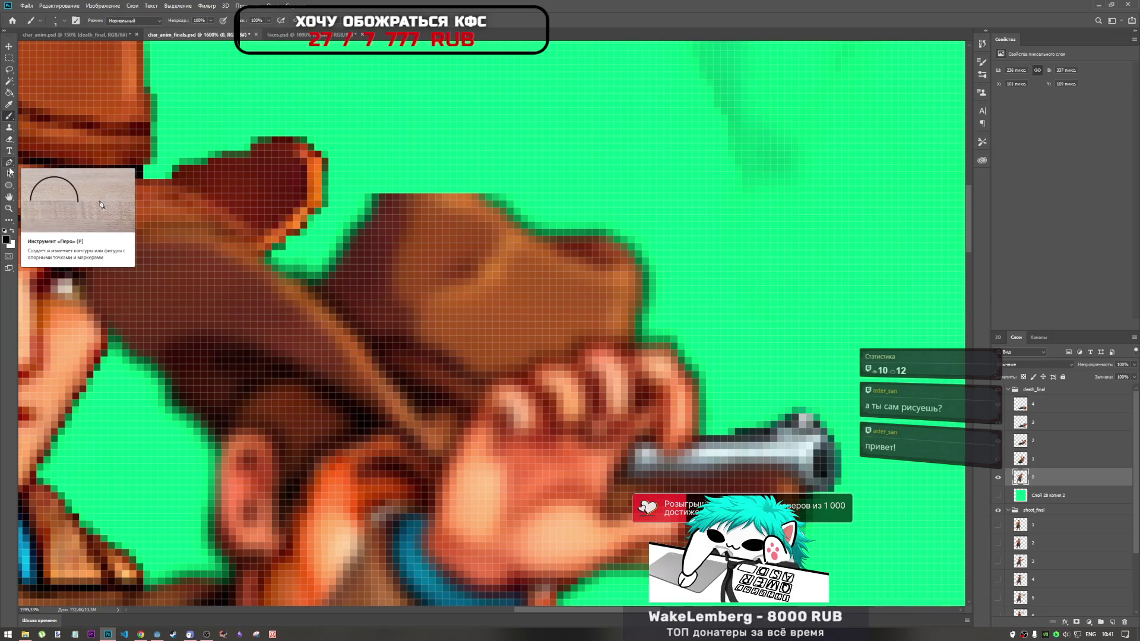
right_click(11, 118)
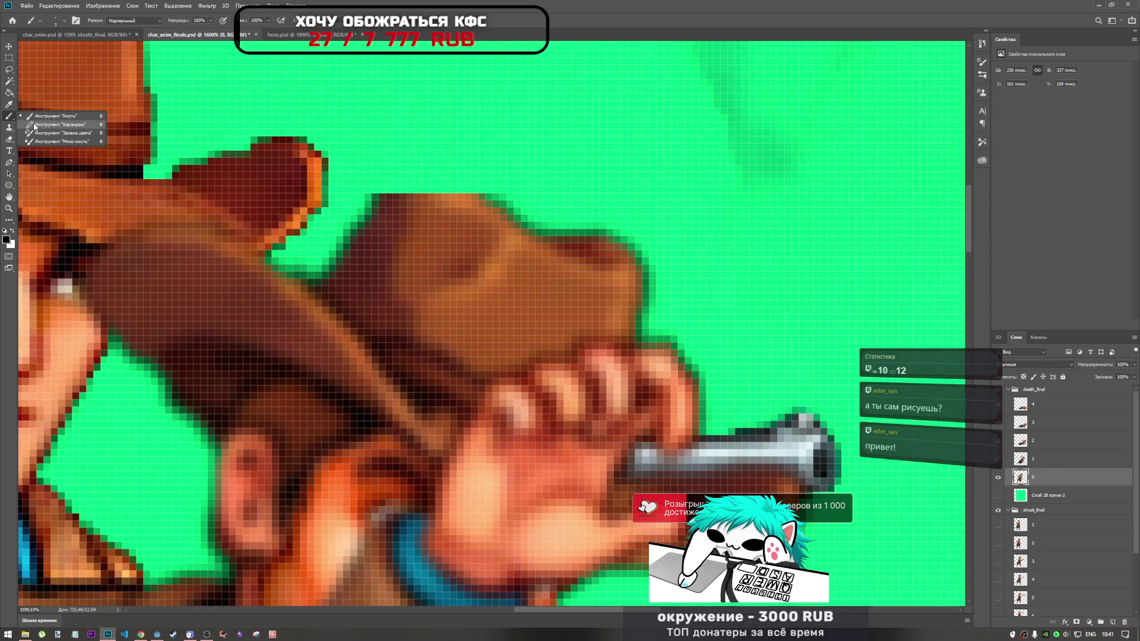
left_click(59, 125)
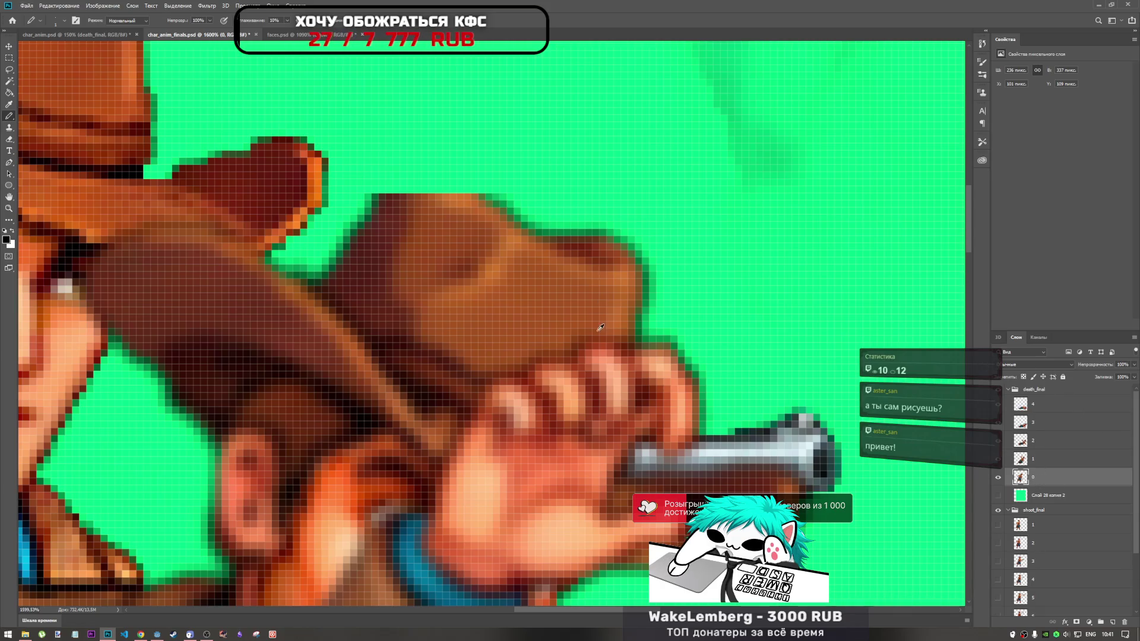
scroll(601, 322, "down", 8)
scroll(521, 250, "up", 12)
left_click(521, 250, "alt")
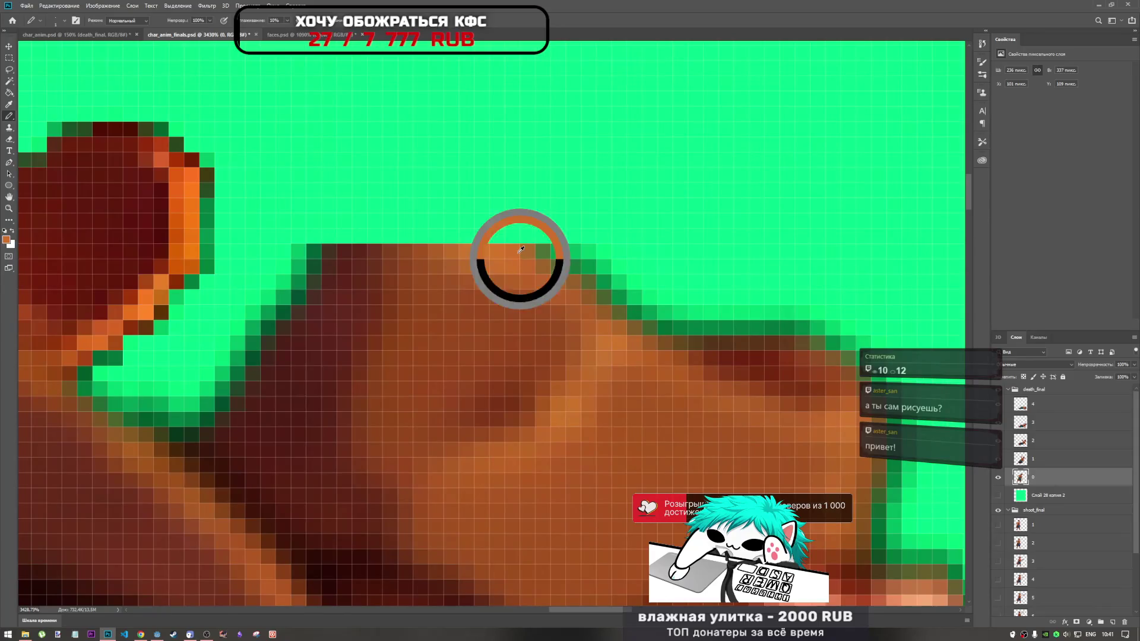
left_click_drag(503, 243, 377, 235)
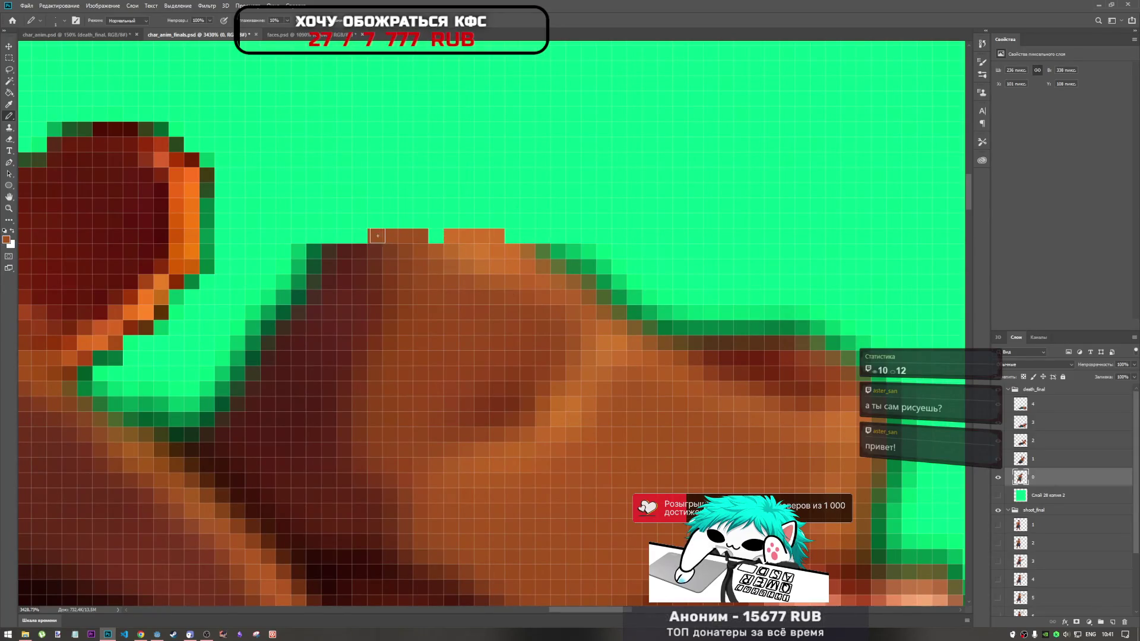
mouse_move(506, 235)
left_mouse_down()
mouse_move(475, 221)
mouse_move(374, 222)
mouse_move(360, 234)
left_mouse_up()
Pencil a dark red outline along the hat's left edge and new top
left_click(337, 244, "alt")
left_click(344, 235)
left_click(360, 236)
left_click(344, 221)
left_click(329, 240)
mouse_move(331, 222)
left_mouse_down()
mouse_move(374, 206)
mouse_move(493, 205)
mouse_move(531, 238)
mouse_move(473, 205)
mouse_move(421, 205)
mouse_move(460, 203)
left_mouse_up()
Sample the dark green edge colour for the hat outline
left_click(554, 248, "alt")
scroll(504, 281, "down", 8)
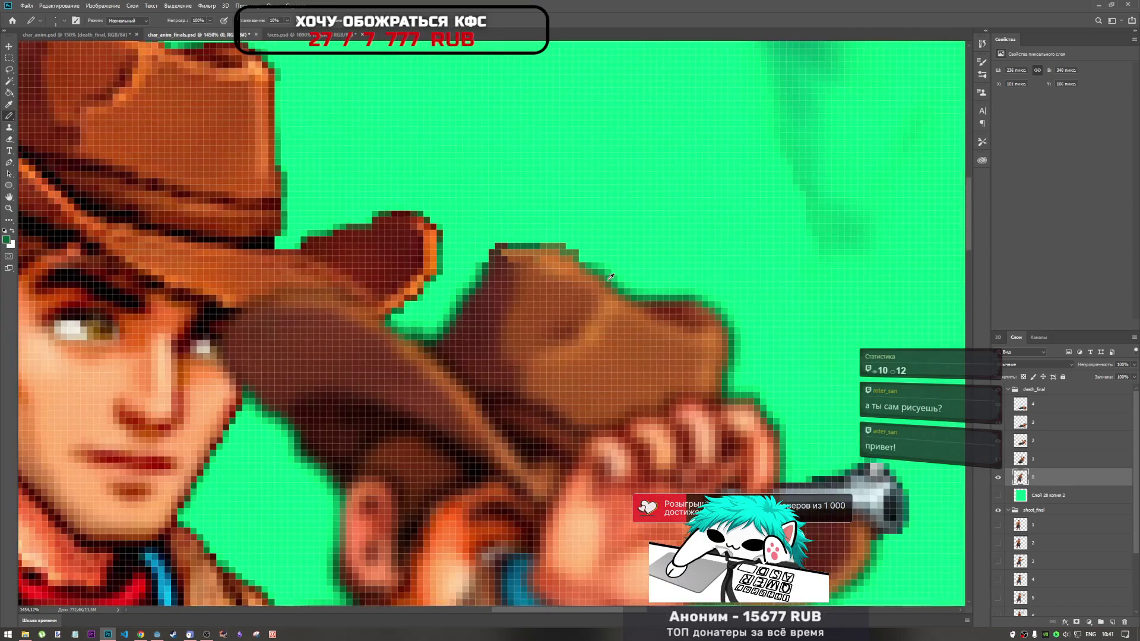
scroll(503, 281, "down", 5)
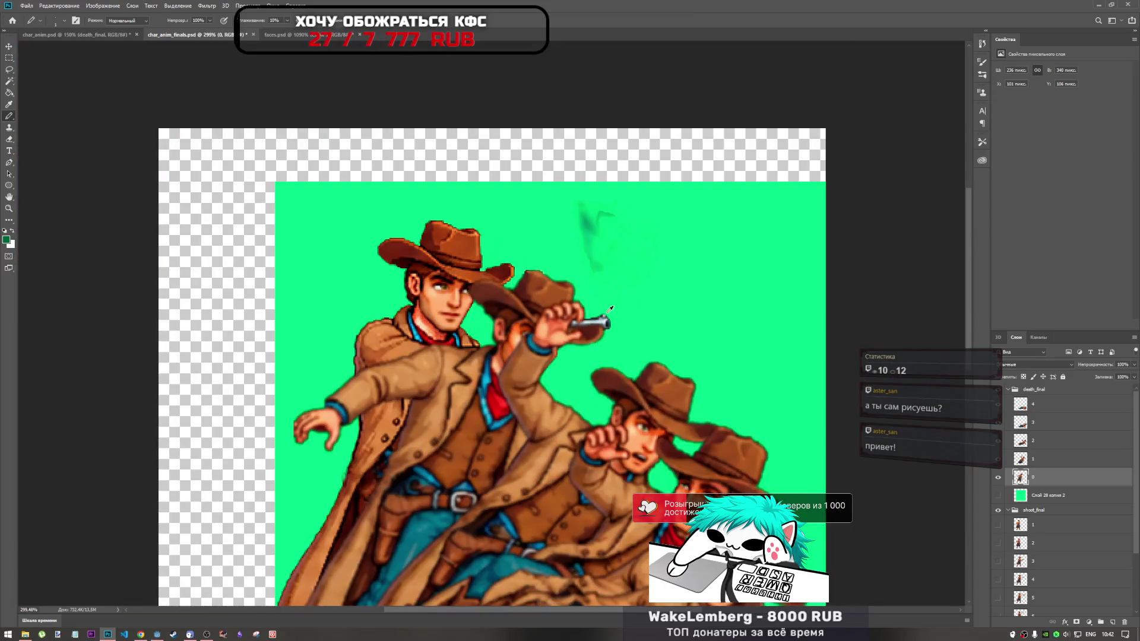
scroll(580, 268, "up", 10)
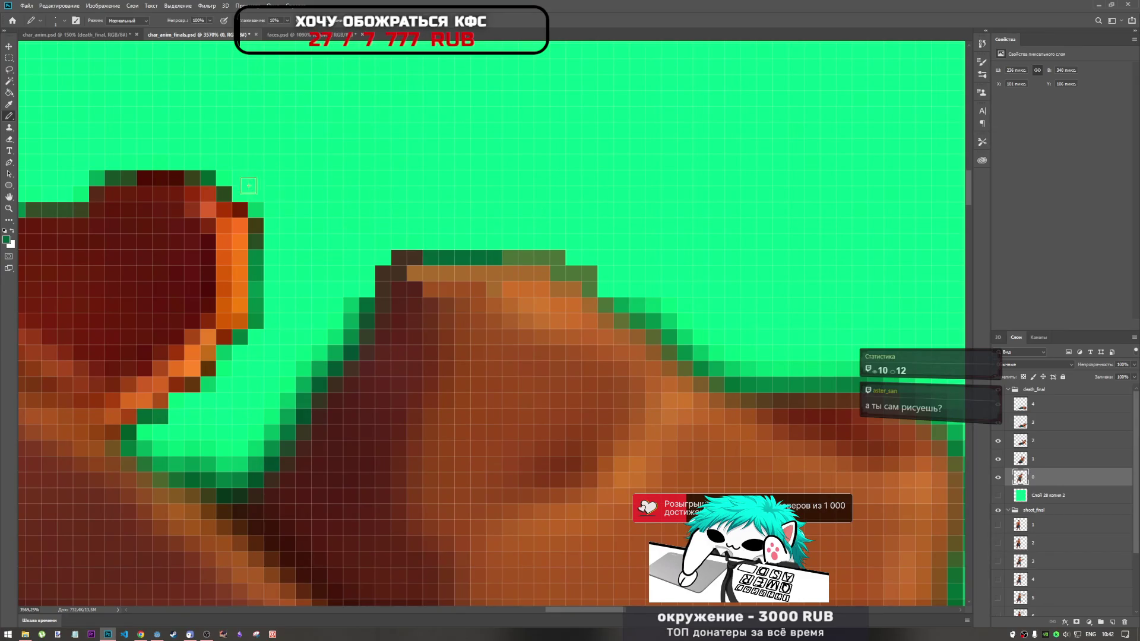
With the Smudge tool, smear the back hat's top pixels into a flatter edge
key("o")
left_click(9, 221)
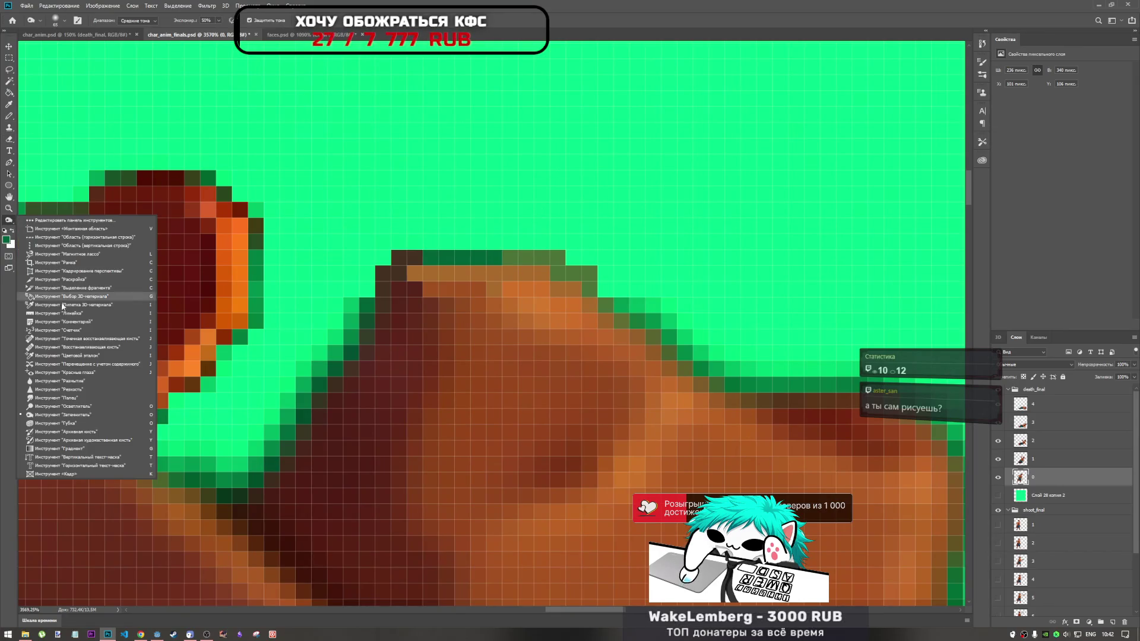
left_click(64, 399)
mouse_move(434, 309)
left_mouse_down()
mouse_move(483, 295)
mouse_move(497, 278)
mouse_move(565, 285)
left_mouse_up()
scroll(566, 285, "down", 10)
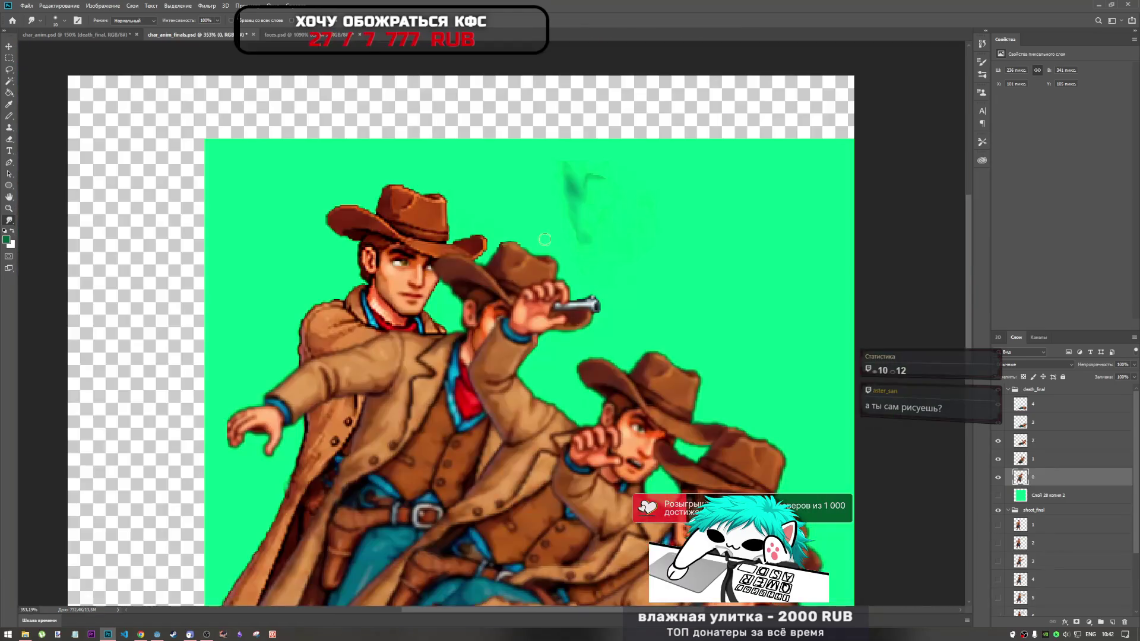
scroll(541, 189, "up", 6)
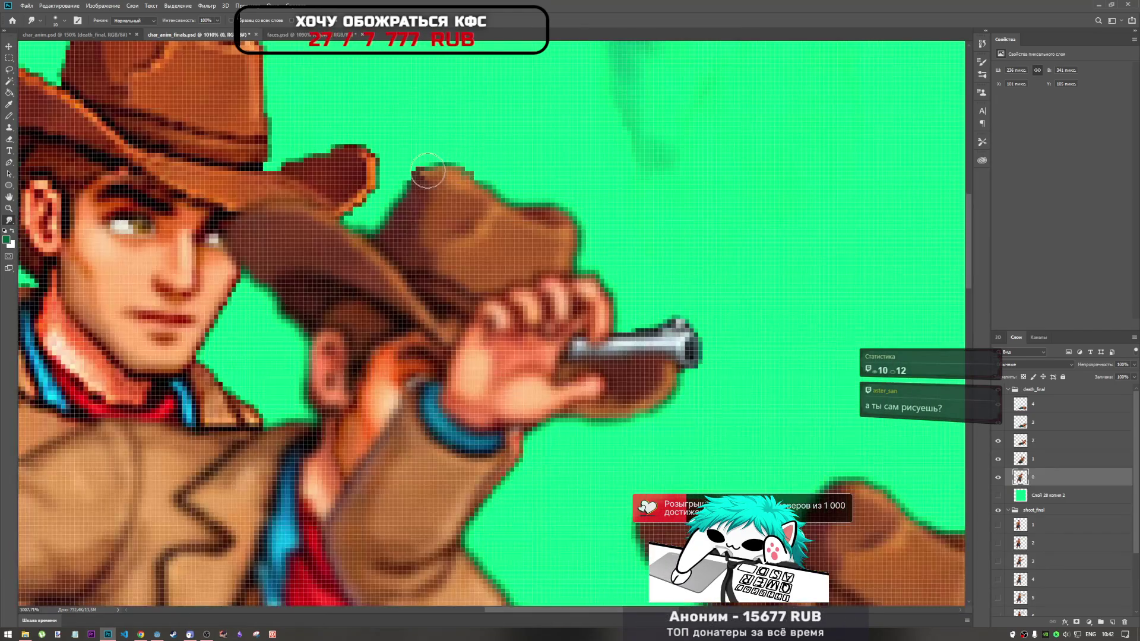
mouse_move(419, 175)
left_mouse_down()
mouse_move(455, 171)
mouse_move(437, 158)
left_mouse_up()
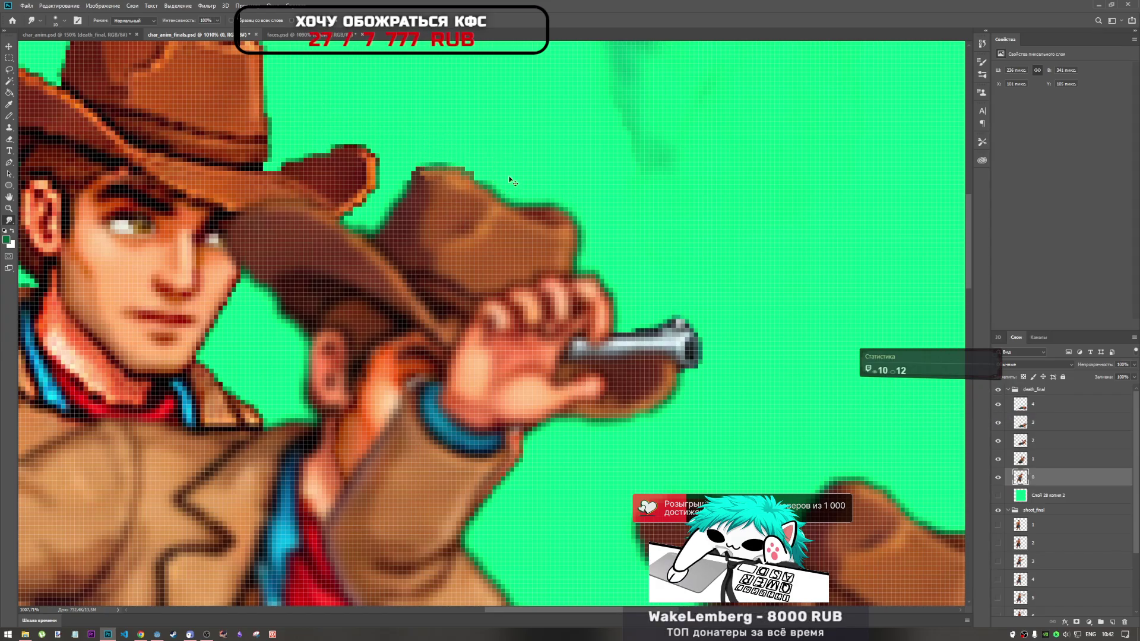
Zoom in and out to inspect the smoothed hat top
scroll(465, 193, "down", 4)
scroll(439, 172, "up", 2)
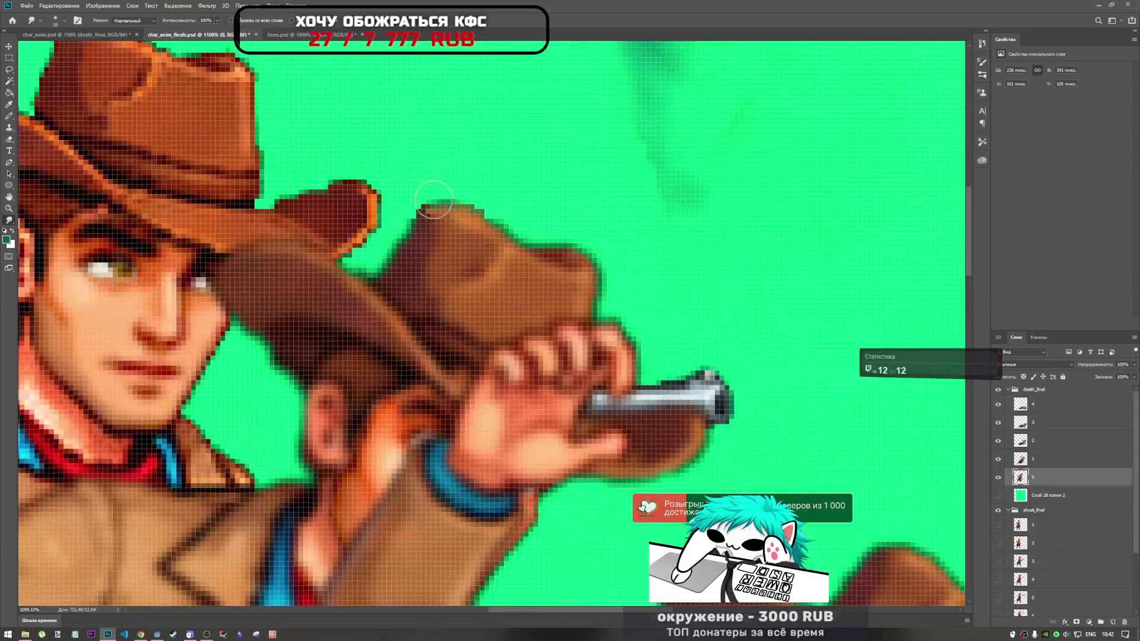
scroll(359, 212, "down", 3)
scroll(360, 212, "down", 4)
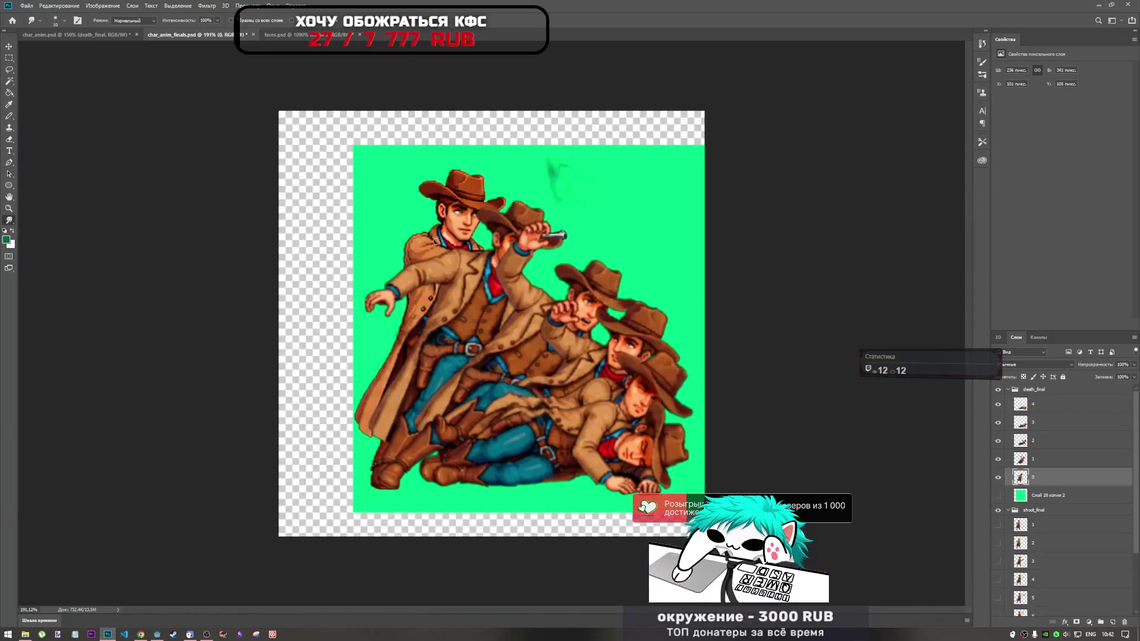
scroll(547, 196, "up", 5)
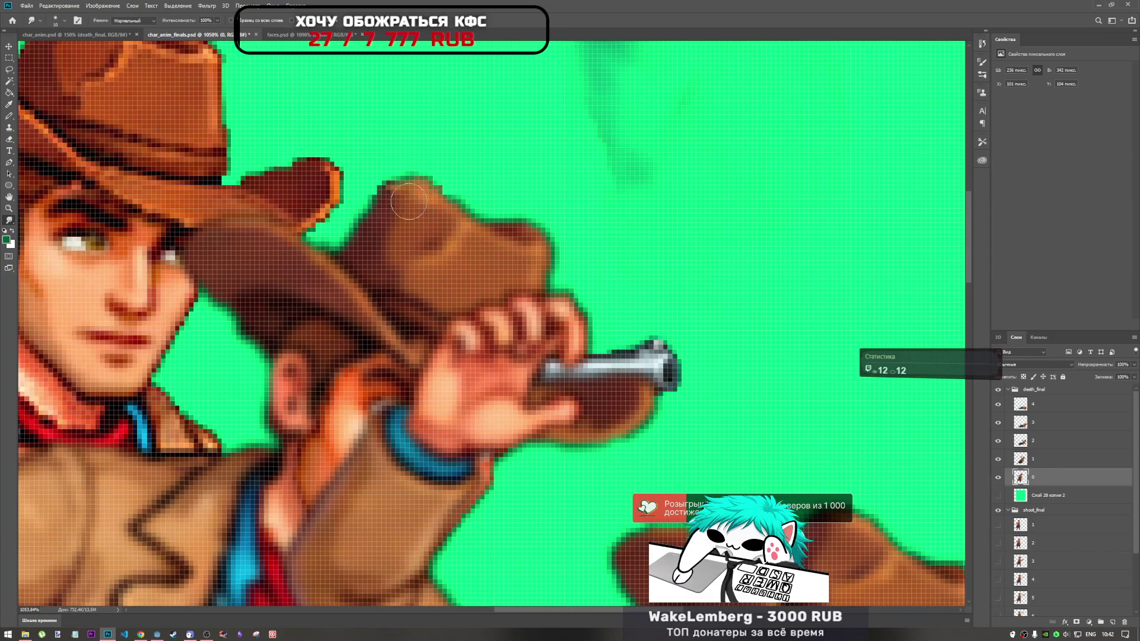
scroll(408, 201, "down", 2)
scroll(471, 219, "down", 4)
scroll(533, 154, "up", 3)
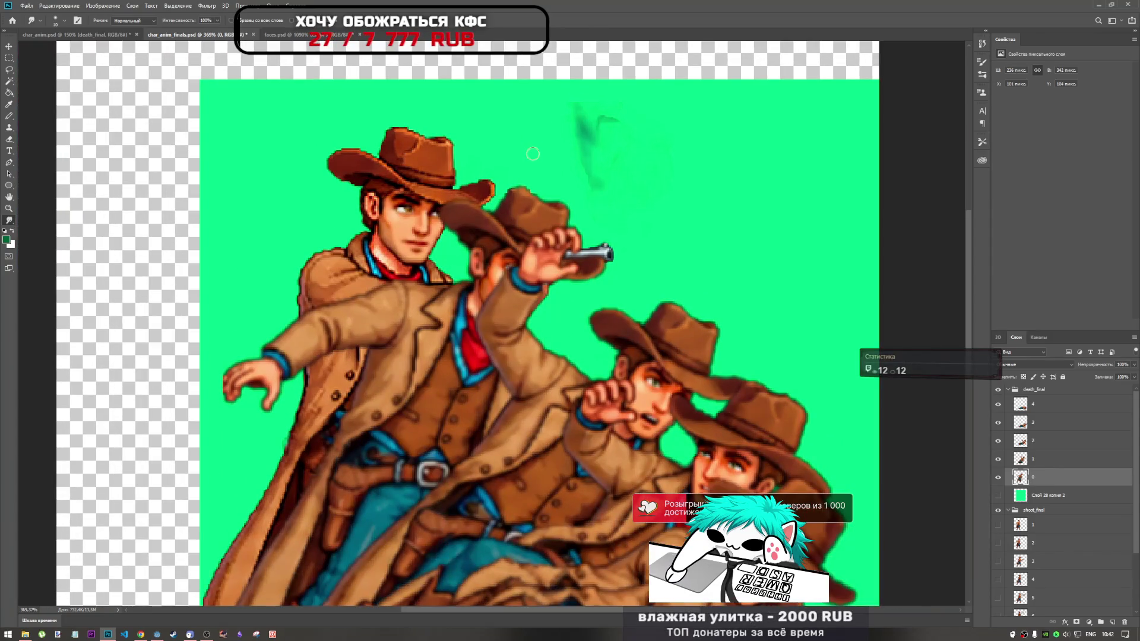
scroll(529, 194, "up", 2)
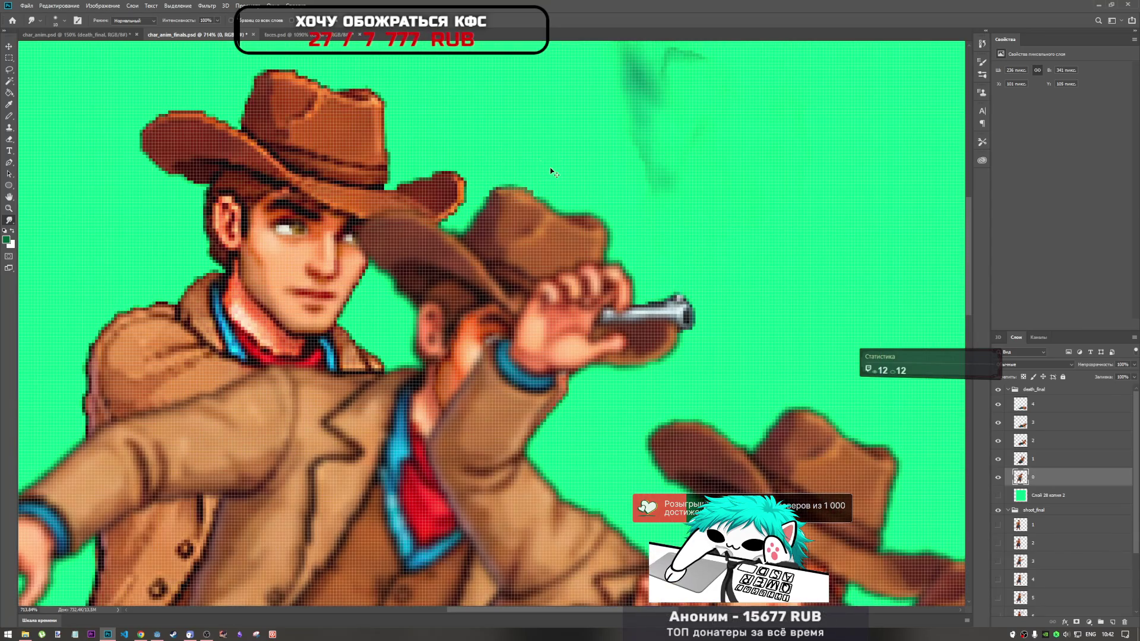
scroll(517, 185, "down", 4)
scroll(471, 192, "up", 3)
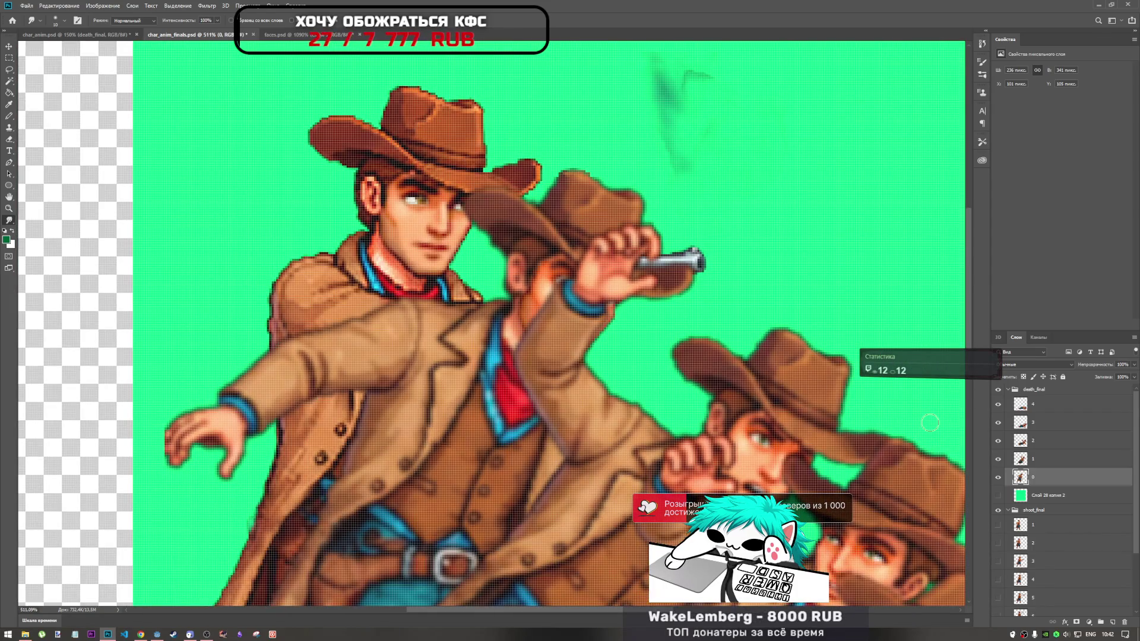
scroll(1063, 475, "down", 2)
scroll(903, 427, "down", 3)
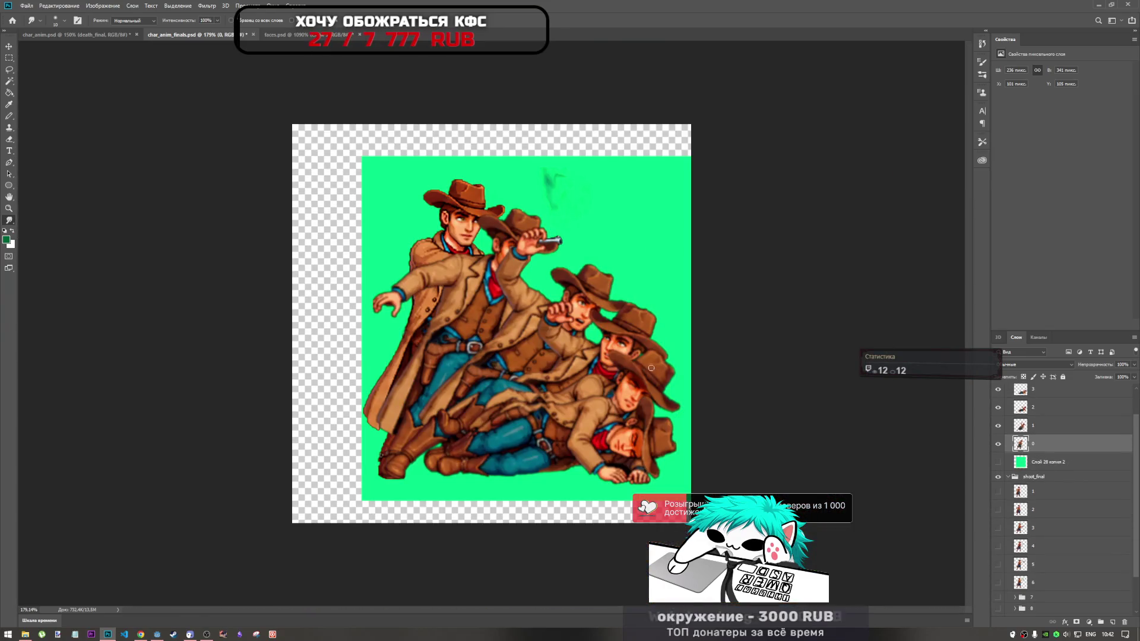
Delete the duplicate green background layer 'Слой 28 копия 2'
scroll(1048, 451, "up", 2)
scroll(1047, 498, "down", 1)
left_click(1063, 486)
key("Delete")
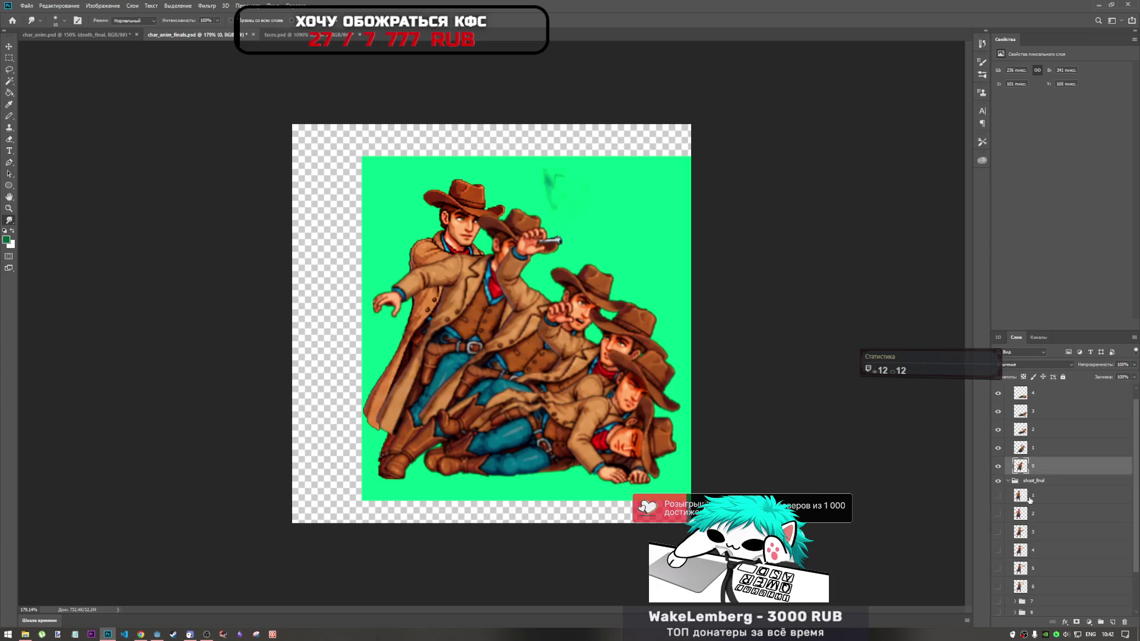
scroll(1059, 483, "down", 1)
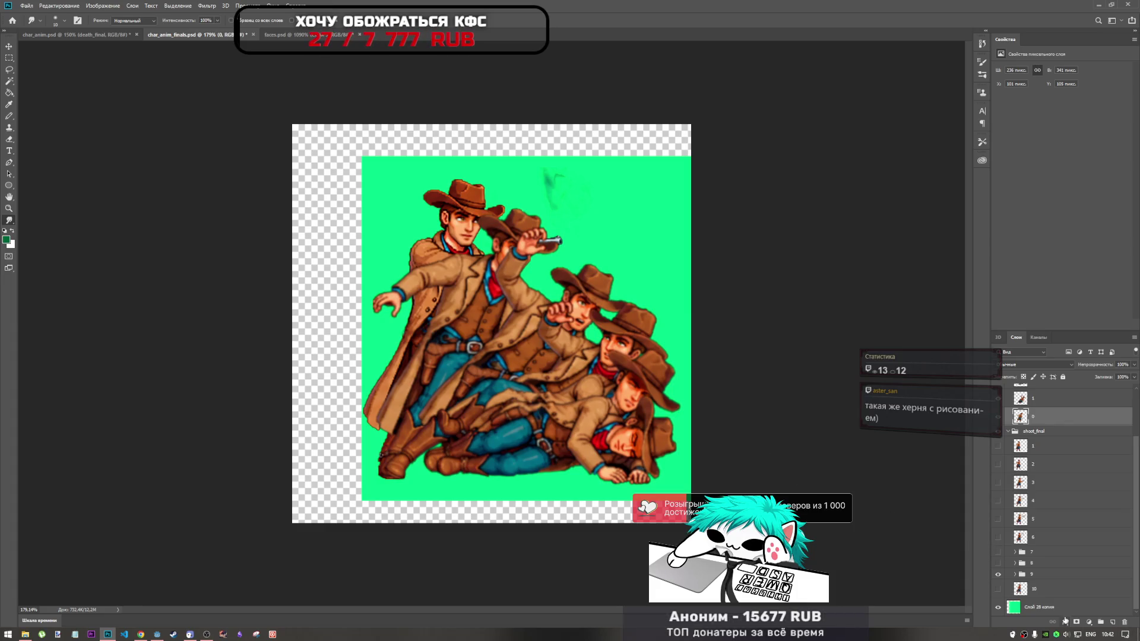
Try a resize of the green background, undo it, and narrow it slightly from the right
left_click(1060, 601)
key("ctrl+t")
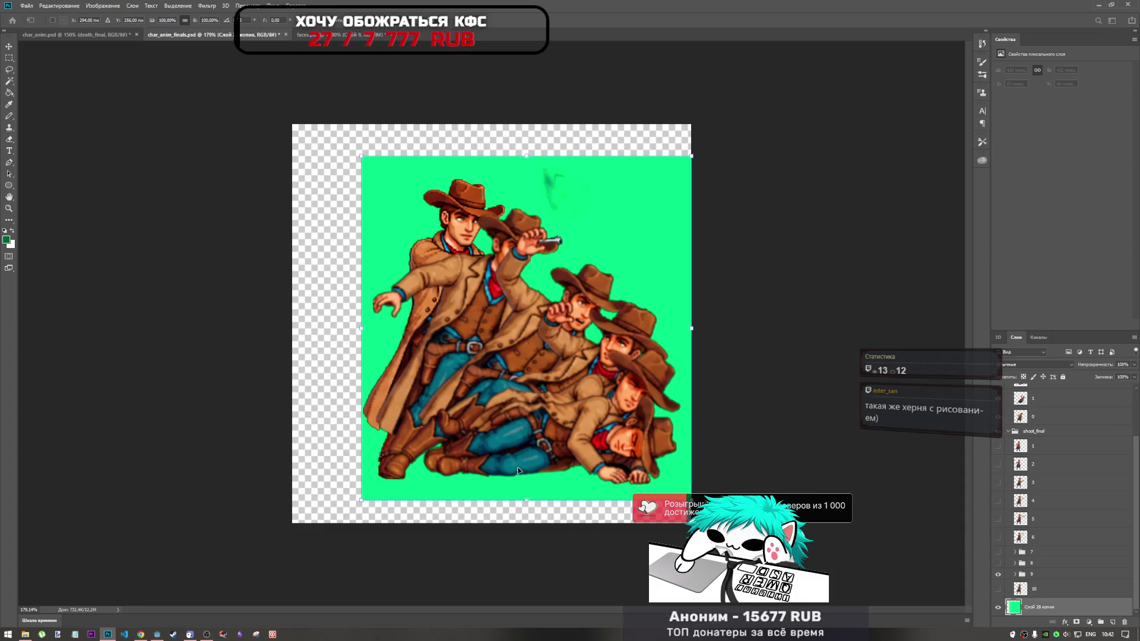
left_click_drag(526, 500, 527, 502)
key("ctrl+z")
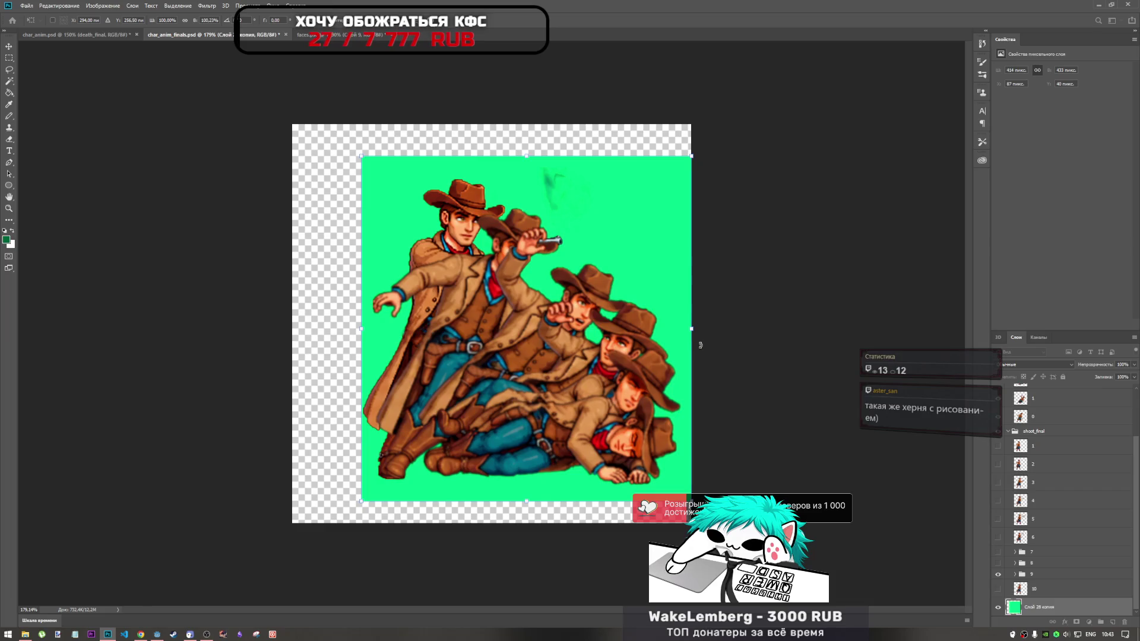
left_click_drag(693, 329, 691, 329)
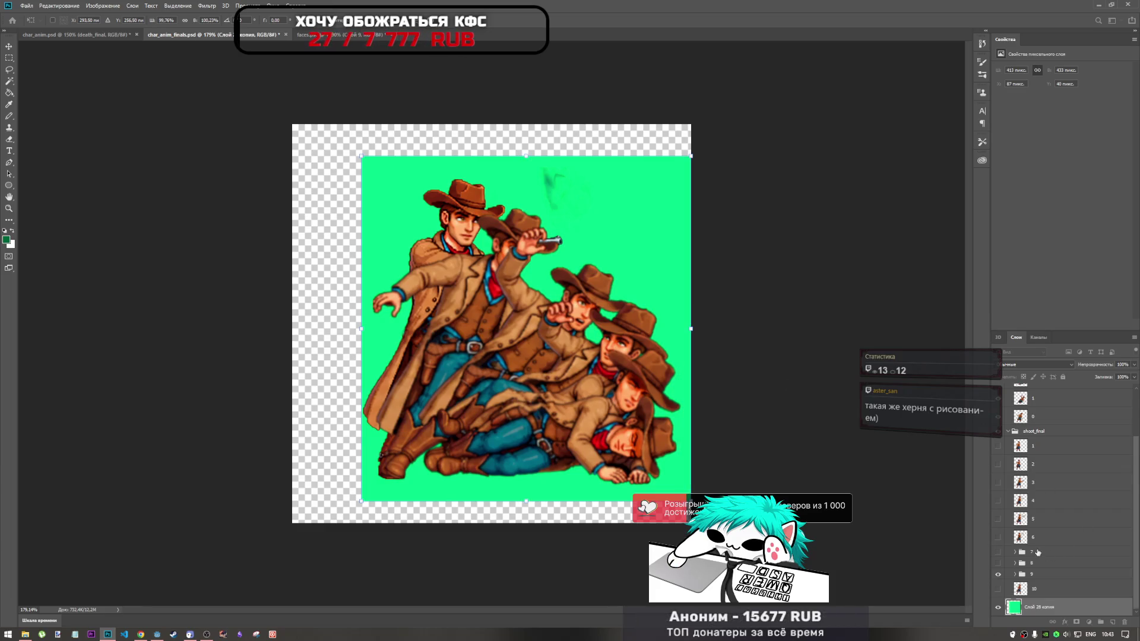
Show shoot_final frames 1 to 5 and groups 7 and 8 with smoke
scroll(1022, 522, "up", 3)
left_click_drag(999, 507, 998, 599)
scroll(716, 412, "down", 5)
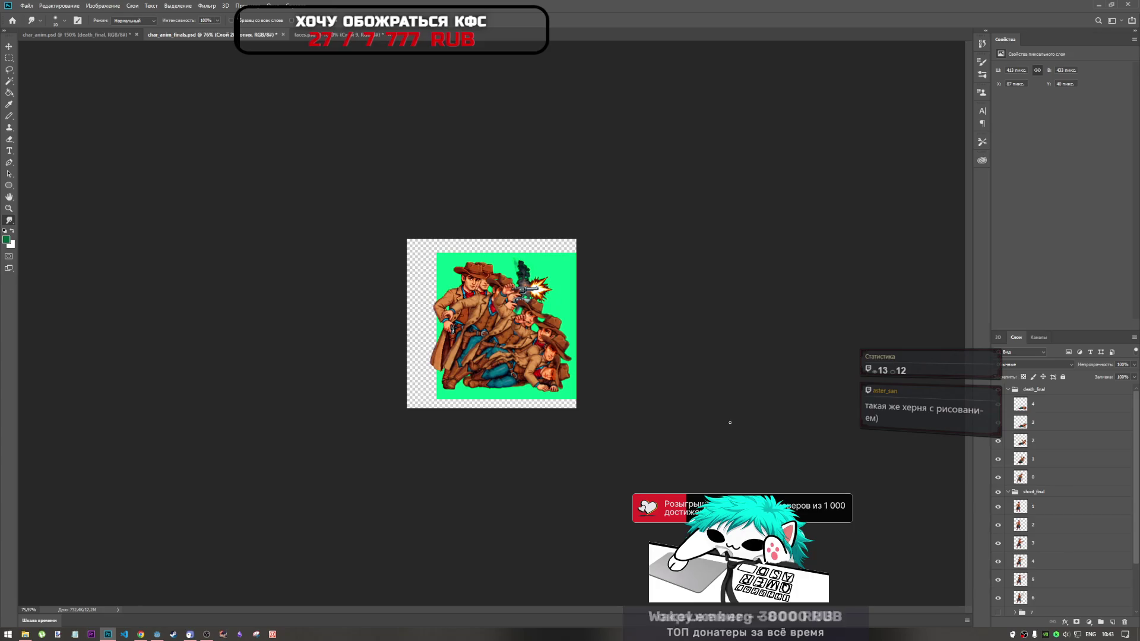
scroll(731, 422, "up", 2)
scroll(996, 558, "down", 3)
left_click_drag(1005, 562, 999, 552)
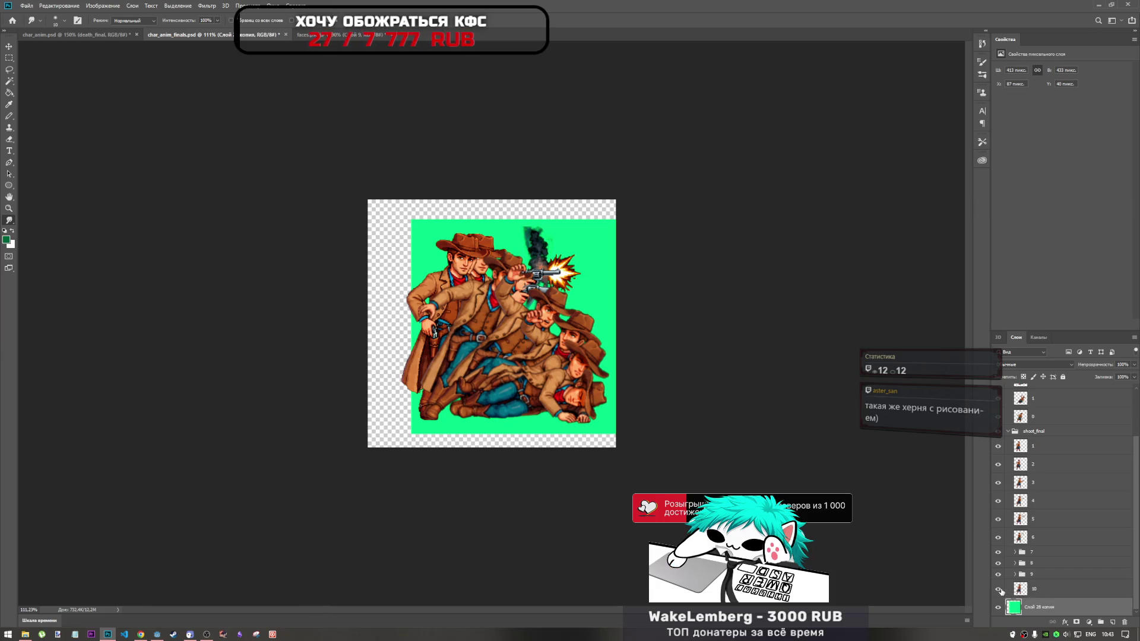
Extend the green background's left edge to 436 px wide and shift it 26 px left
key("ctrl+t")
left_click_drag(411, 327, 395, 327)
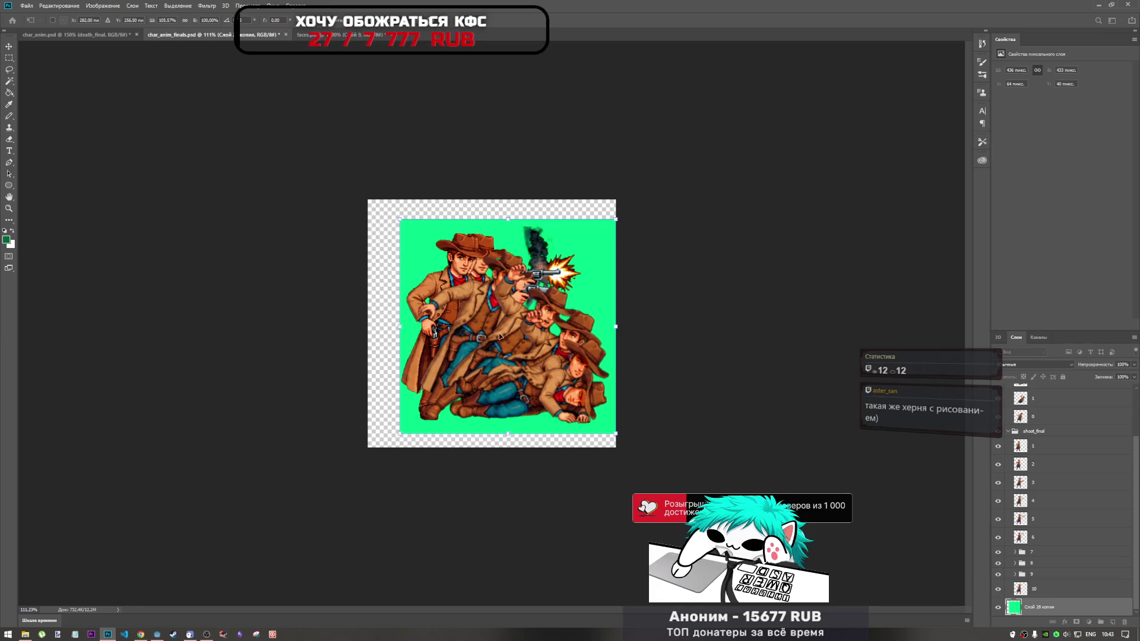
mouse_move(516, 327)
left_mouse_down()
mouse_move(501, 327)
mouse_move(511, 327)
left_mouse_up()
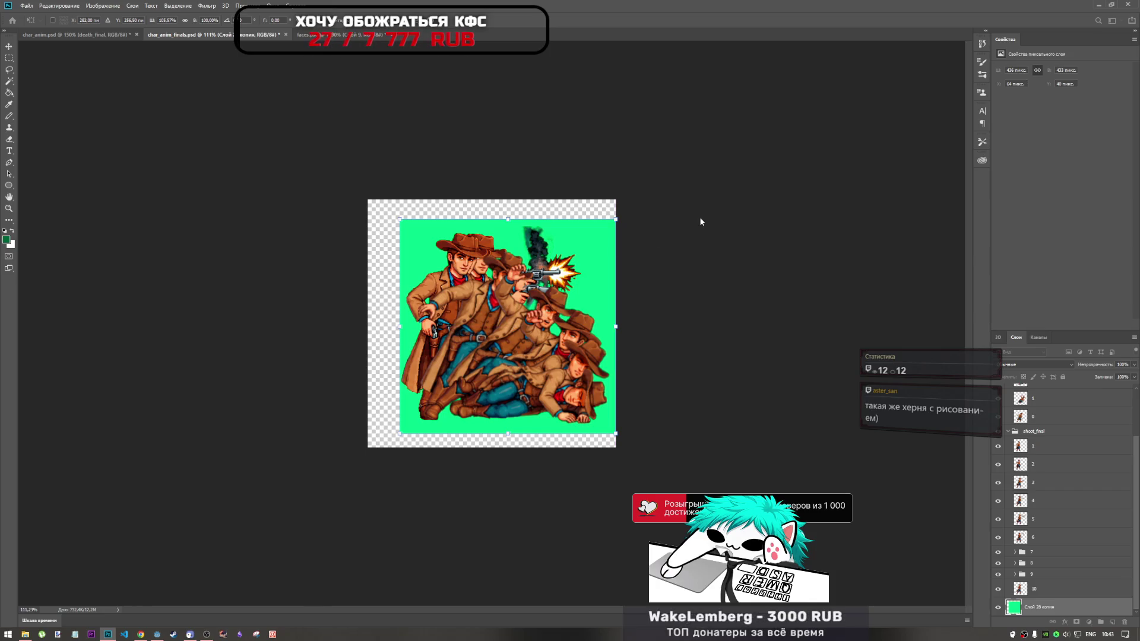
Apply the transform, hide groups 7-8 and frames 1-2, and compare smoke frames
key("r")
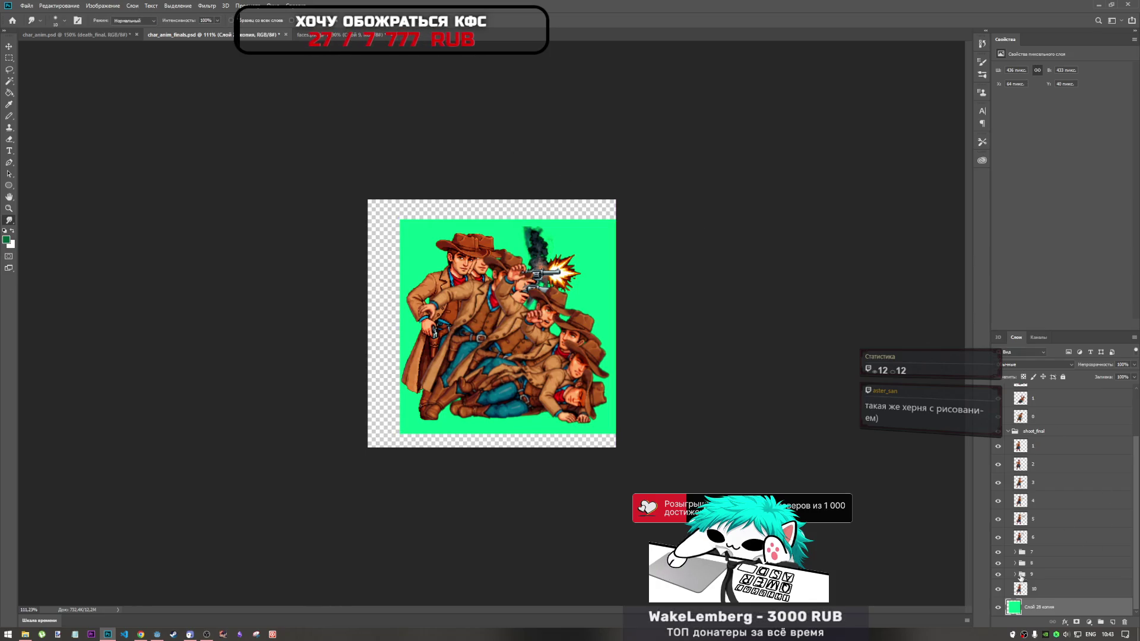
left_click_drag(995, 578, 1000, 520)
left_click(1000, 538)
left_click(1000, 502)
left_click(1000, 537)
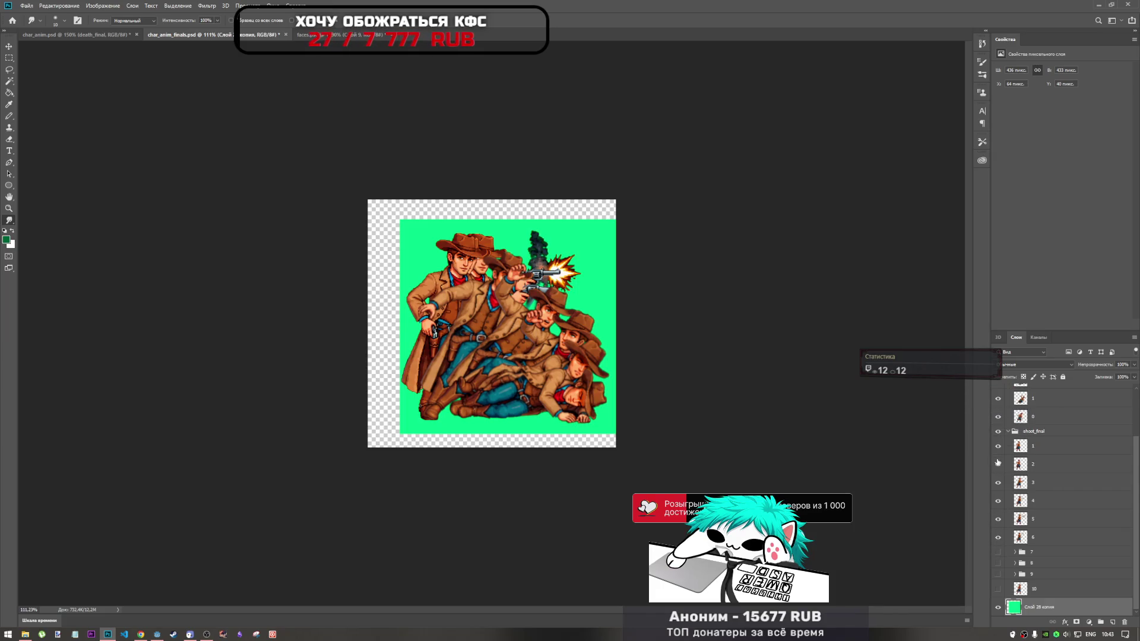
mouse_move(1000, 465)
left_mouse_down()
mouse_move(1000, 446)
mouse_move(1001, 558)
left_mouse_up()
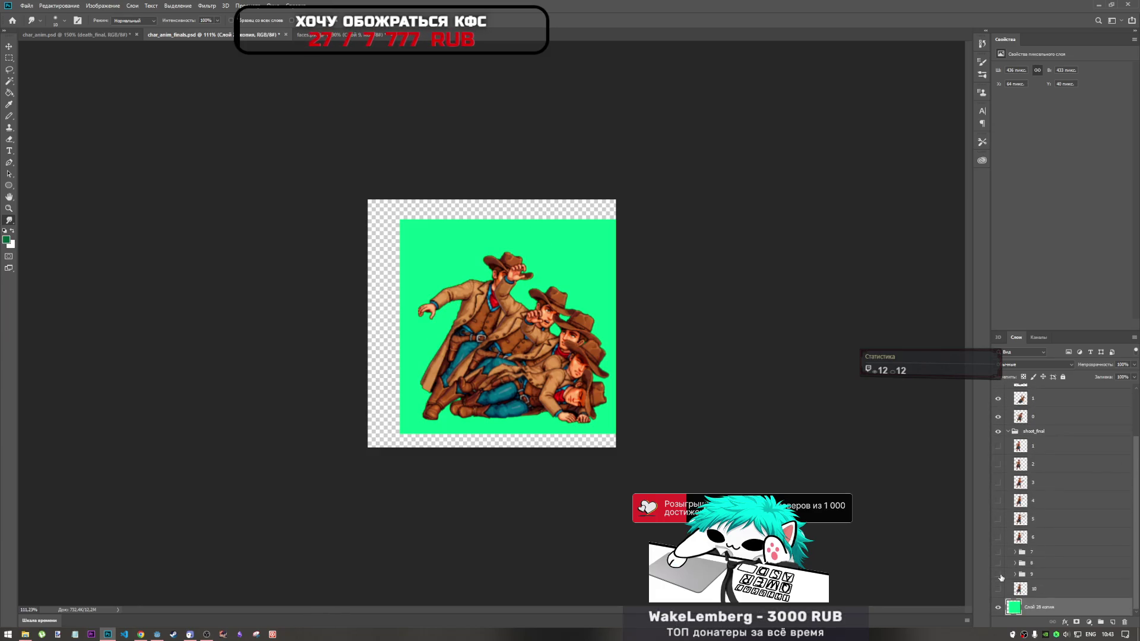
Preview shooting frames 6 to 9, leave frame 8 visible, and expand group 8
left_click(999, 538)
left_click(998, 538)
left_click(999, 552)
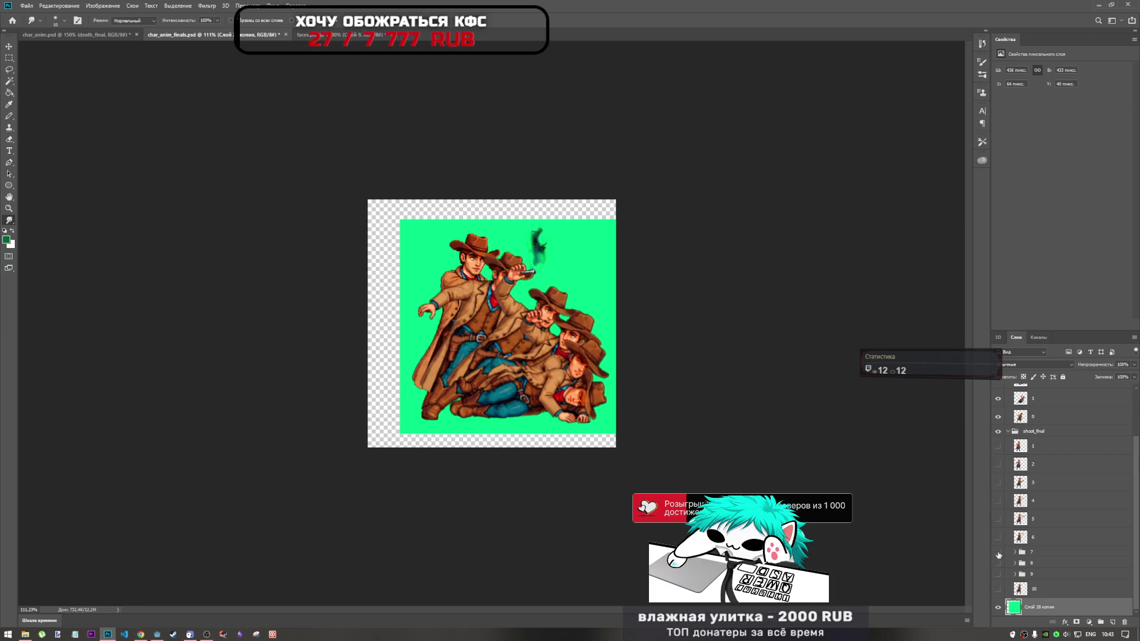
left_click(999, 554)
left_click(999, 564)
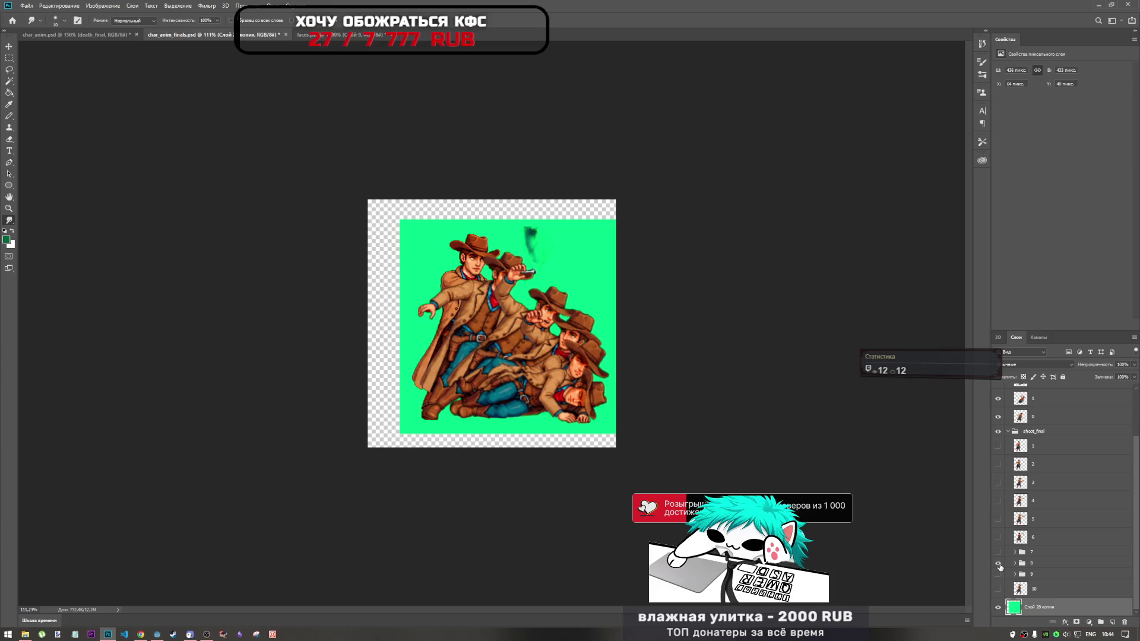
left_click(998, 563)
left_click(999, 575)
left_click(999, 563)
left_click(1015, 564)
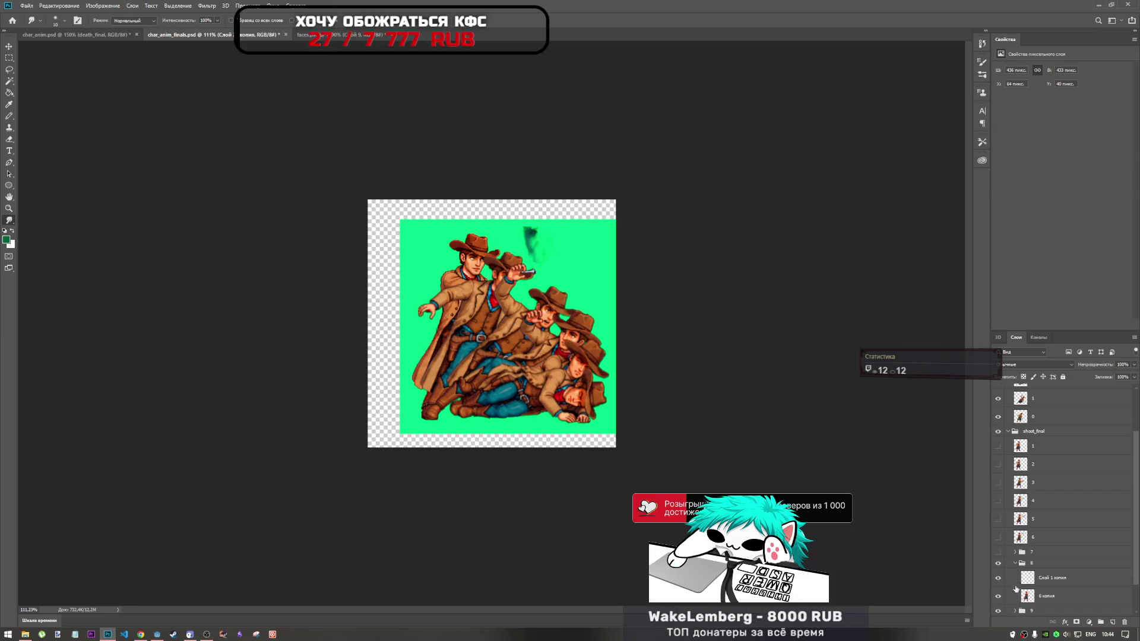
Select frame 8's pistol copy layer and try an upward smudge on the smoke, then undo it
scroll(1016, 591, "down", 2)
left_click(1015, 575)
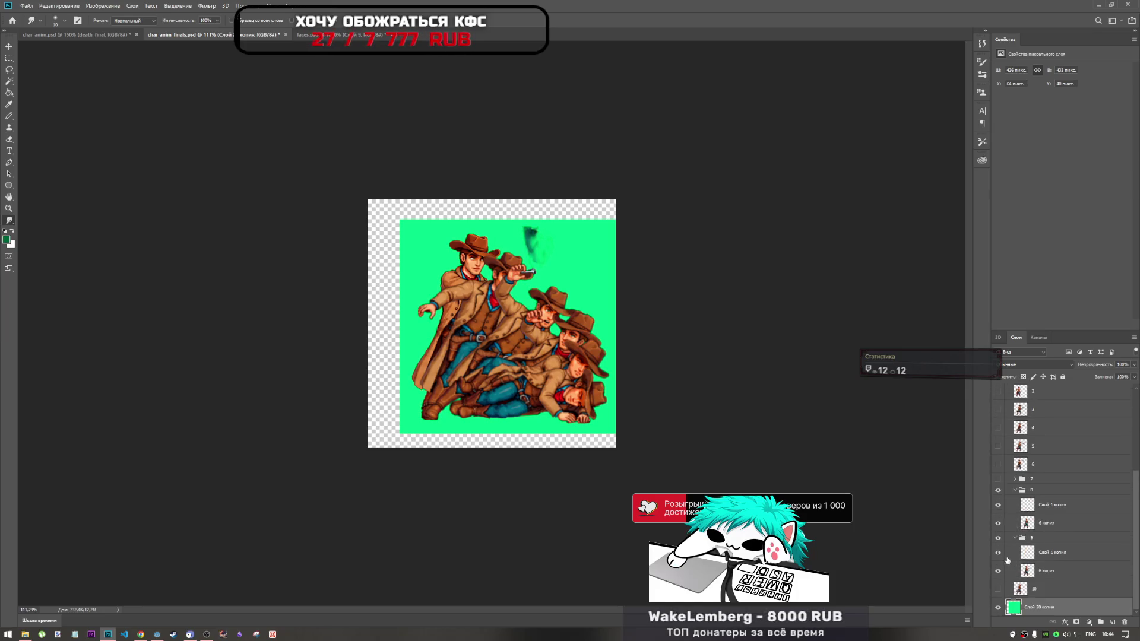
left_click(1048, 506)
scroll(535, 214, "up", 5)
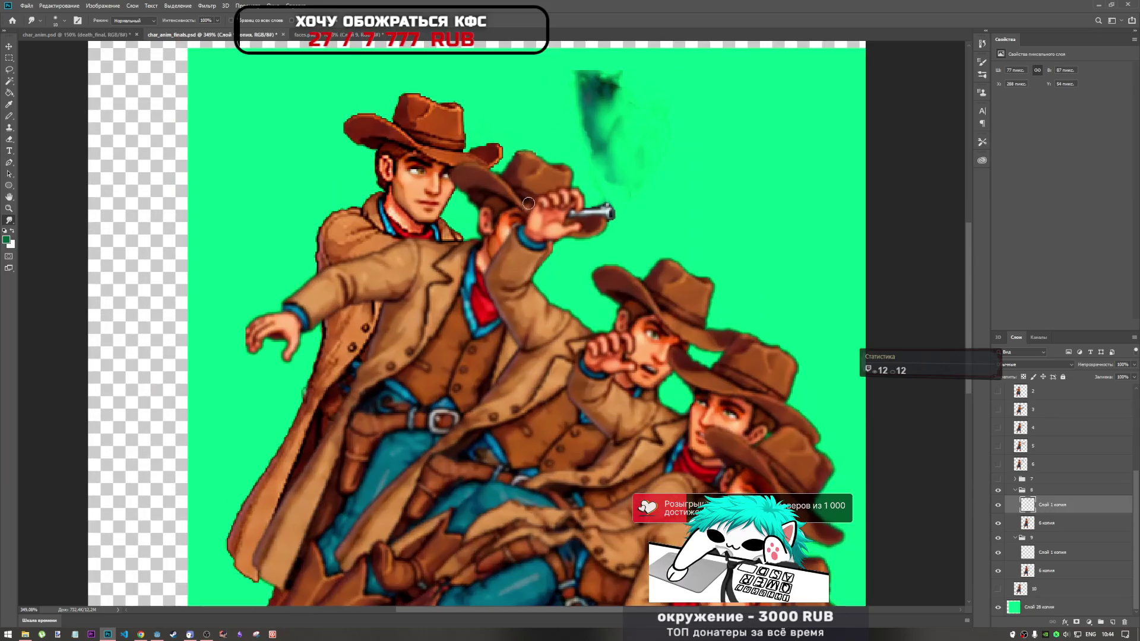
scroll(598, 237, "up", 3)
mouse_move(598, 238)
left_mouse_down()
mouse_move(596, 196)
mouse_move(593, 227)
mouse_move(565, 215)
left_mouse_up()
key("ctrl+z")
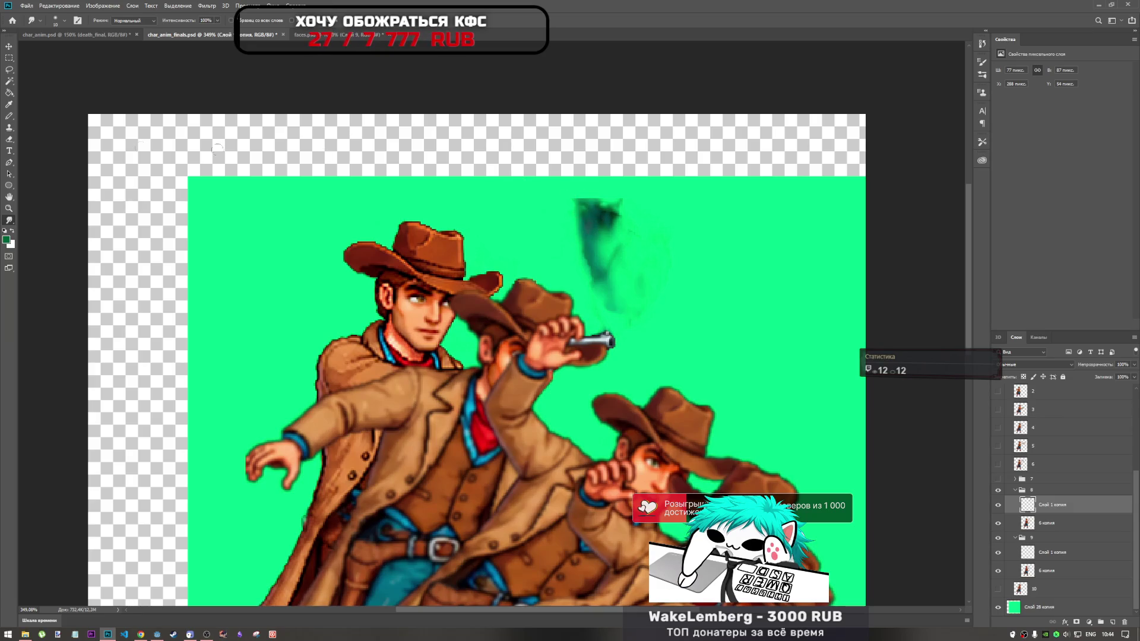
Smudge frame 8's smoke puff up and left into a thinner wisp
left_click(9, 139)
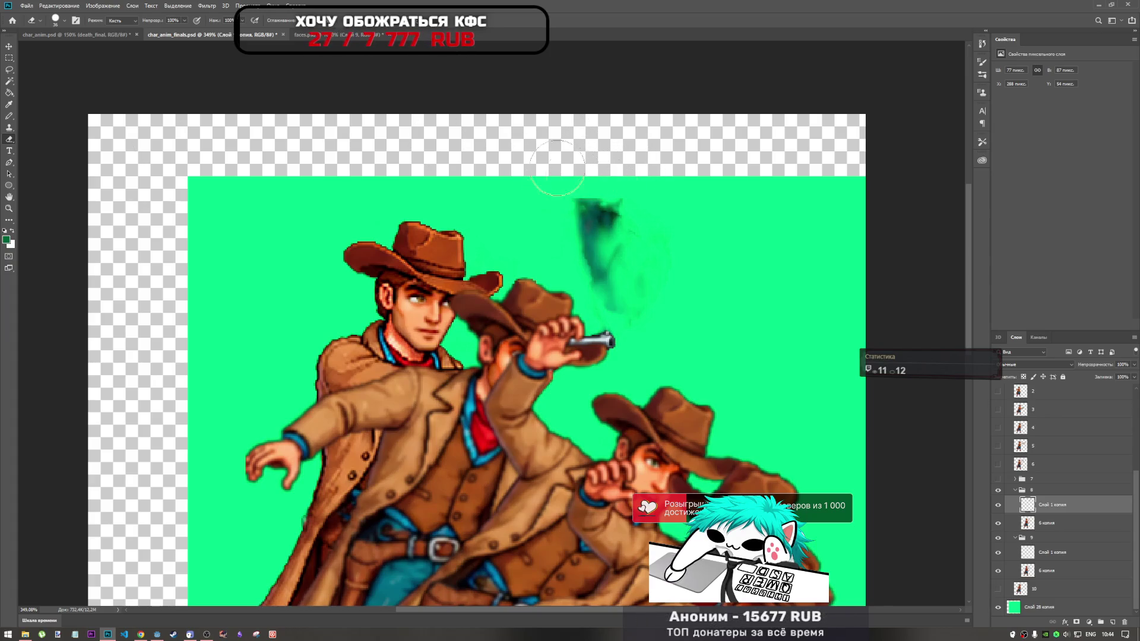
scroll(626, 203, "up", 5)
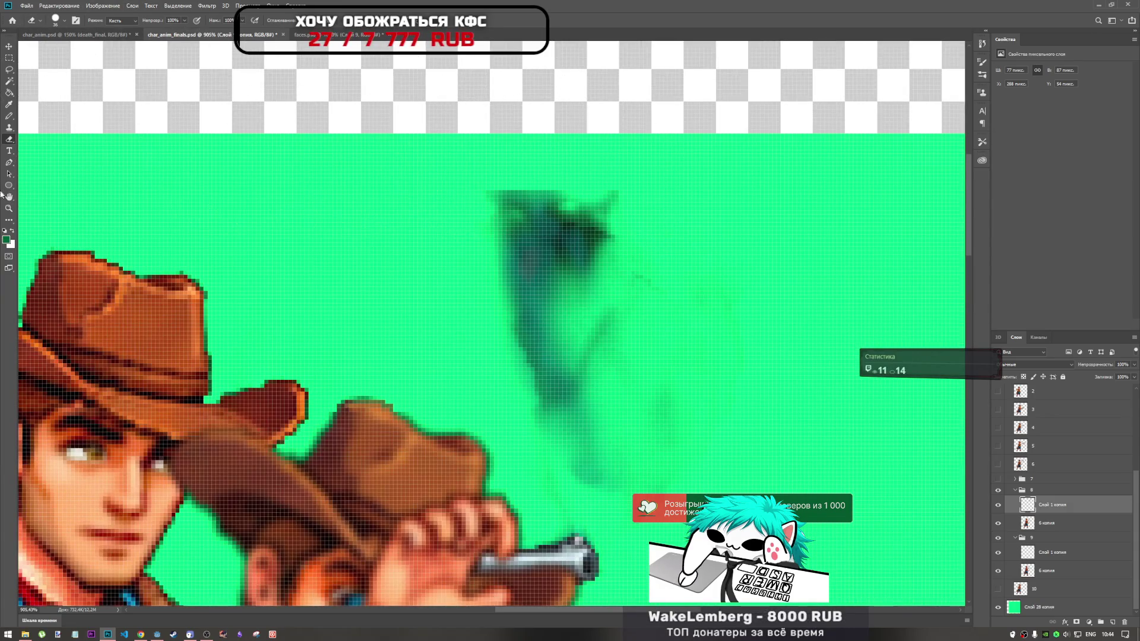
left_click(9, 220)
mouse_move(523, 204)
left_mouse_down()
mouse_move(490, 178)
mouse_move(540, 224)
mouse_move(524, 167)
mouse_move(487, 175)
left_mouse_up()
left_click_drag(542, 198, 538, 173)
left_click_drag(579, 224, 576, 197)
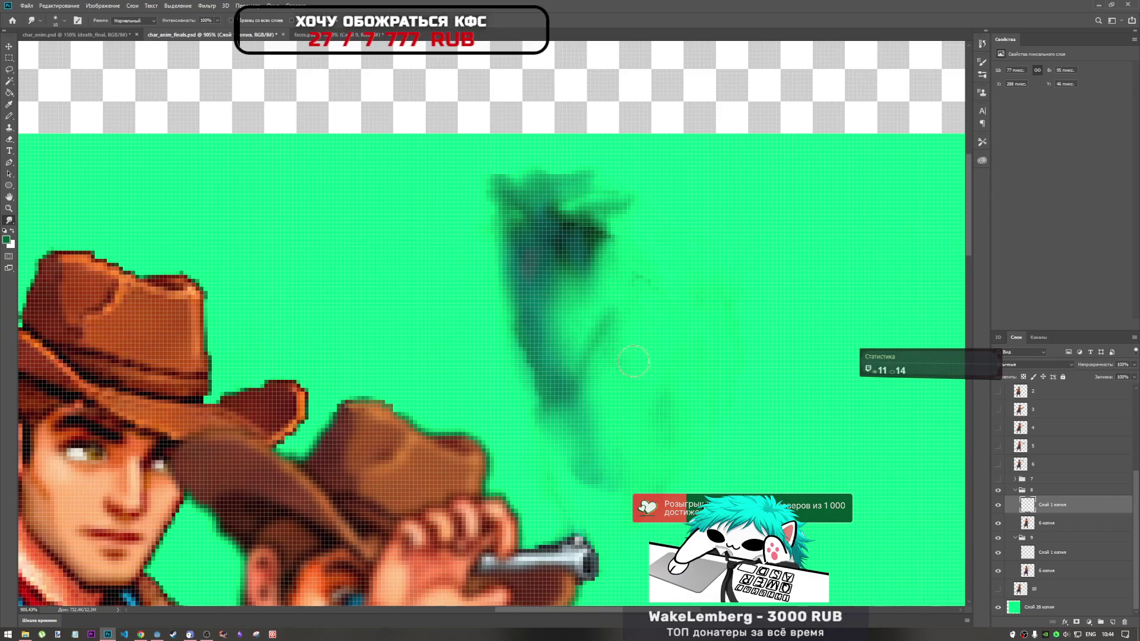
scroll(653, 285, "down", 2)
scroll(654, 285, "down", 2)
scroll(620, 291, "up", 2)
scroll(620, 291, "down", 2)
scroll(624, 190, "up", 1)
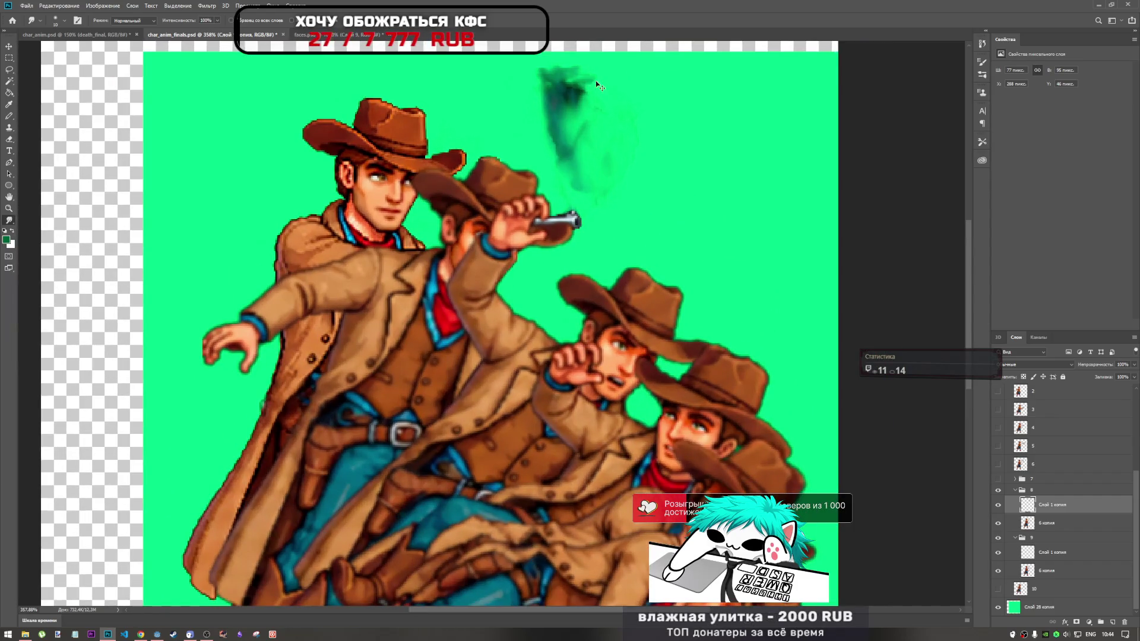
left_click_drag(591, 77, 568, 86)
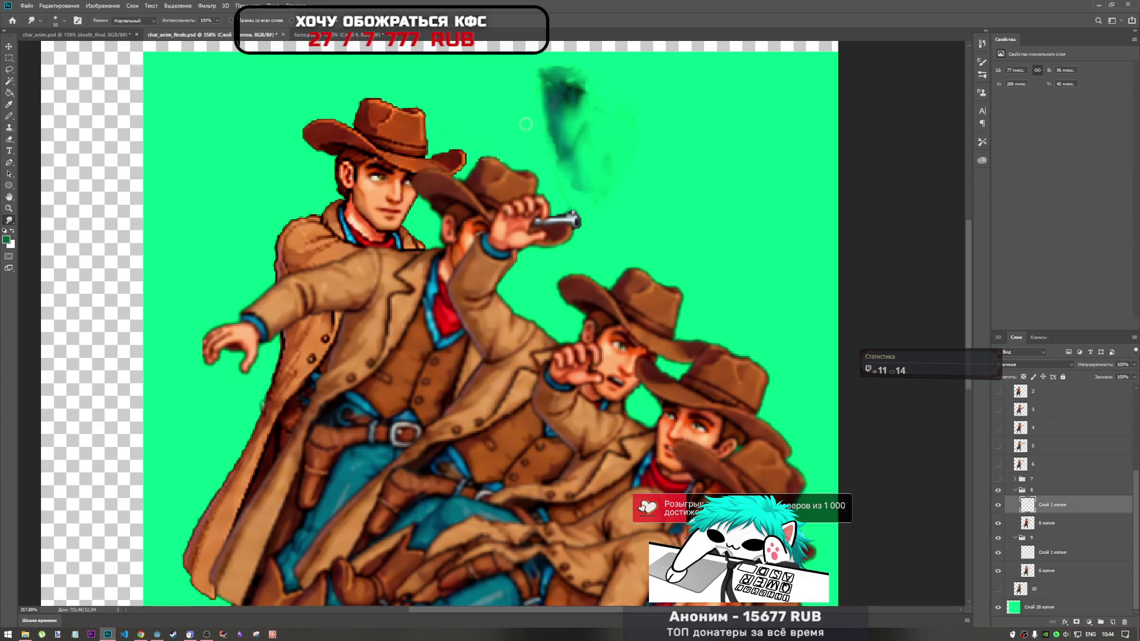
scroll(677, 251, "down", 5)
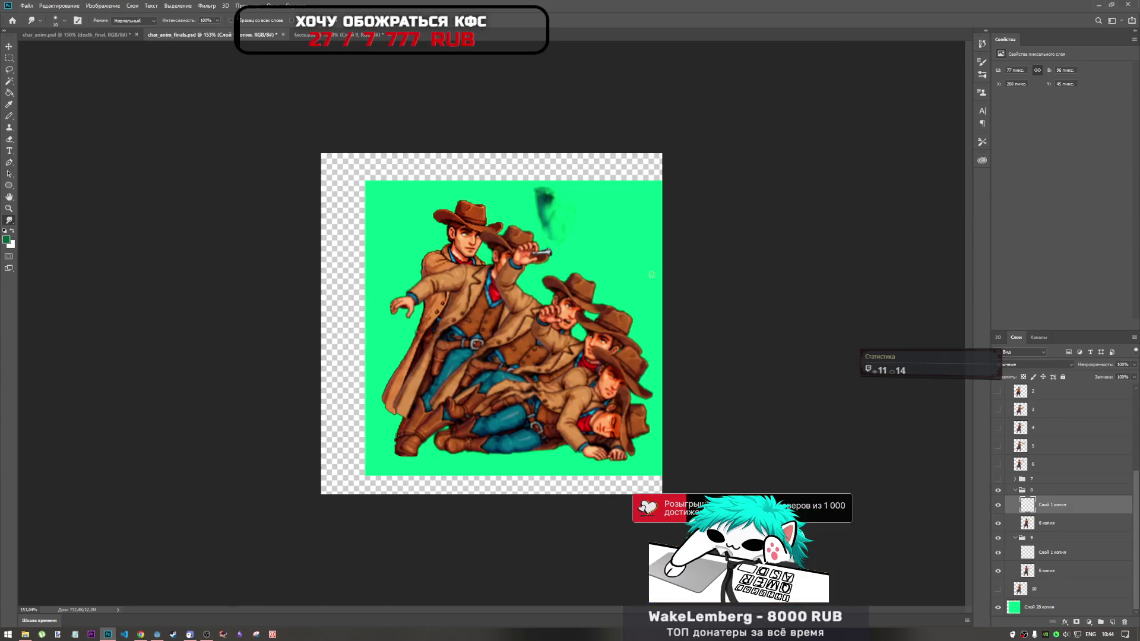
Smudge the smoke above frame 9's pistol copy upward, then collapse group 8
left_click(1030, 555)
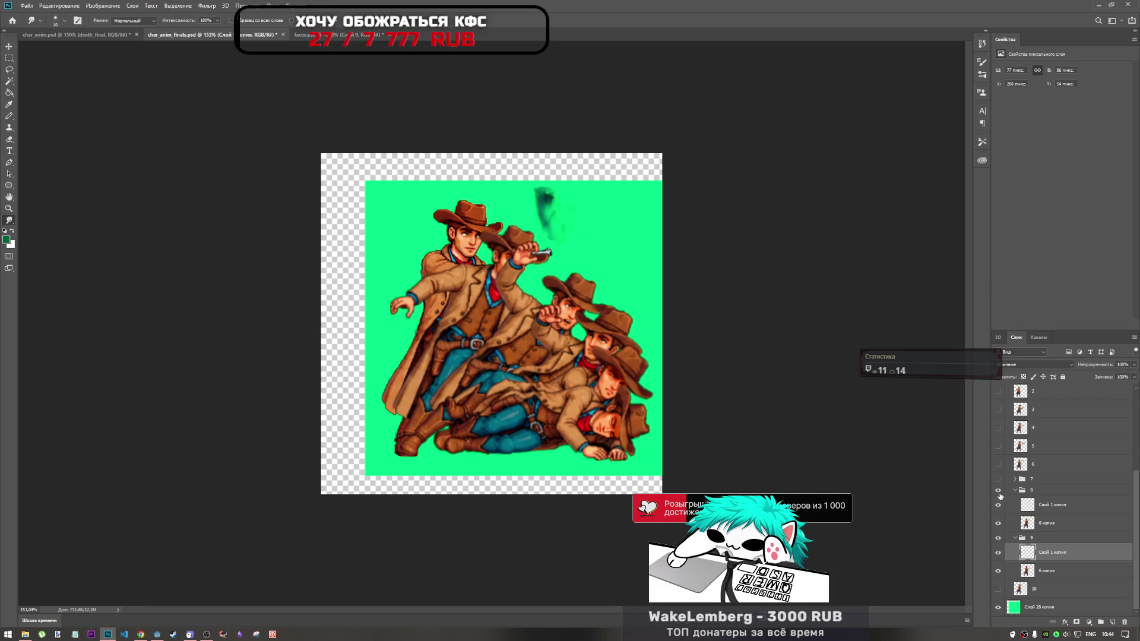
scroll(558, 162, "up", 3)
scroll(559, 162, "up", 1)
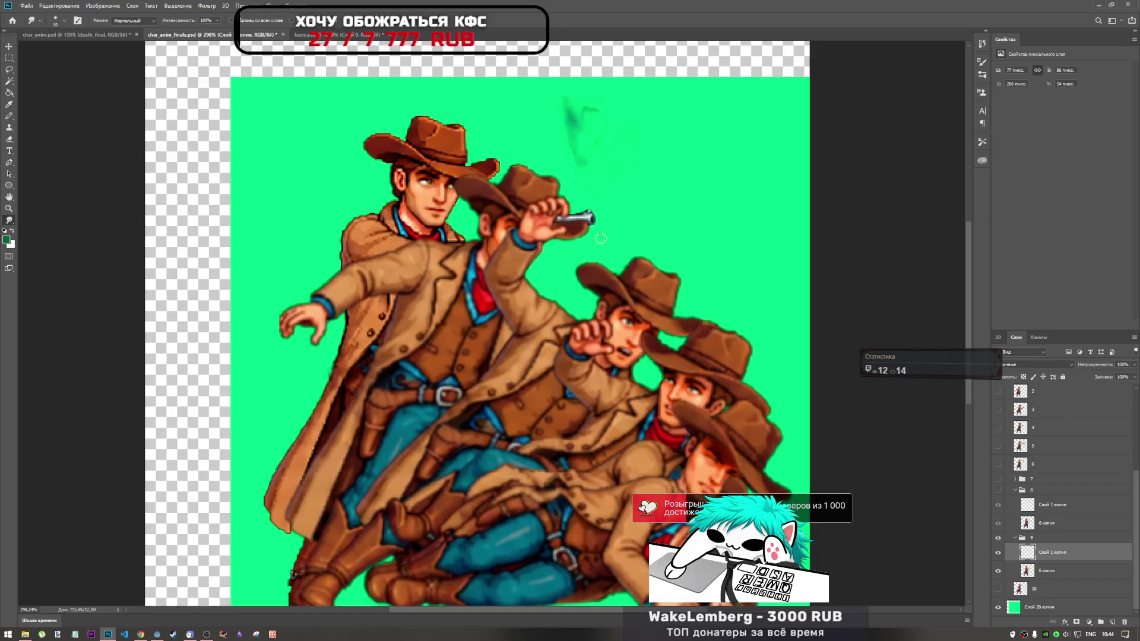
scroll(561, 166, "up", 1)
mouse_move(563, 170)
left_mouse_down()
mouse_move(597, 172)
mouse_move(584, 173)
left_mouse_up()
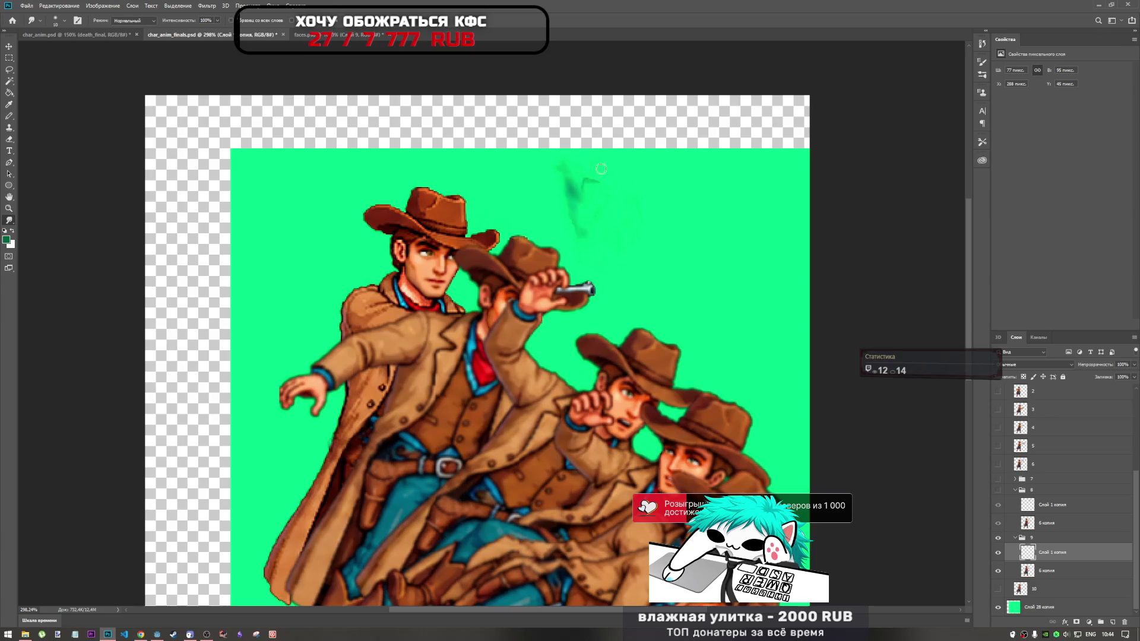
scroll(637, 269, "down", 2)
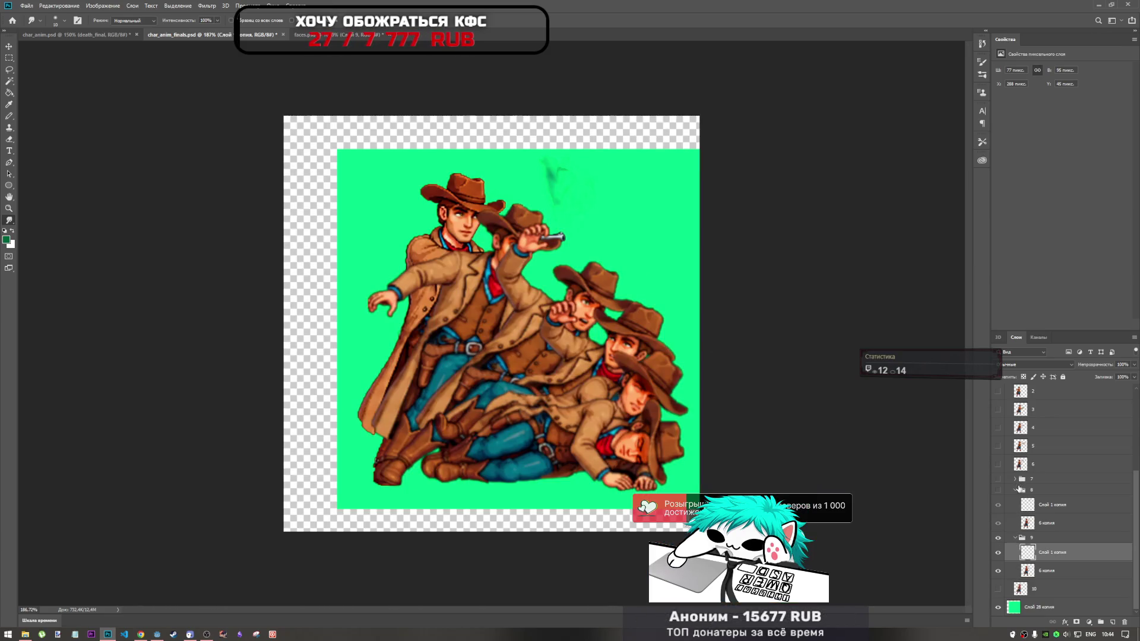
left_click(1016, 490)
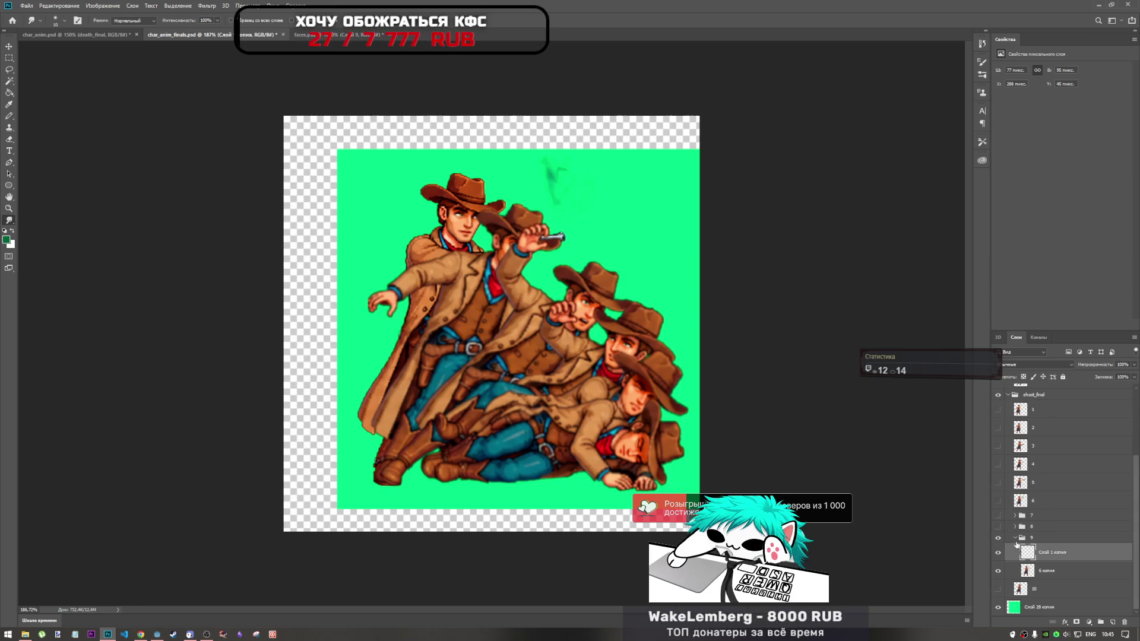
Toggle the visibility of frames 8 and 9 to compare them
left_click(1016, 538)
left_click(998, 574)
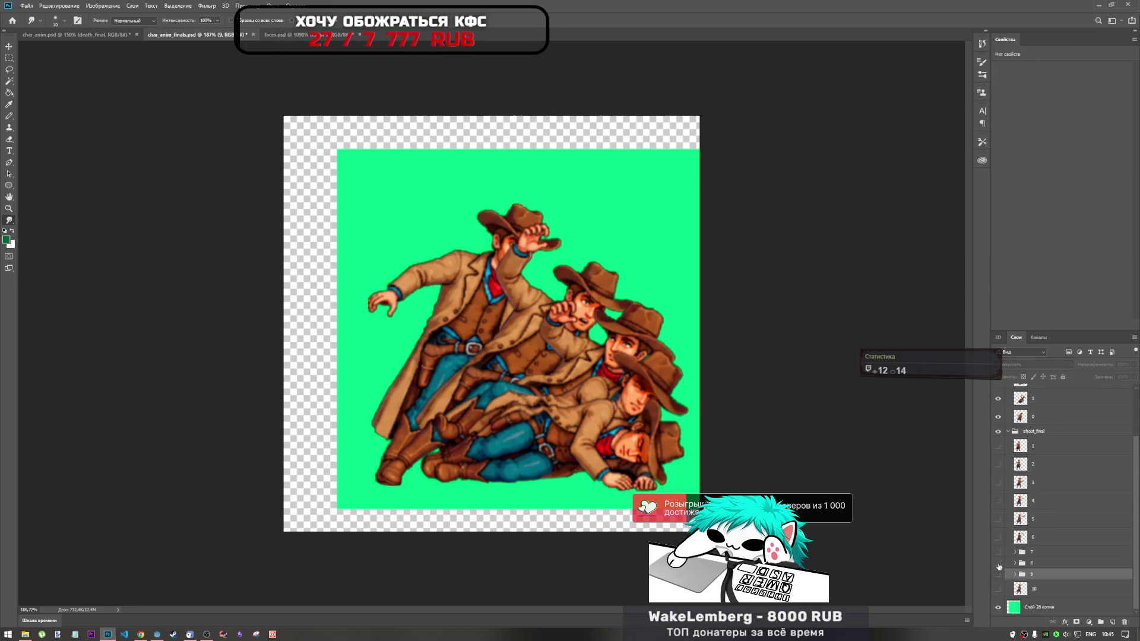
left_click(999, 574)
left_click(998, 572)
left_click(999, 563)
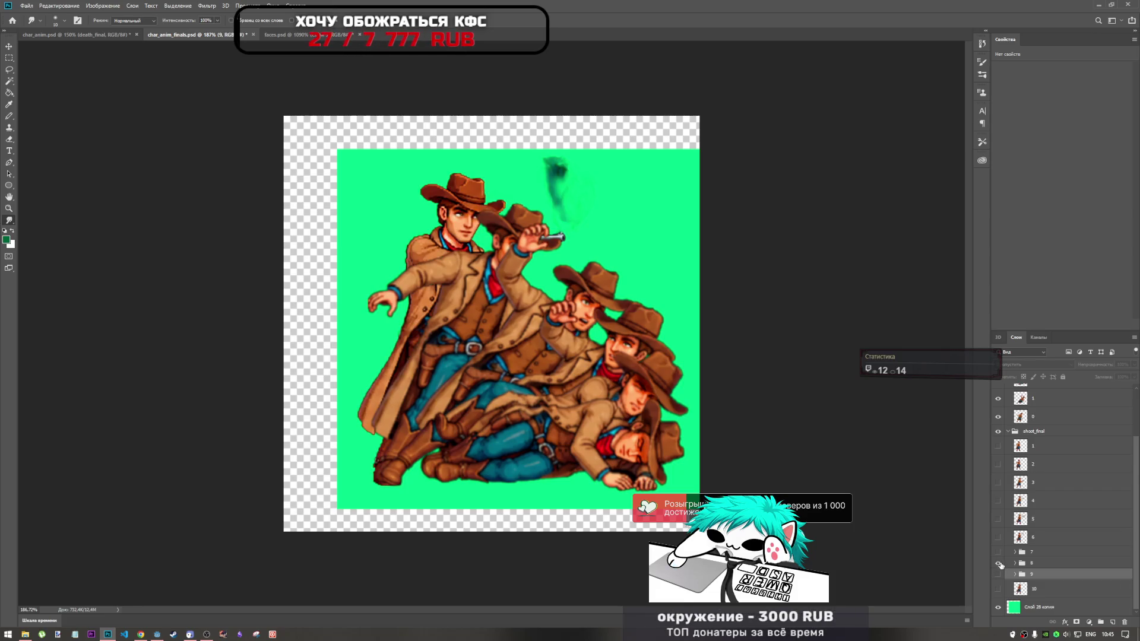
left_click(999, 563)
left_click(999, 574)
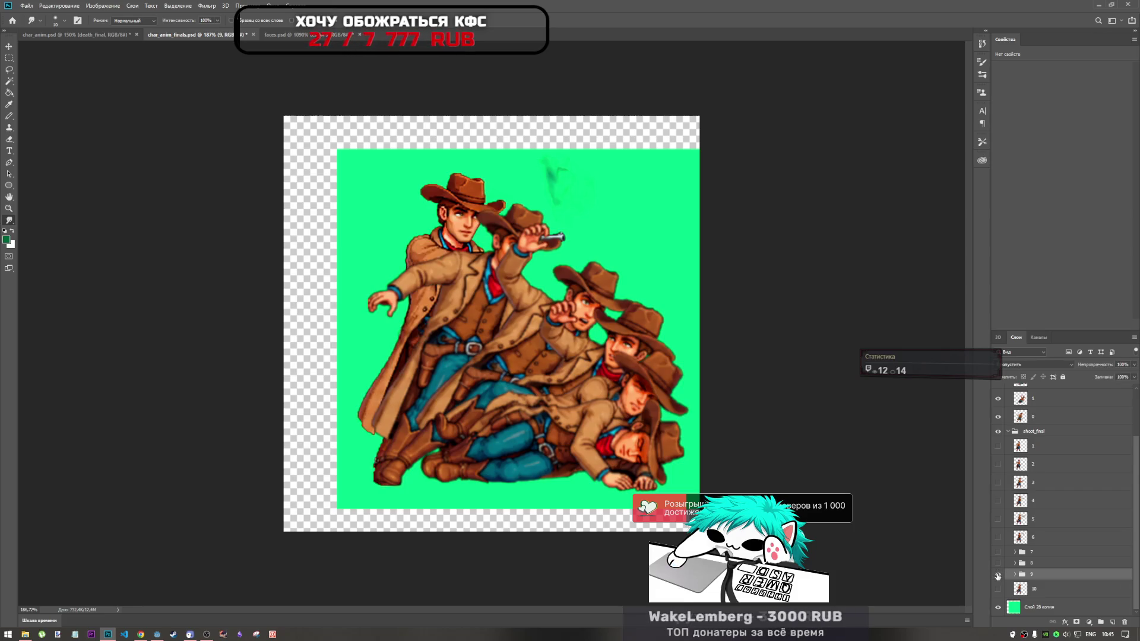
scroll(535, 208, "up", 3)
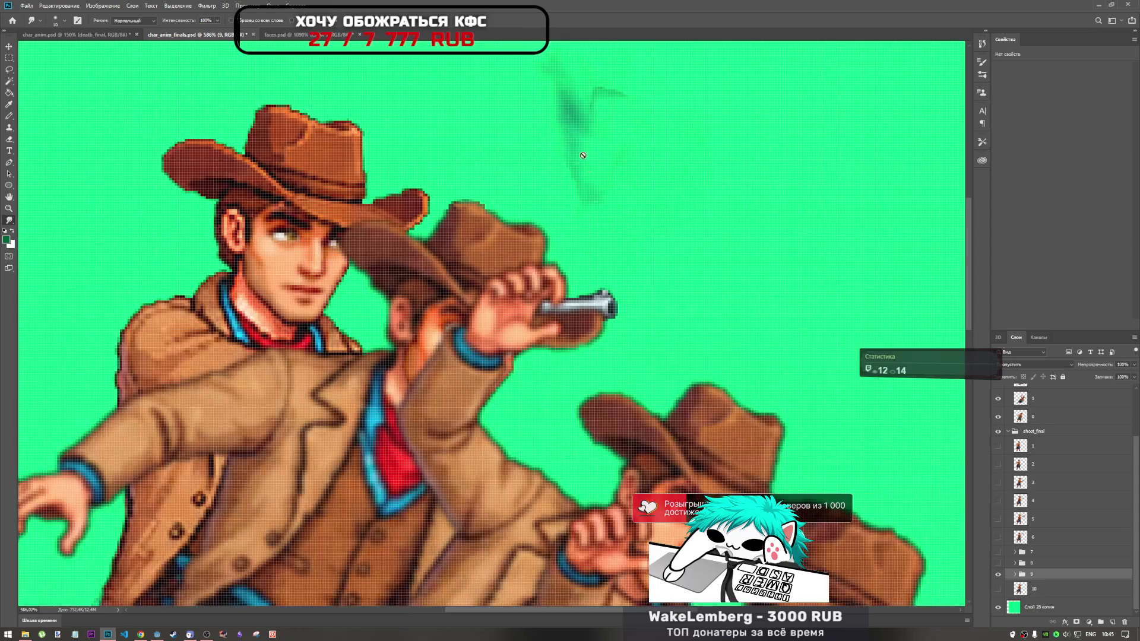
scroll(593, 178, "up", 2)
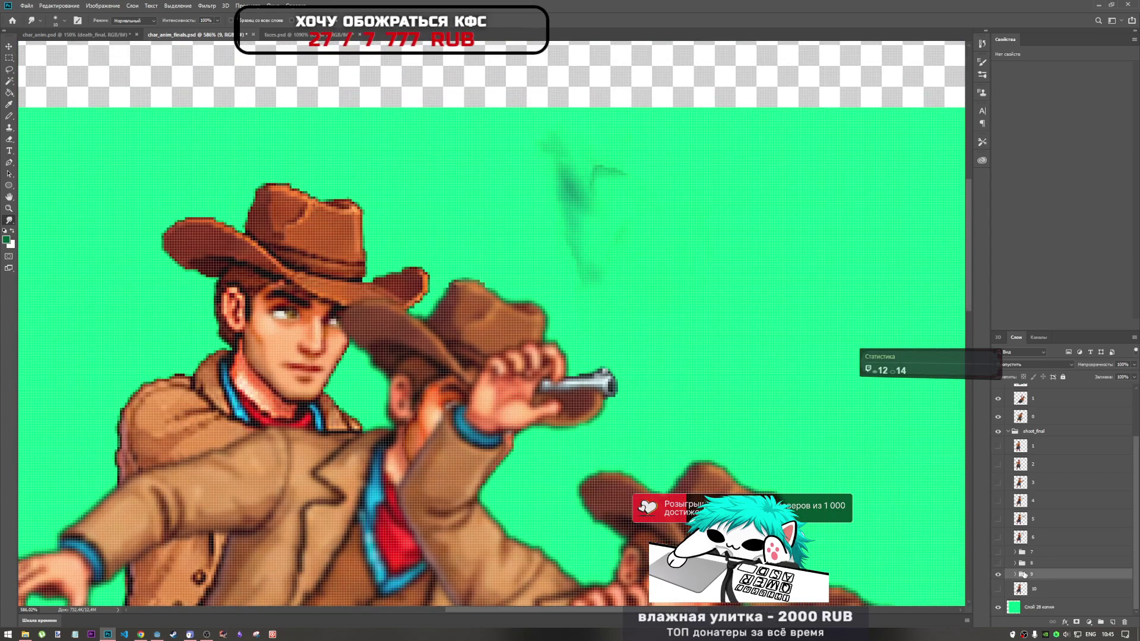
Compare frame 9 against frame 10, then hide frame 9's cowboy and select the green background layer
left_click(1015, 575)
left_click(1015, 575)
left_click(1016, 576)
scroll(699, 305, "down", 5)
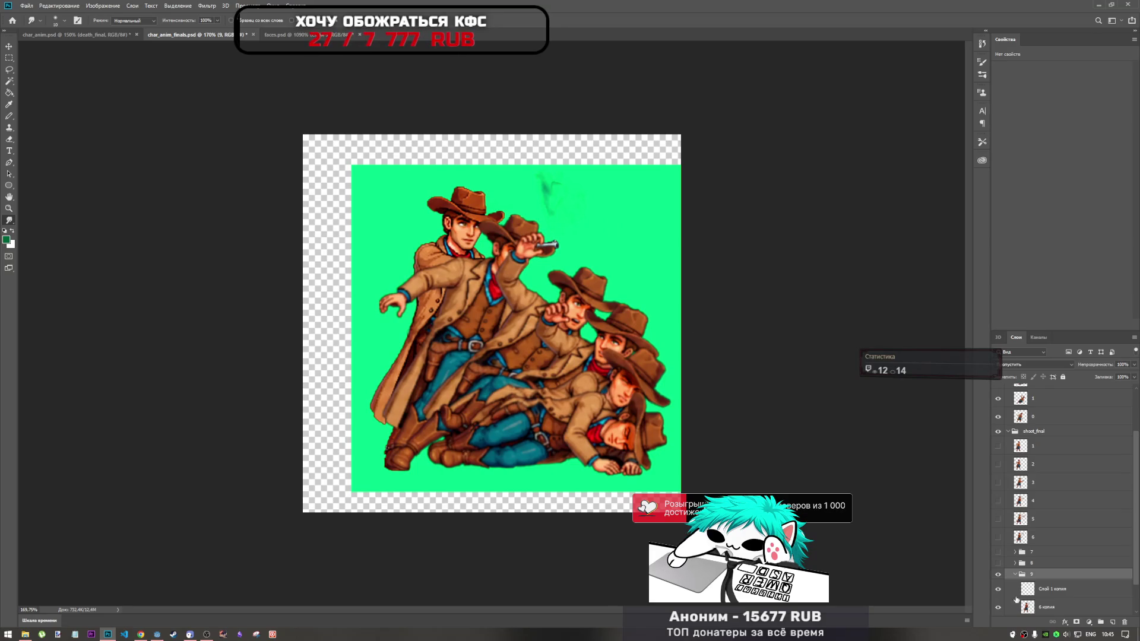
left_click(1015, 575)
left_click(998, 575)
left_click(998, 589)
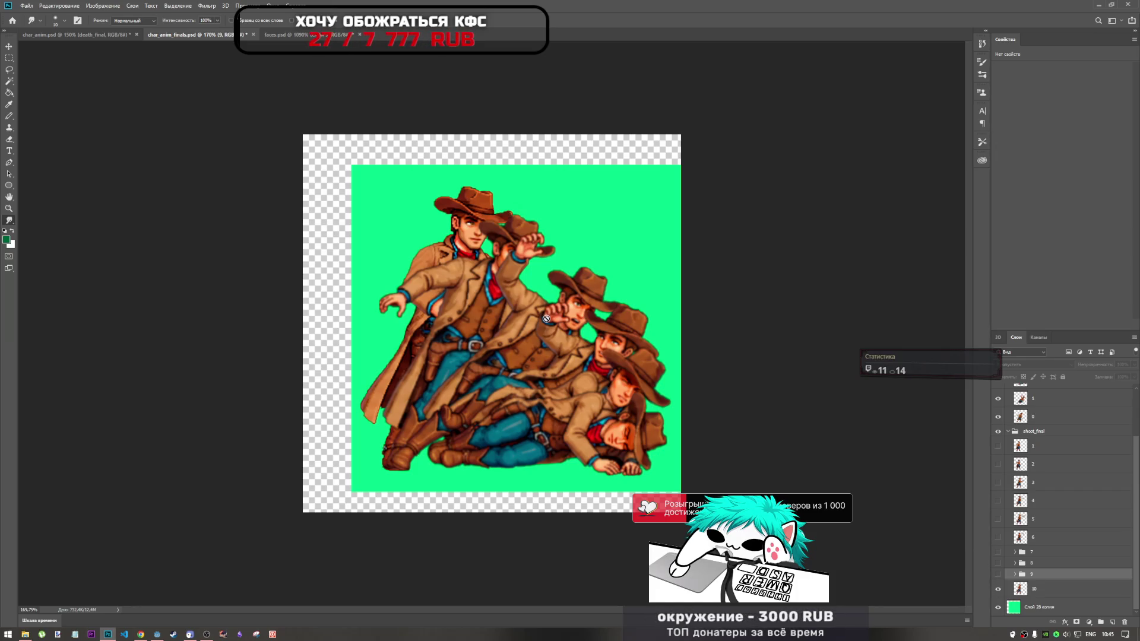
left_click(998, 589)
left_click(998, 575)
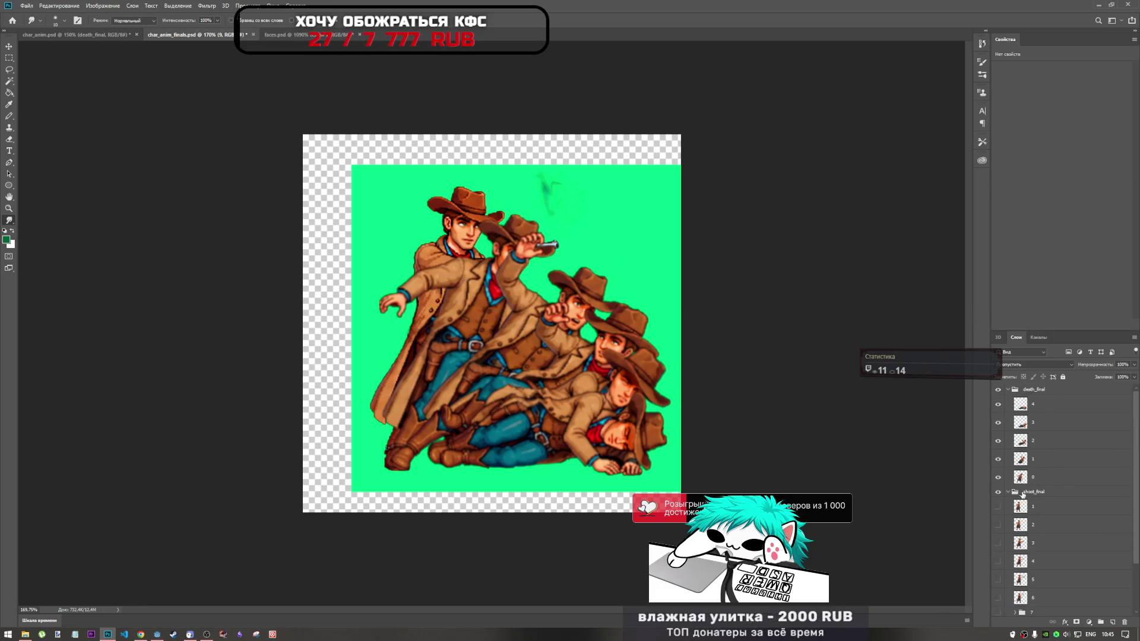
scroll(1014, 482, "up", 5)
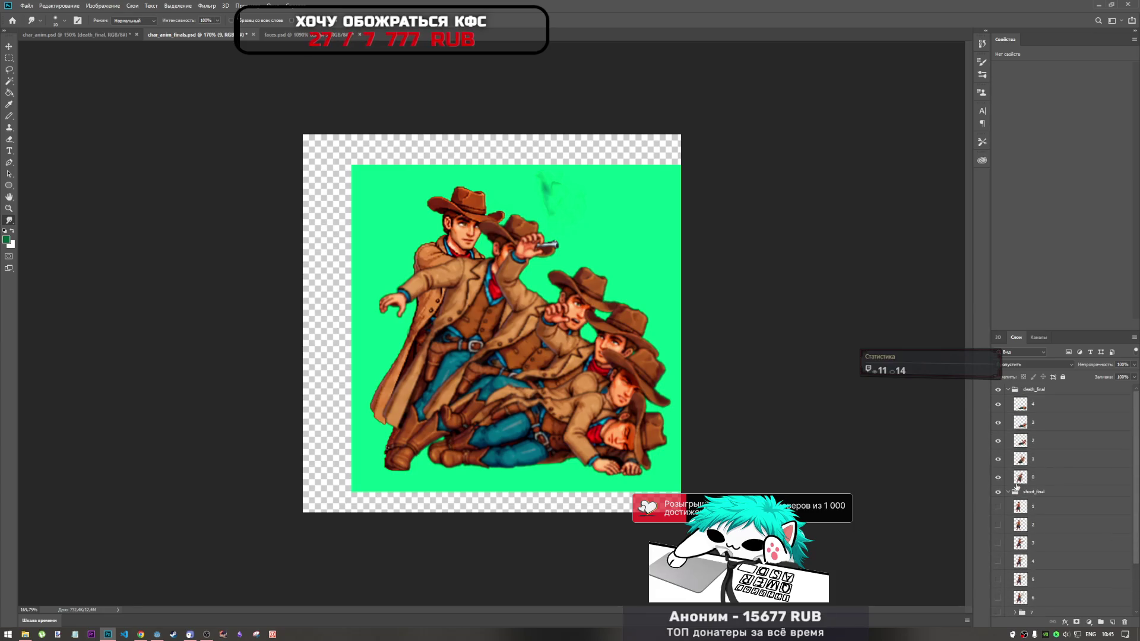
scroll(1063, 528, "down", 2)
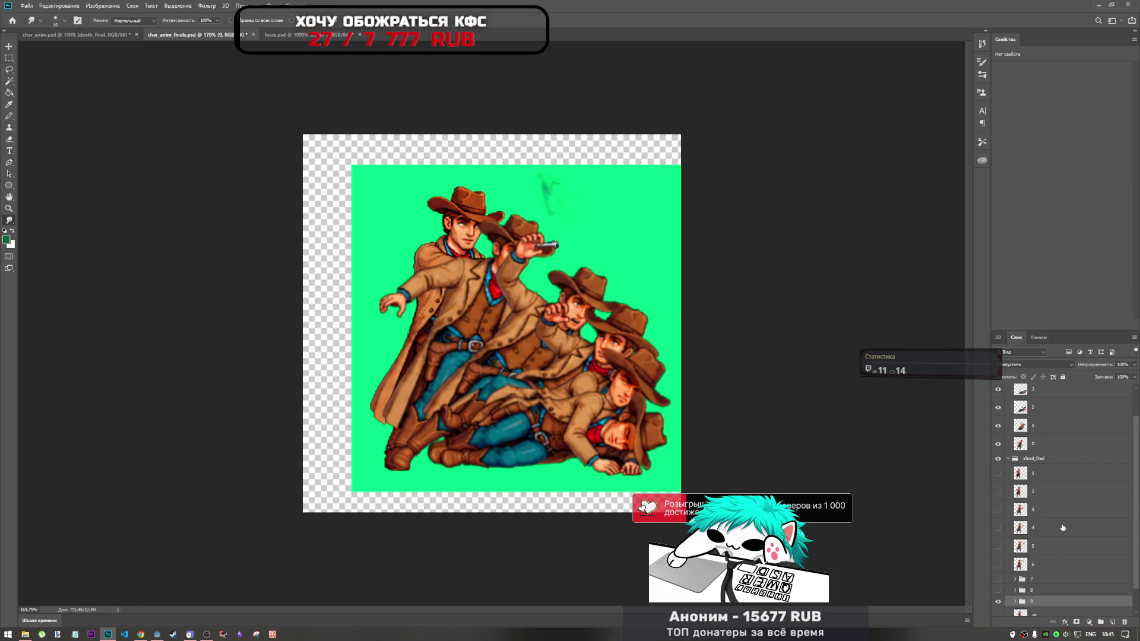
scroll(1031, 541, "up", 2)
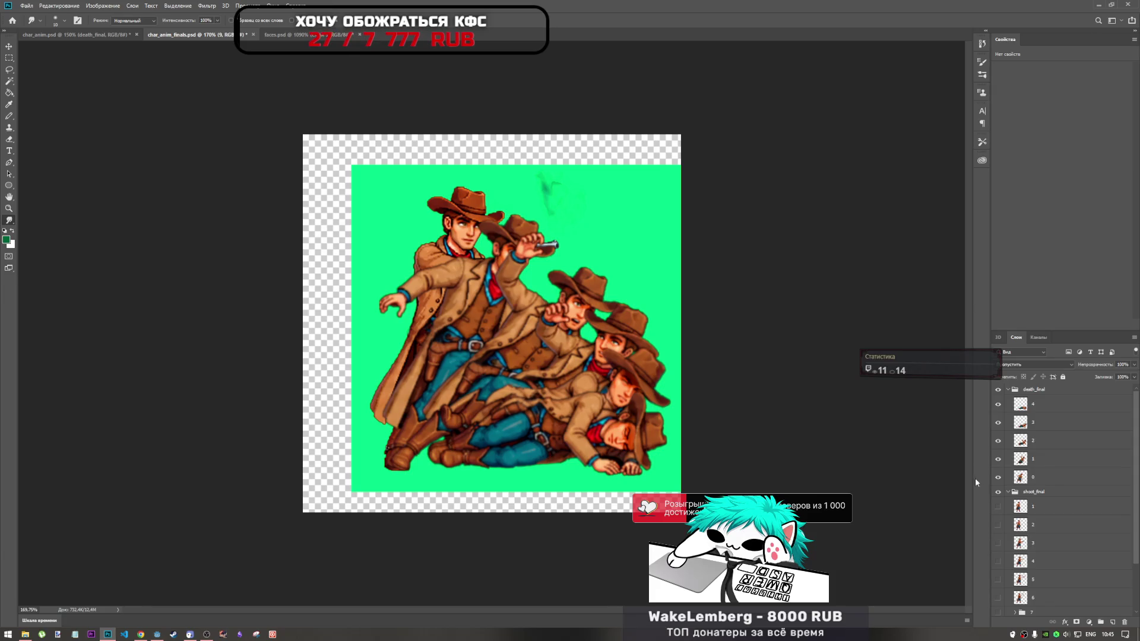
scroll(1006, 416, "down", 4)
left_click(999, 574)
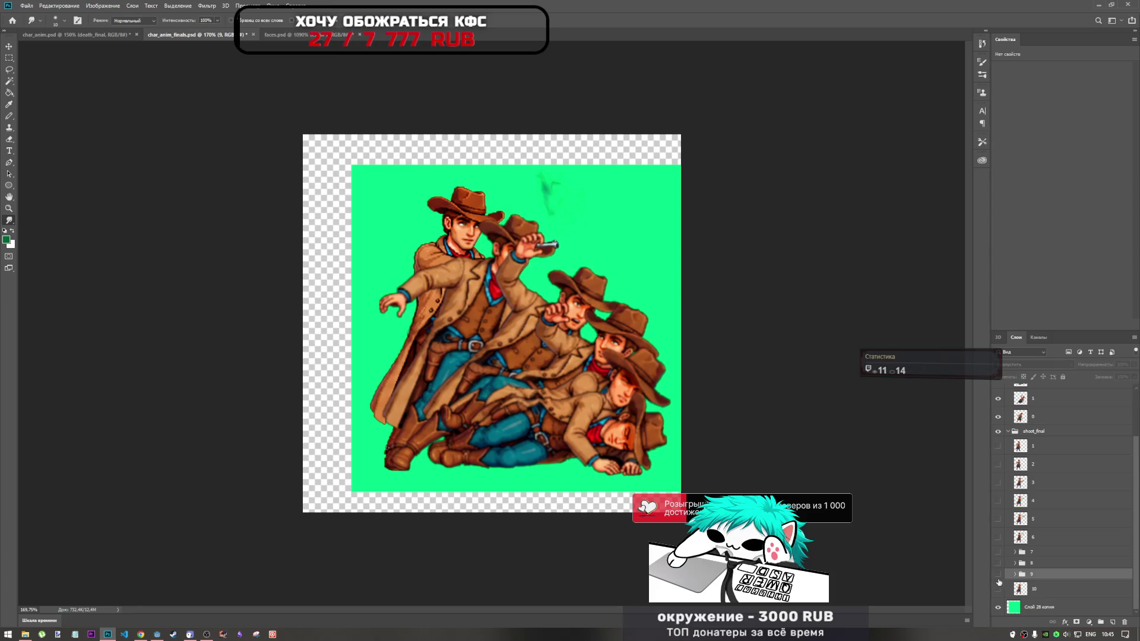
left_click(1017, 608)
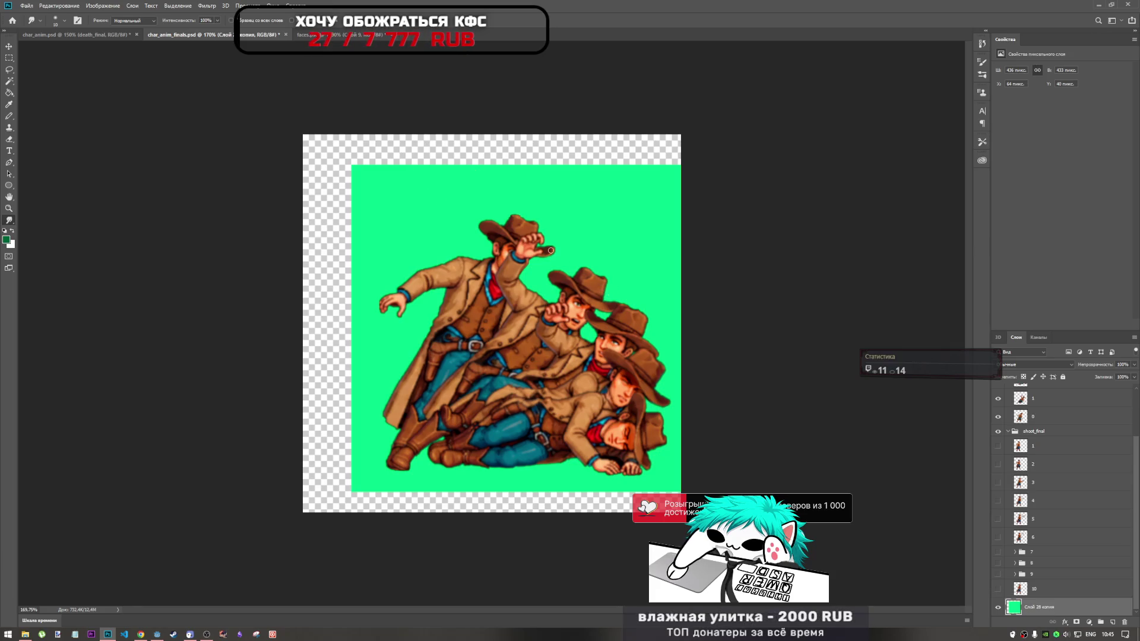
Load the green background layer's pixels as a selection, then deselect
right_click(1013, 610)
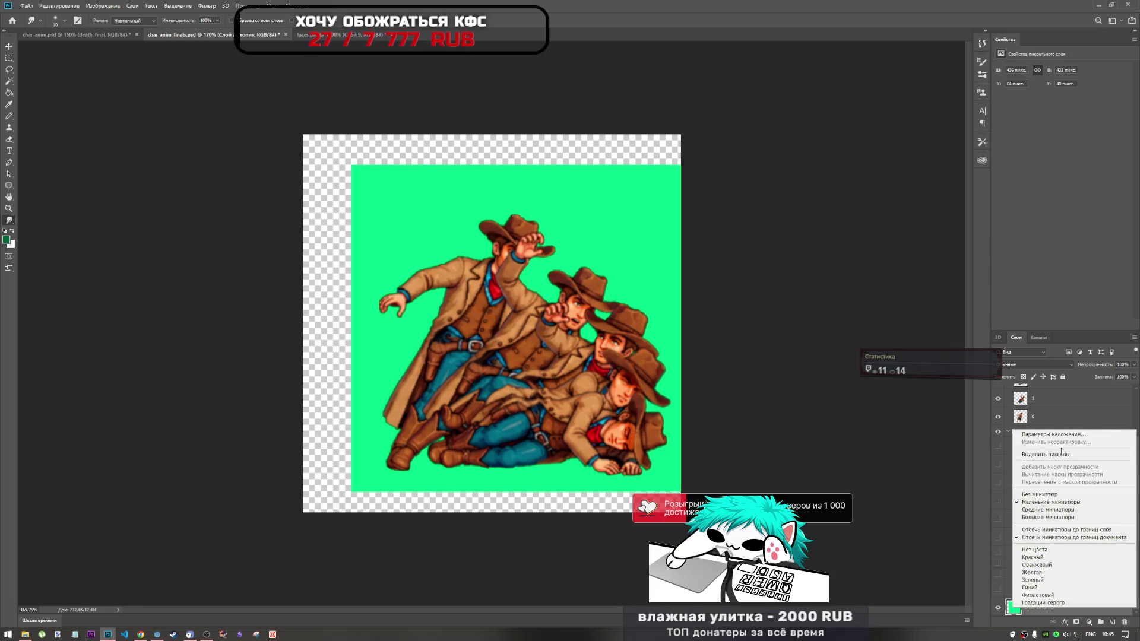
left_click(1046, 454)
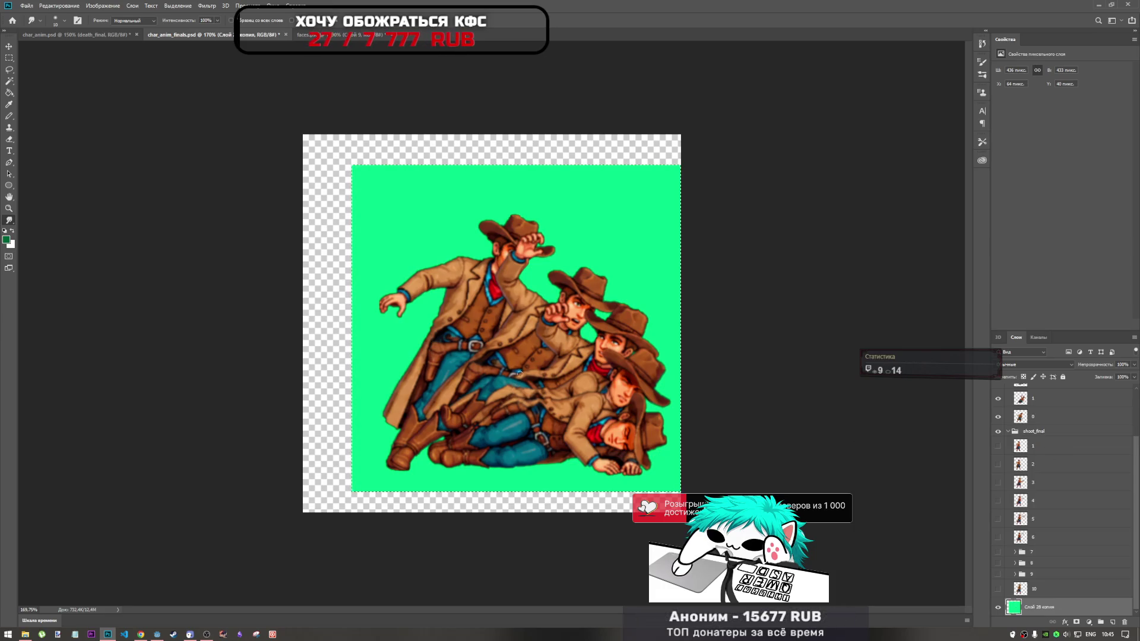
key("ctrl+d")
In char_anim.psd, select the pistol_anim group and pistol copies and drag them into char_anim_finals.psd
left_click(72, 34)
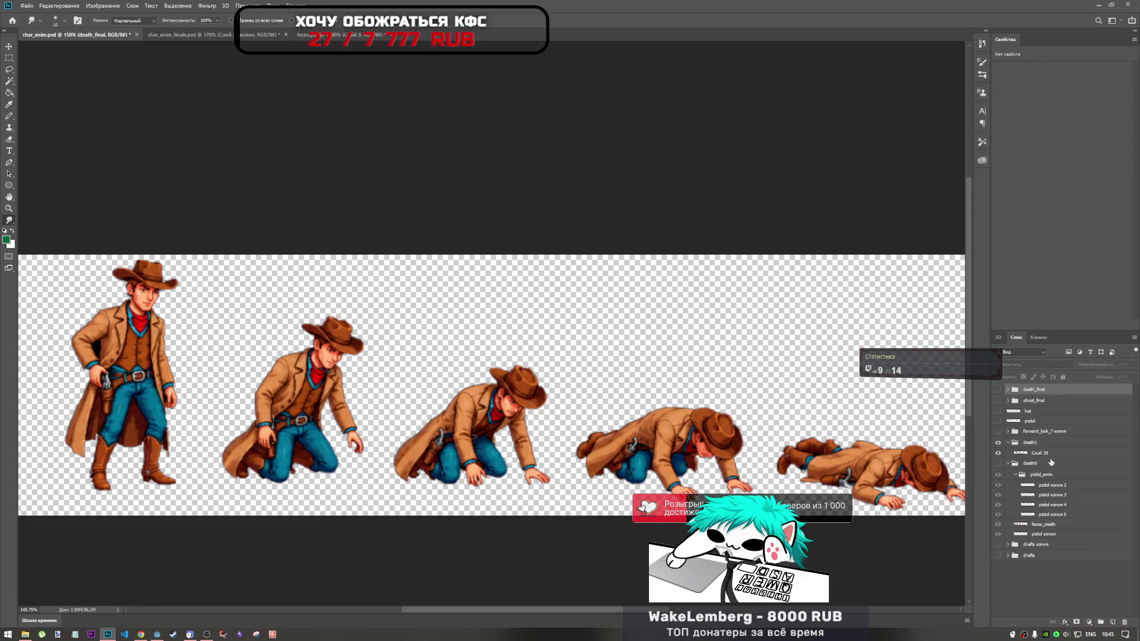
left_click(1050, 464)
left_click(1040, 444)
left_click(1029, 423)
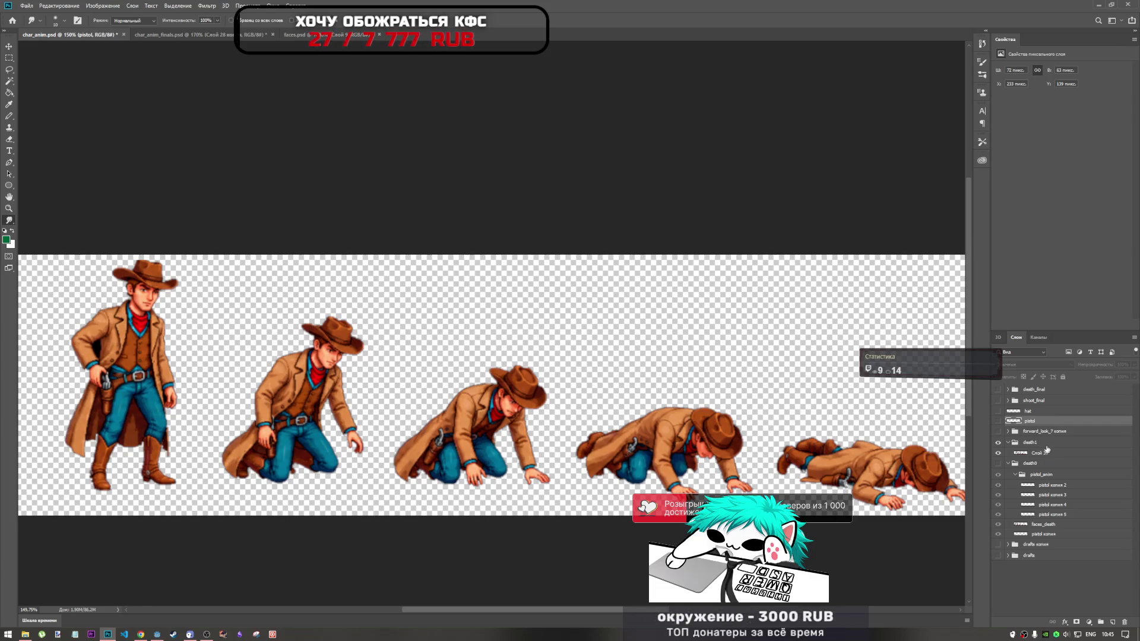
left_click(1041, 444)
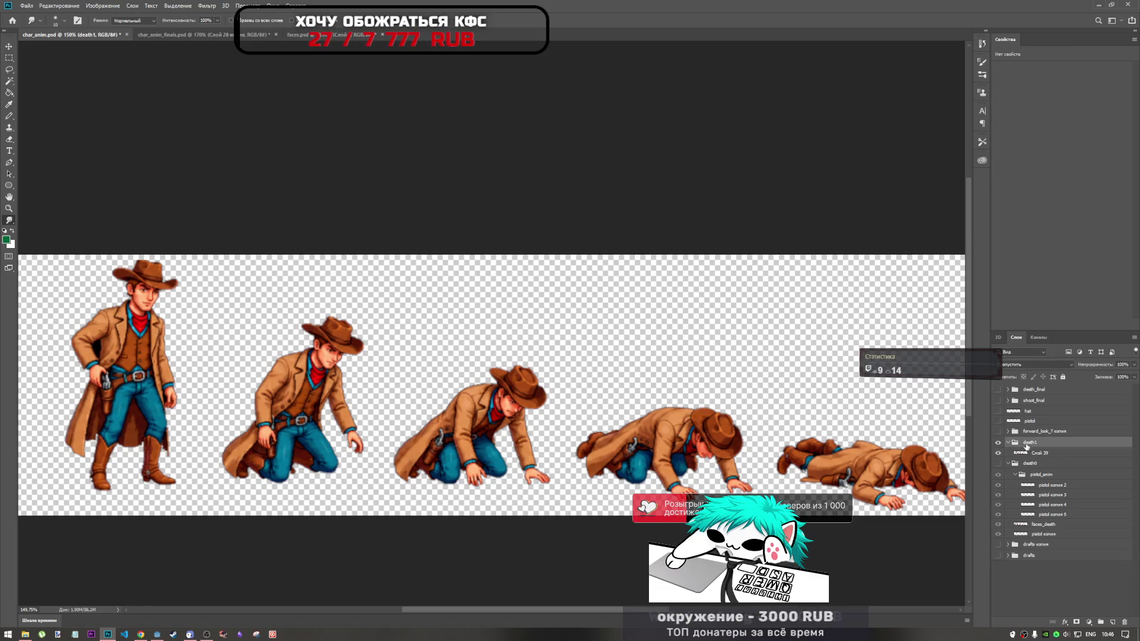
left_click(1009, 443)
left_click(1008, 443)
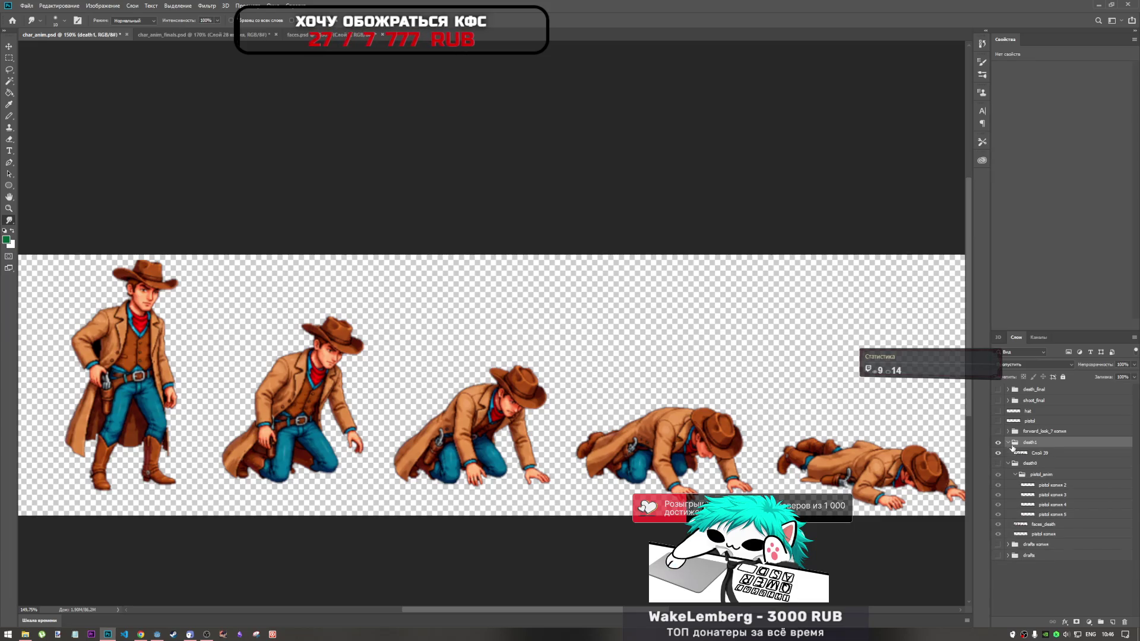
left_click(1041, 475)
left_click(1057, 515, "shift")
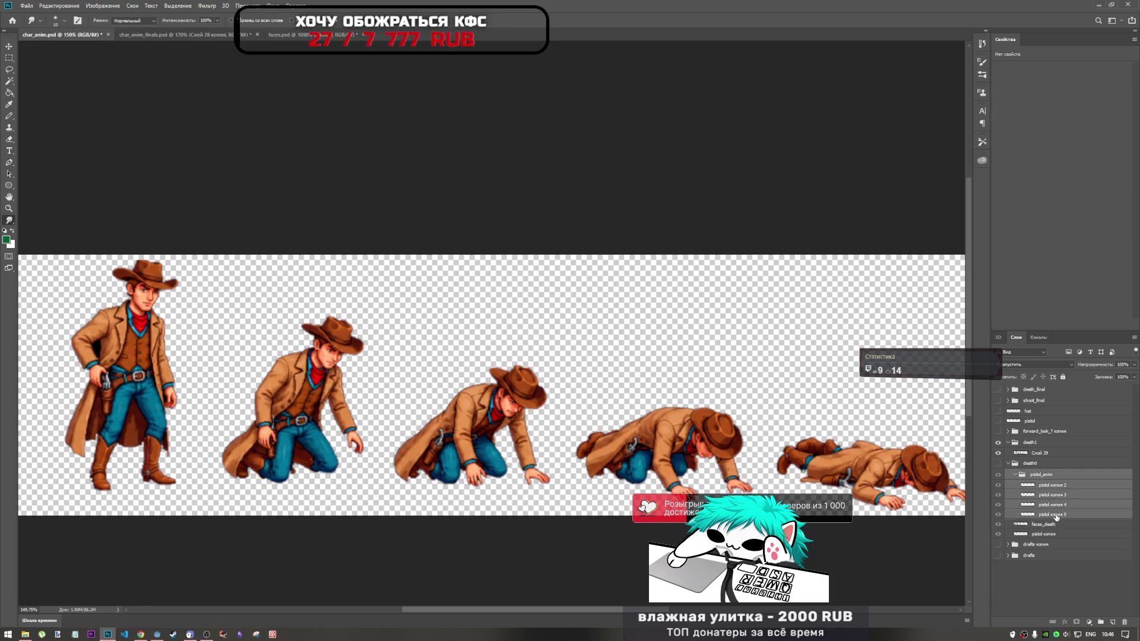
mouse_move(1049, 503)
left_mouse_down()
mouse_move(1042, 425)
mouse_move(952, 398)
mouse_move(191, 38)
mouse_move(1018, 540)
left_mouse_up()
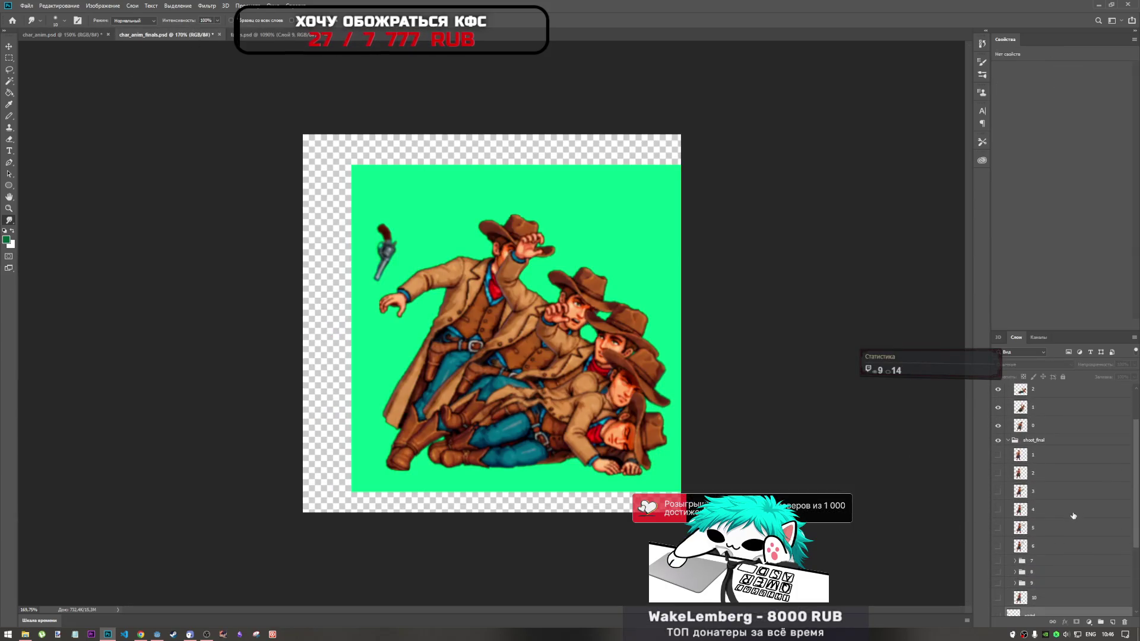
Move the pistol layers into death_final and trial-fit the pistol onto the cowboy's hand, then cancel
mouse_move(1059, 574)
left_mouse_down()
mouse_move(1061, 378)
mouse_move(1064, 415)
left_mouse_up()
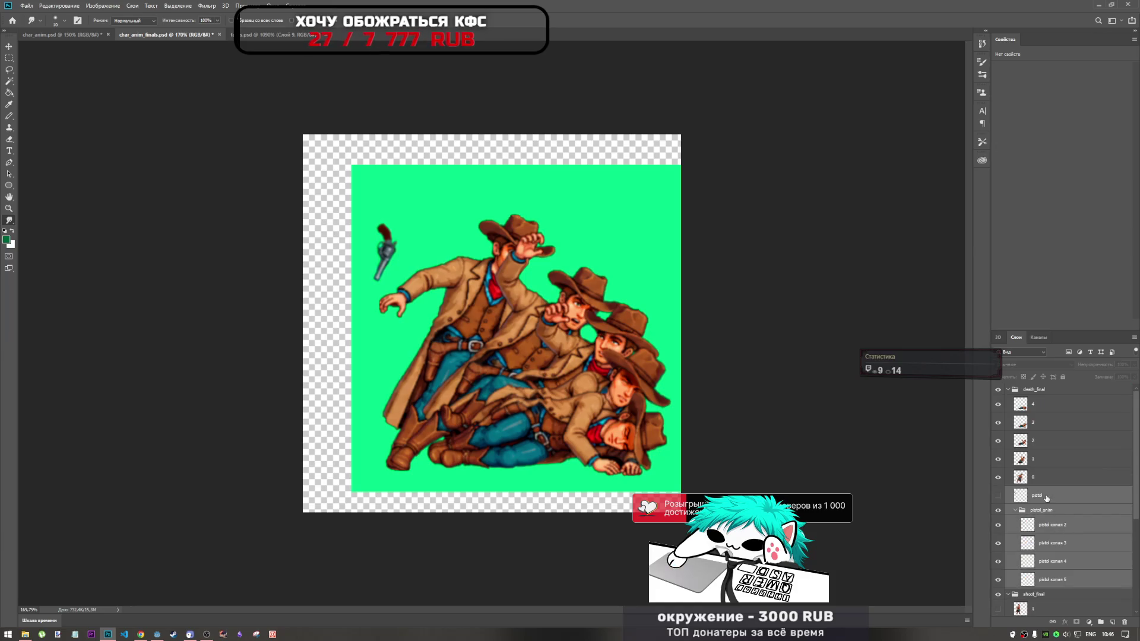
left_click(1047, 498)
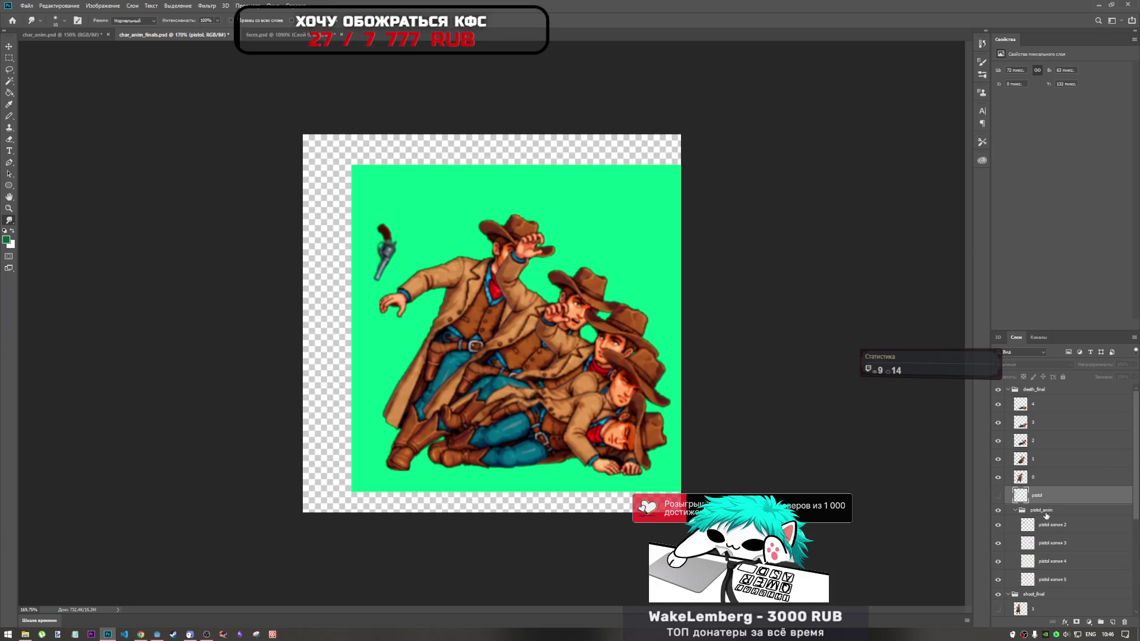
left_click(998, 496)
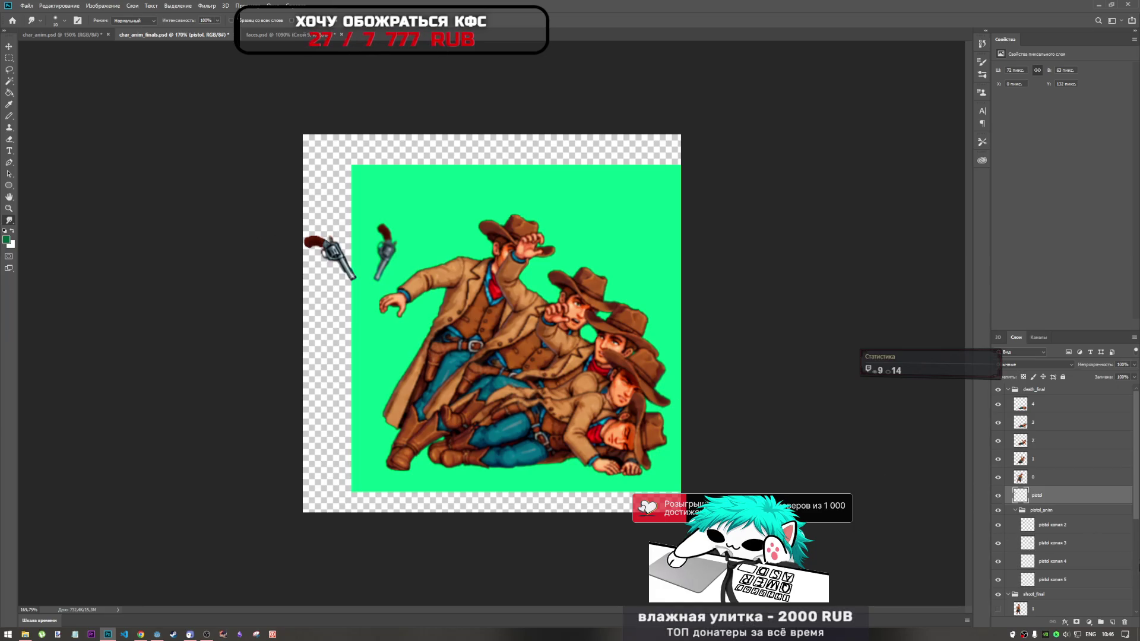
mouse_move(329, 259)
left_mouse_down()
mouse_move(401, 334)
mouse_move(395, 350)
left_mouse_up()
mouse_move(419, 307)
left_mouse_down()
mouse_move(444, 328)
mouse_move(394, 320)
mouse_move(402, 324)
left_mouse_up()
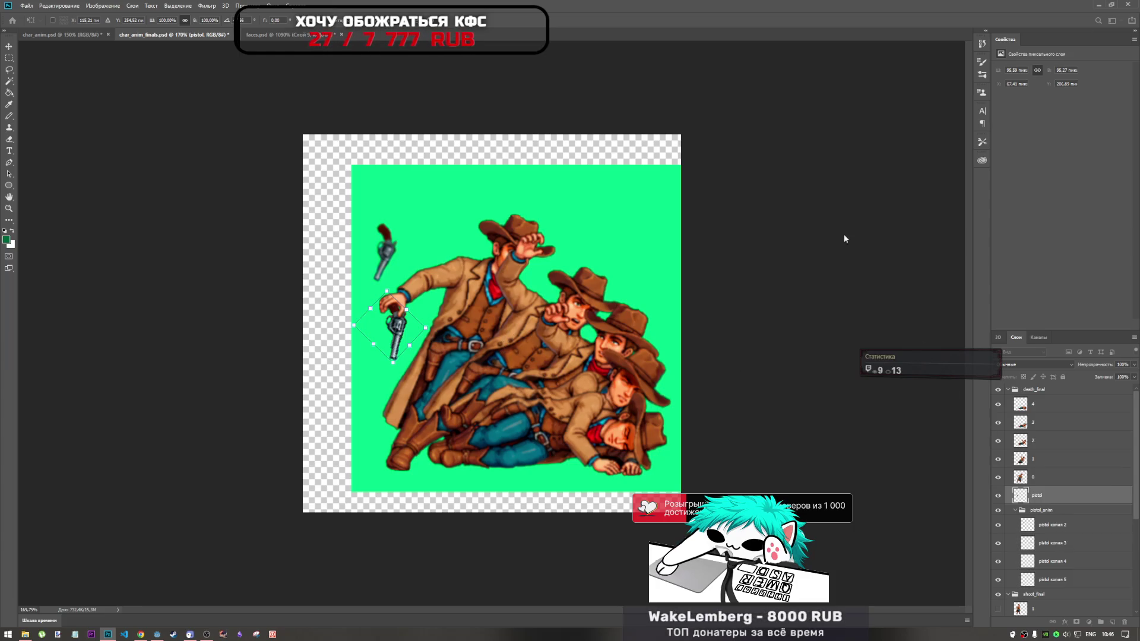
key("r")
key("Escape")
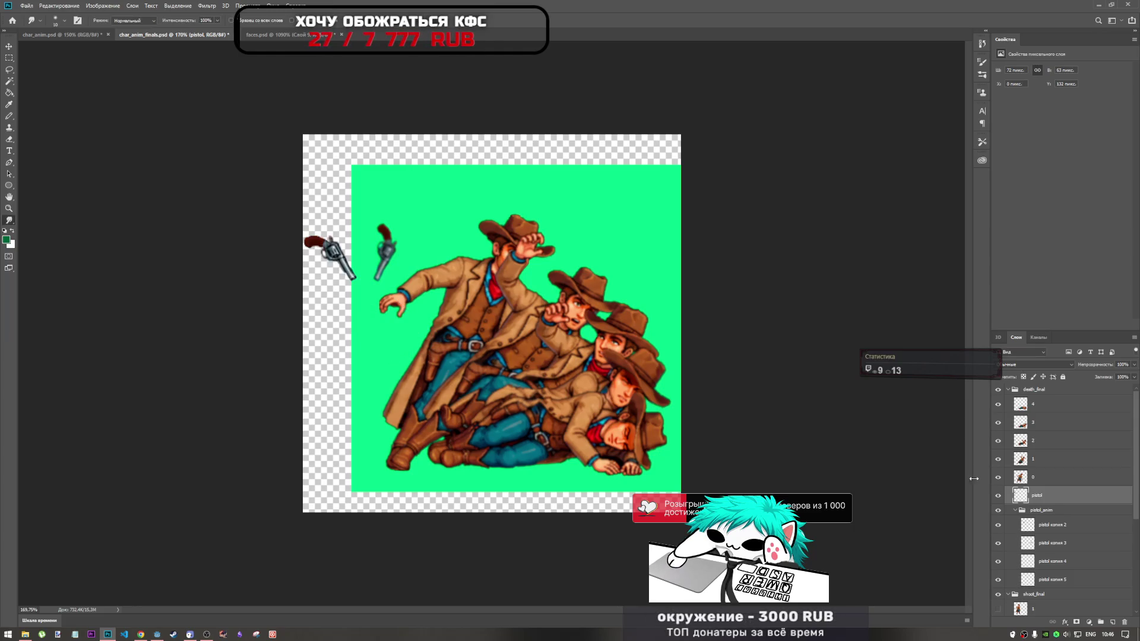
Inspect the pistol_anim group, toggling the visibility of the group and its pistol copies
left_click(1047, 514)
left_click(1049, 536)
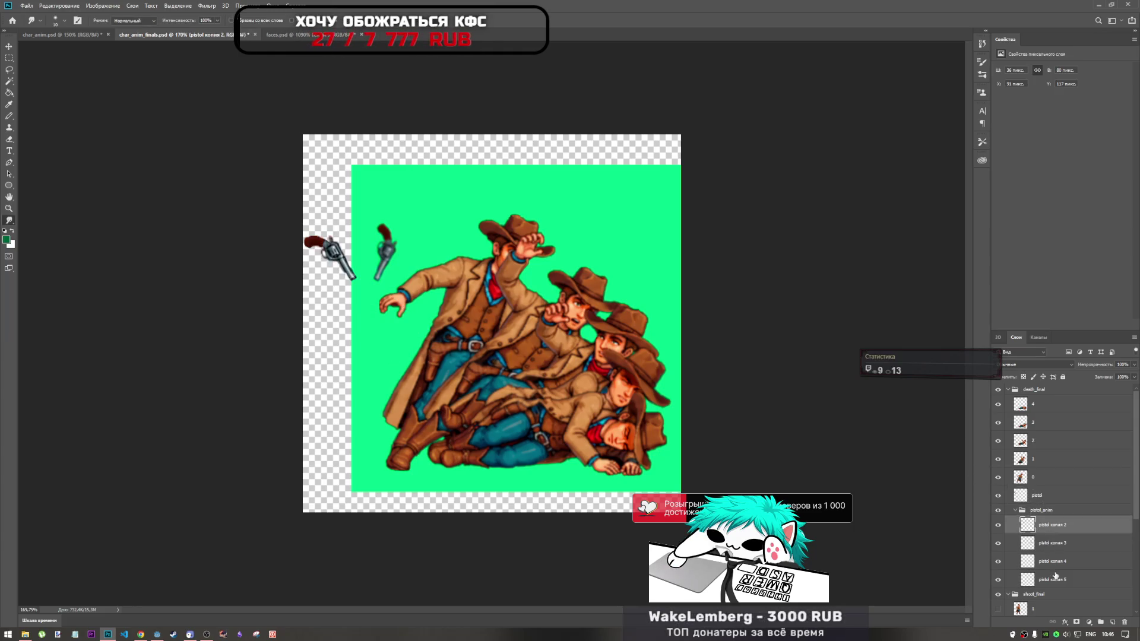
left_click(1014, 511)
left_click(998, 510)
left_click(1045, 495)
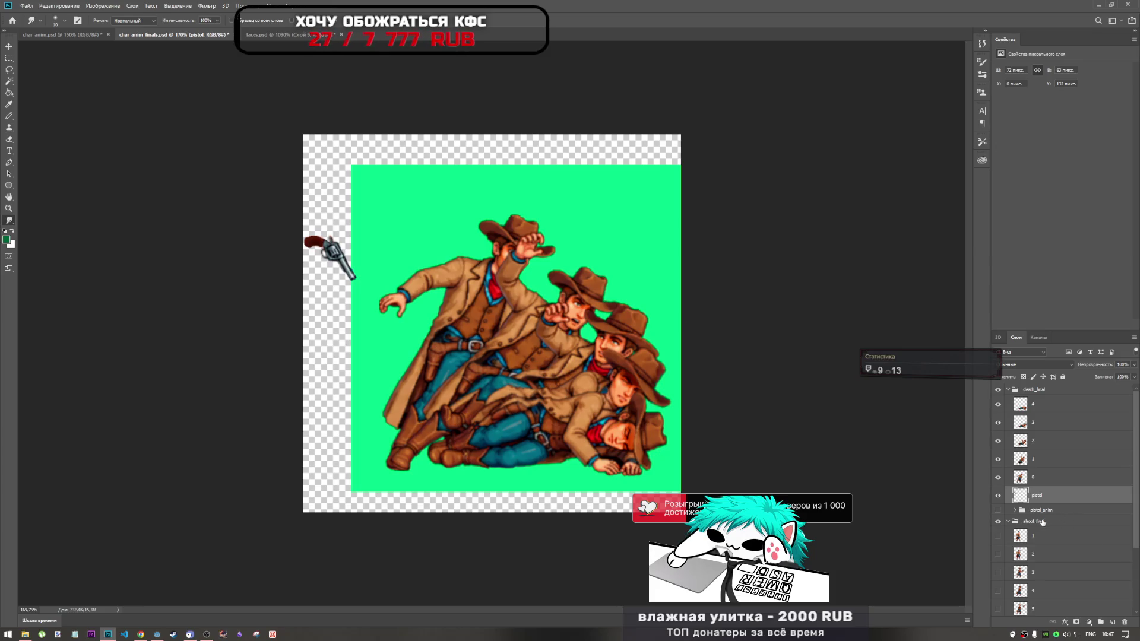
left_click(998, 510)
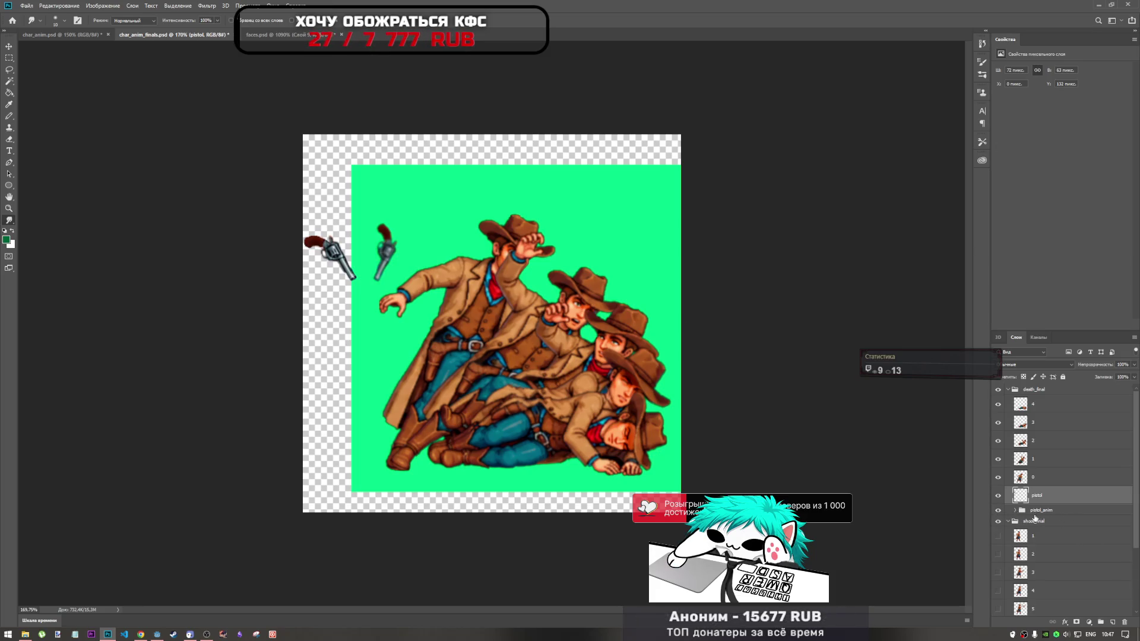
left_click(1014, 512)
left_click(1015, 511)
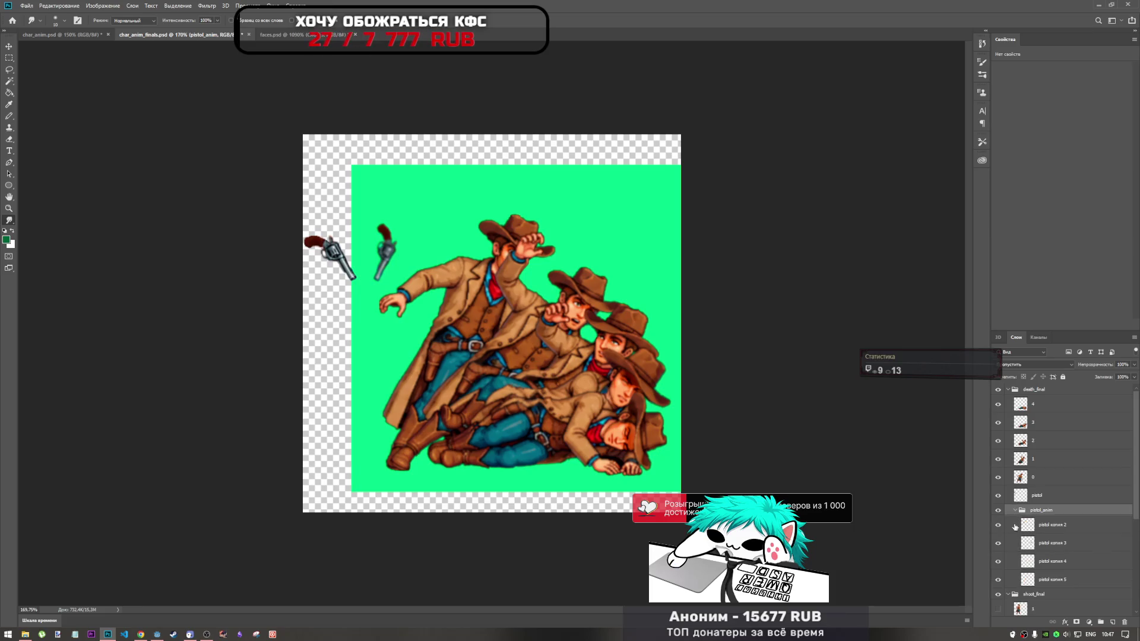
left_click(999, 526)
left_click(998, 526)
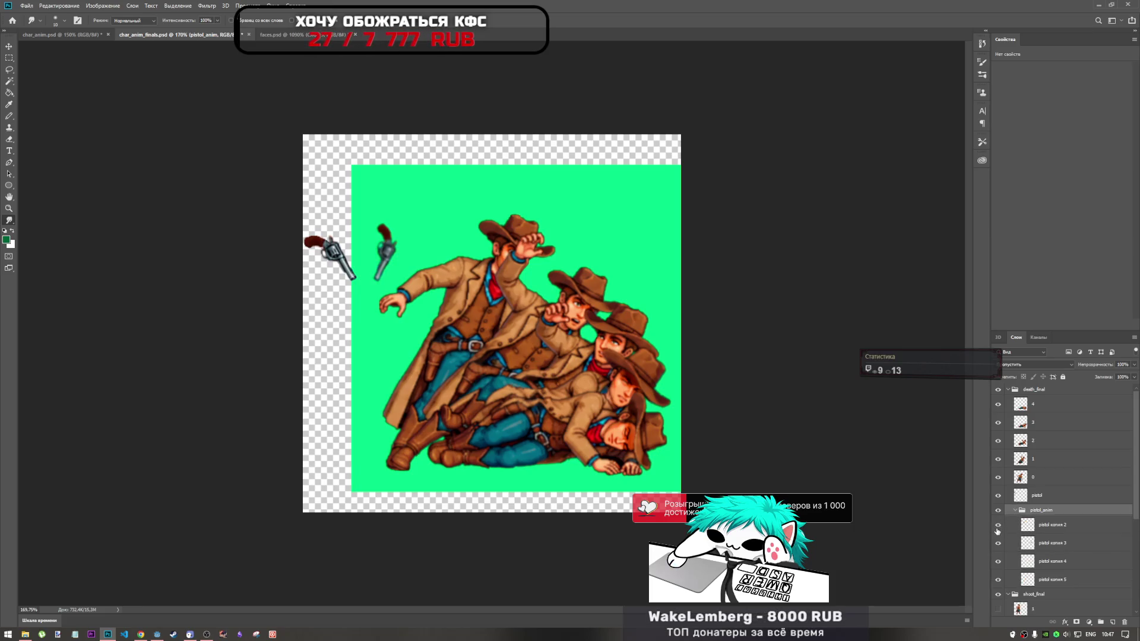
left_click(998, 542)
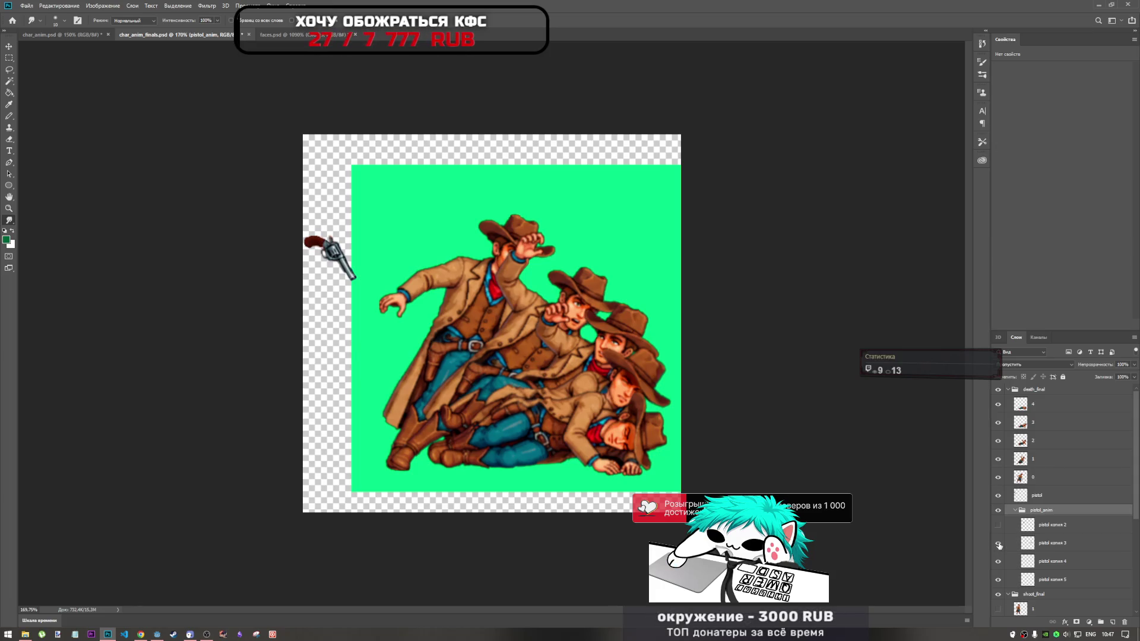
Trial-move pistol копия 3 toward the hand with Free Transform, then cancel
left_click(1029, 547)
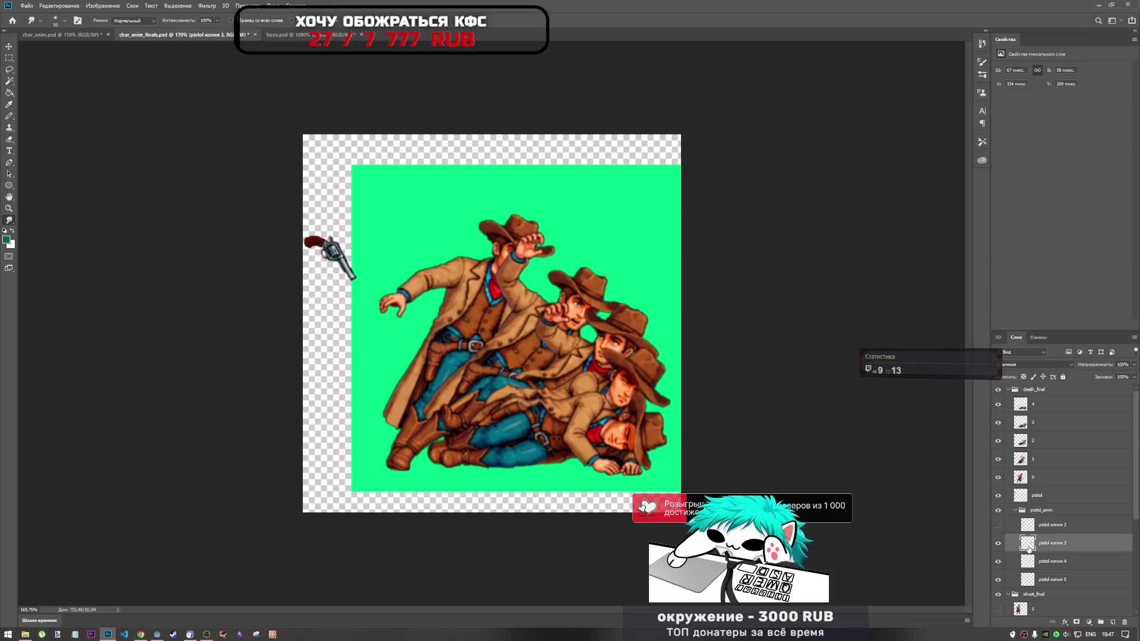
key("ctrl+t")
mouse_move(601, 319)
left_mouse_down()
mouse_move(579, 296)
mouse_move(445, 301)
mouse_move(391, 357)
left_mouse_up()
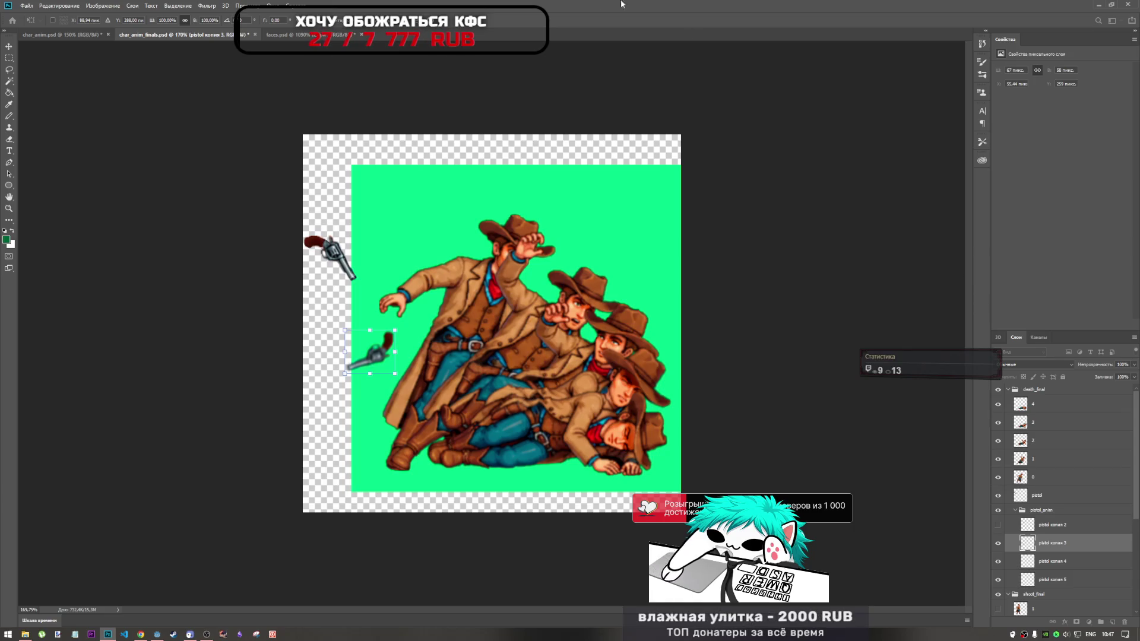
key("Escape")
key("r")
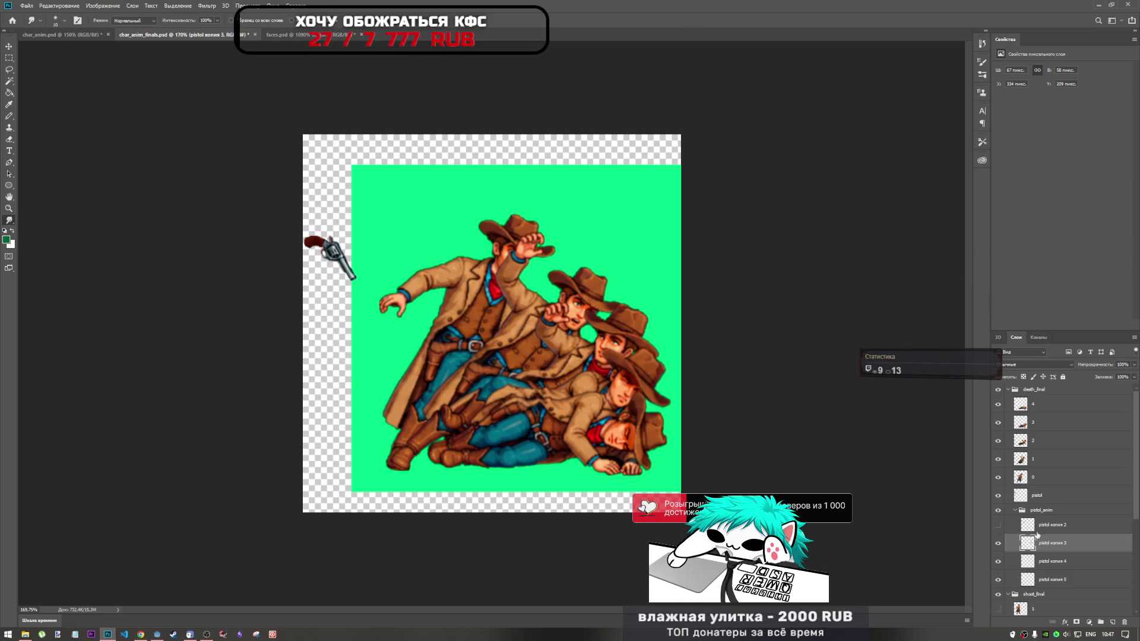
Delete the pistol_anim group and drag the remaining pistol layer to the top of the stack
left_click(998, 525)
left_click(1024, 512)
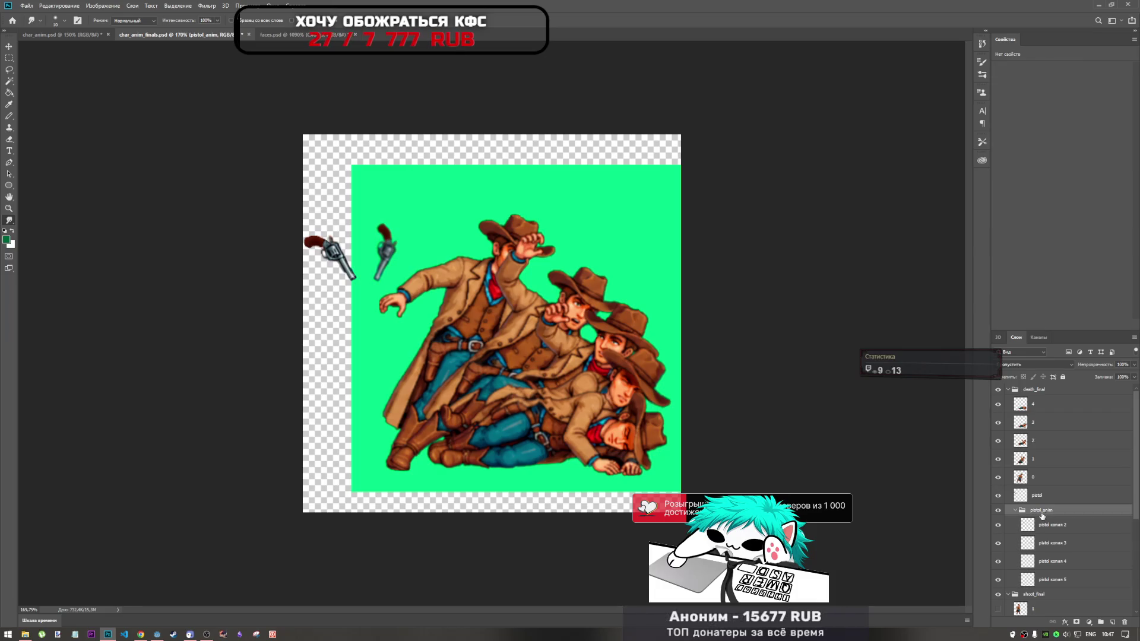
key("Delete")
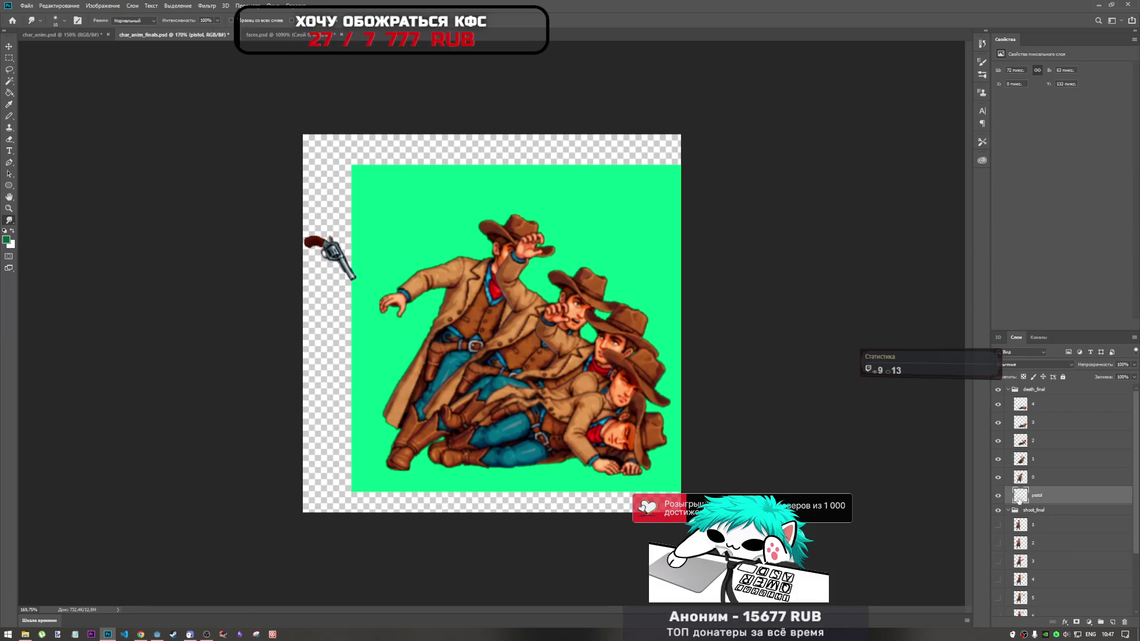
mouse_move(1039, 500)
left_mouse_down()
mouse_move(1063, 390)
mouse_move(1054, 385)
left_mouse_up()
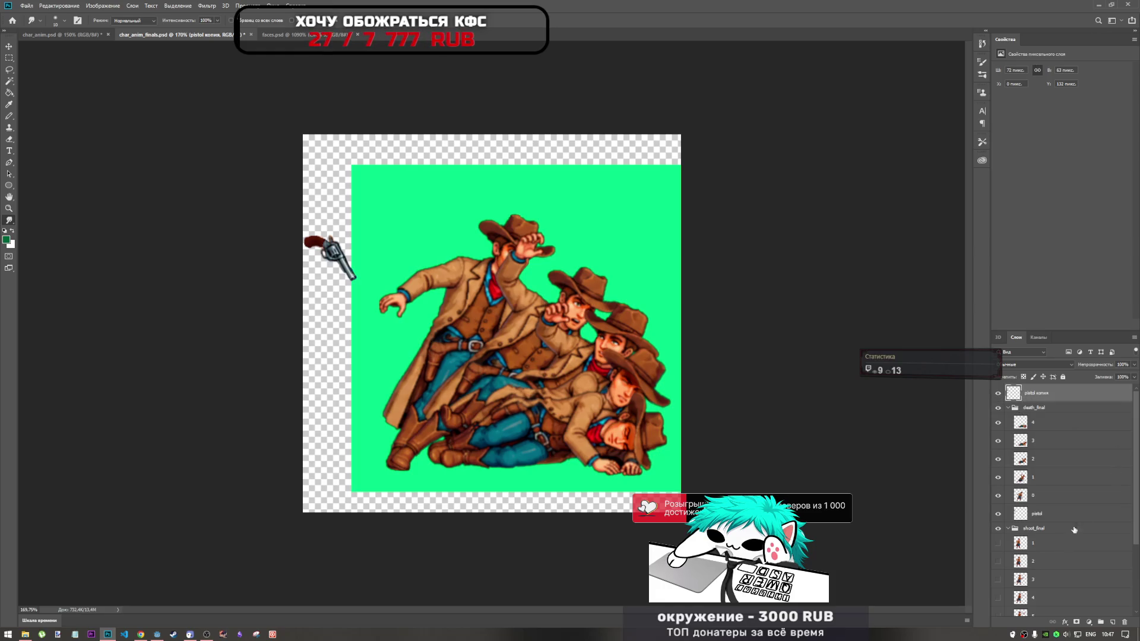
Transform the pistol down beside the leftmost cowboy's hand
left_click(1032, 520)
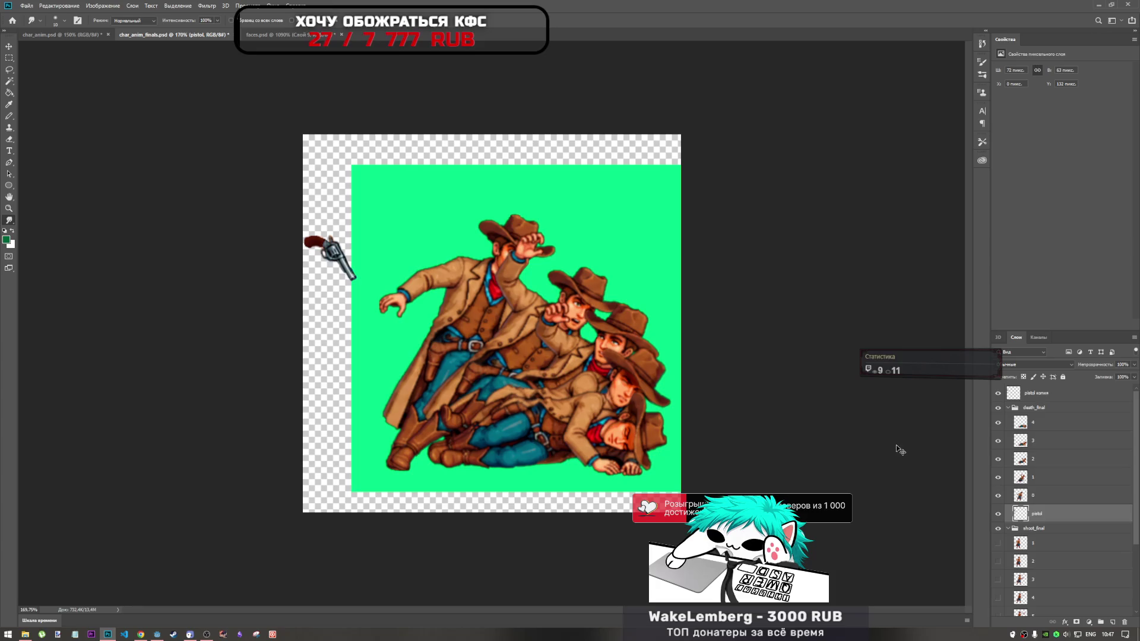
key("ctrl+t")
mouse_move(354, 262)
left_mouse_down()
mouse_move(384, 315)
mouse_move(385, 346)
left_mouse_up()
key("Return")
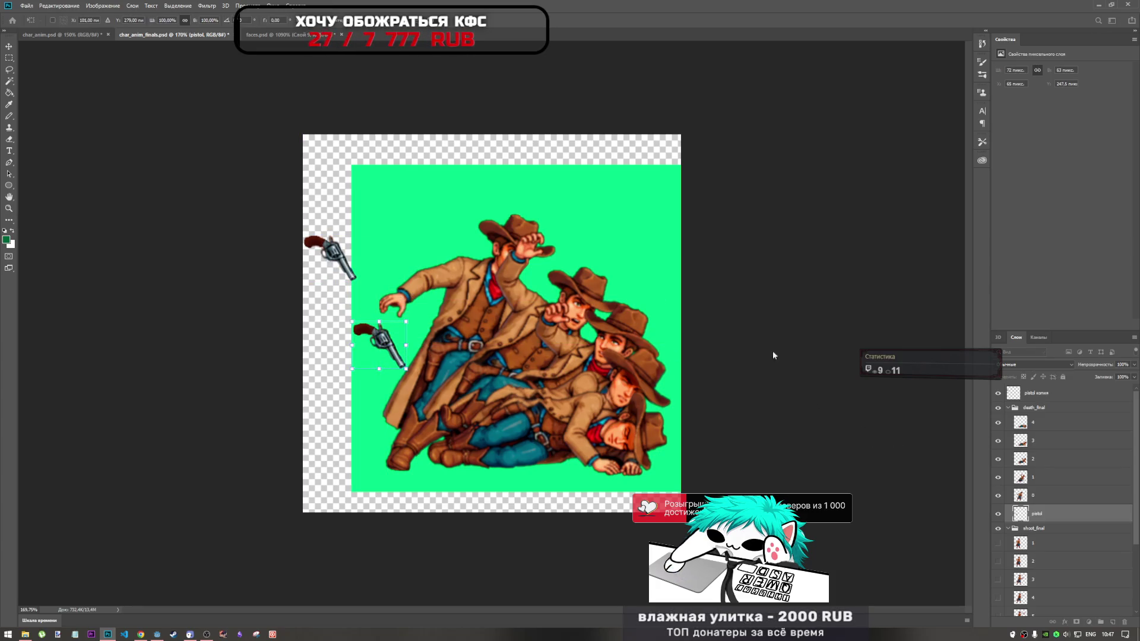
Place pistol copies above frame layers 0 and 1 in death_final
mouse_move(1056, 514)
left_mouse_down()
mouse_move(1070, 369)
mouse_move(1062, 506)
left_mouse_up()
left_click(1052, 514)
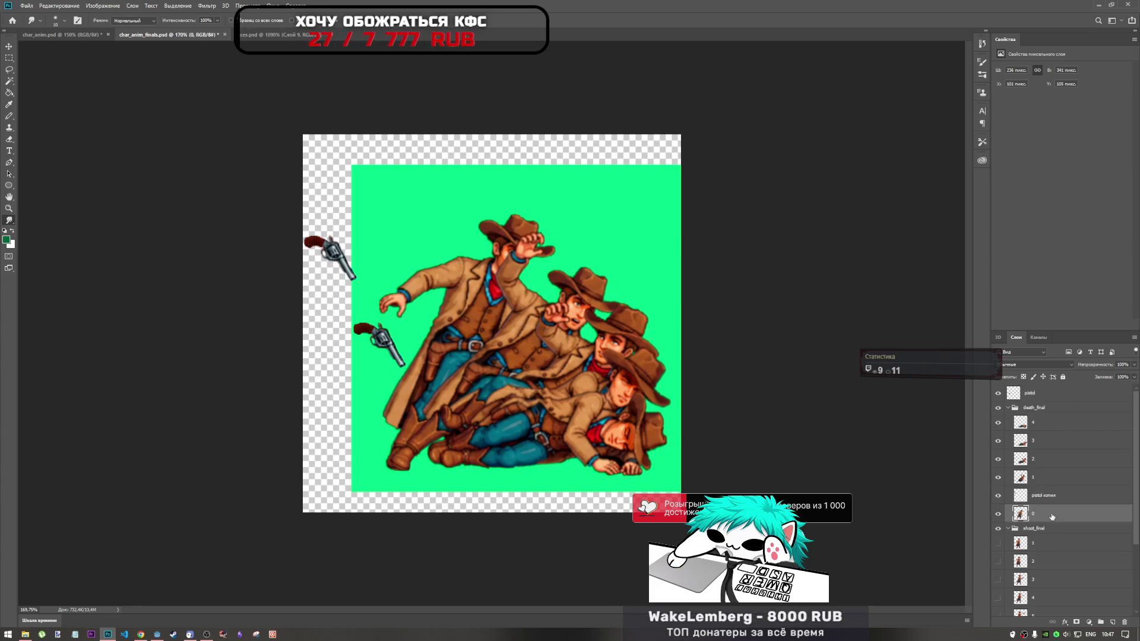
left_click(999, 517)
left_click(999, 516)
left_click_drag(1049, 497, 1051, 516)
left_click(1051, 514, "shift")
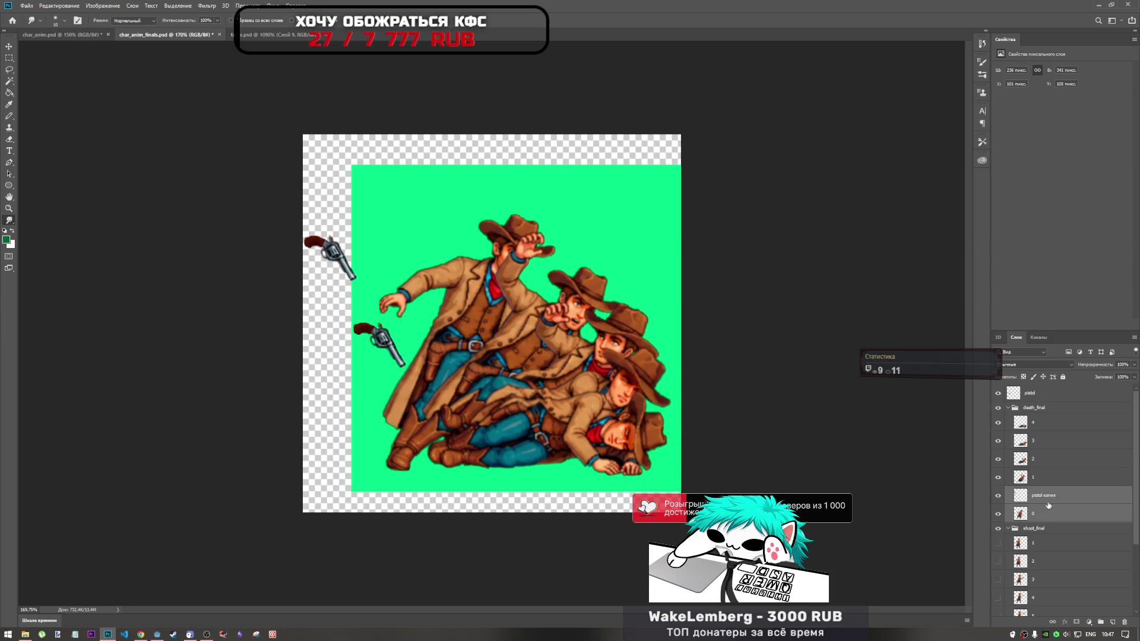
left_click_drag(1054, 498, 1053, 428)
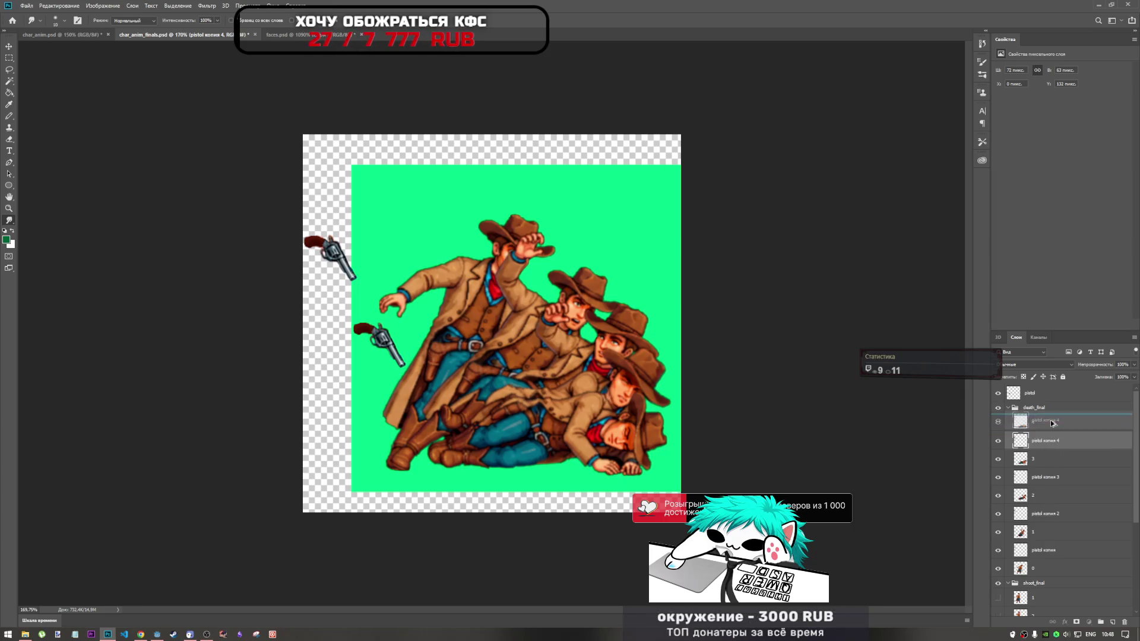
Duplicate the pistol copy, then group frames 0 and 1 each with its pistol copy
key("ctrl+j")
scroll(1037, 534, "down", 2)
left_click(1054, 515)
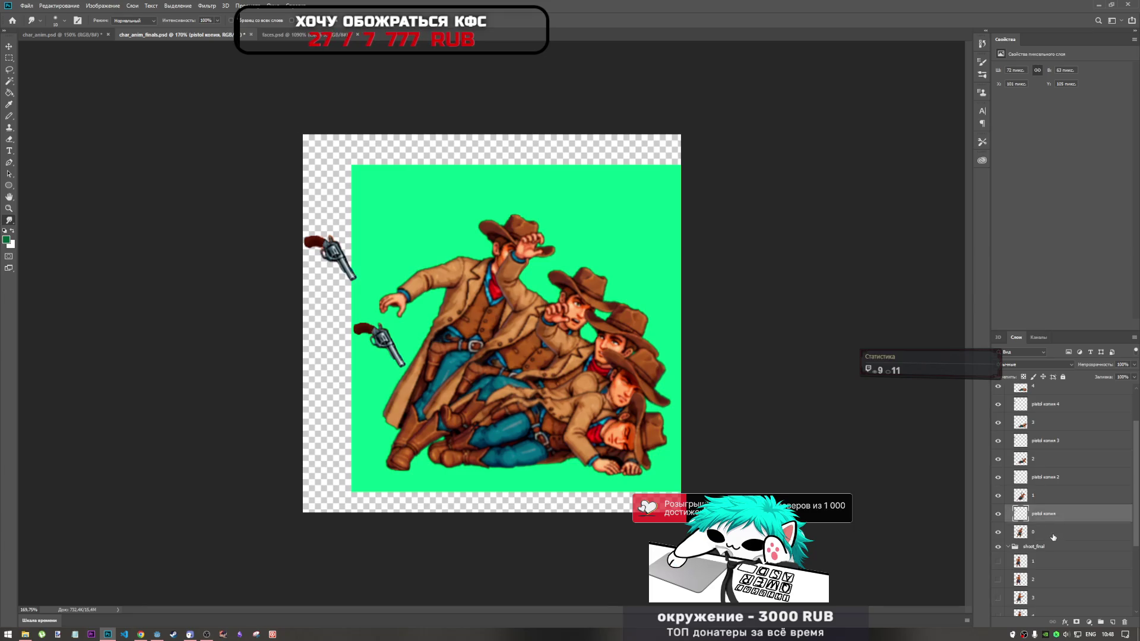
left_click(1054, 534, "shift")
key("ctrl+g")
double_click(1040, 510)
type("0")
left_click(1048, 495)
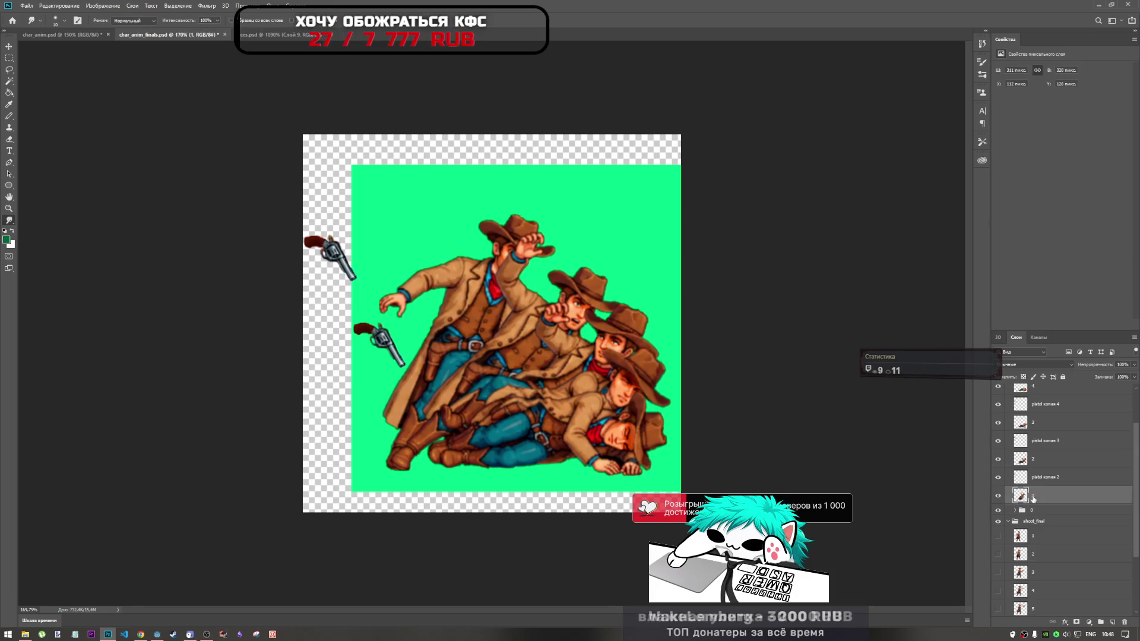
left_click(1050, 482, "shift")
key("ctrl+g")
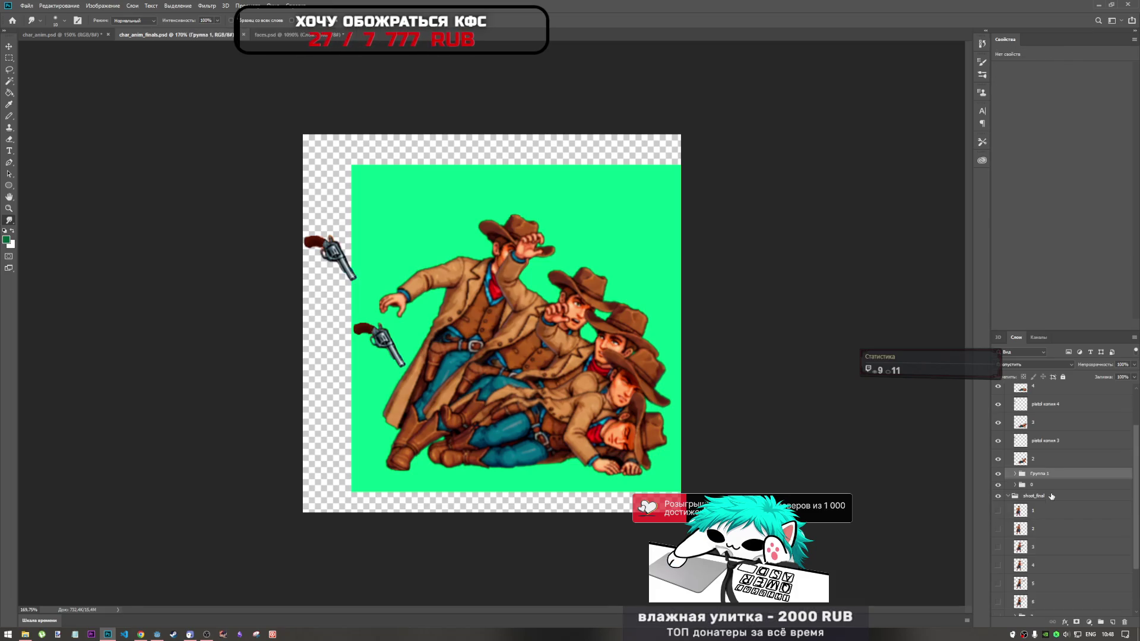
double_click(1047, 475)
type("0")
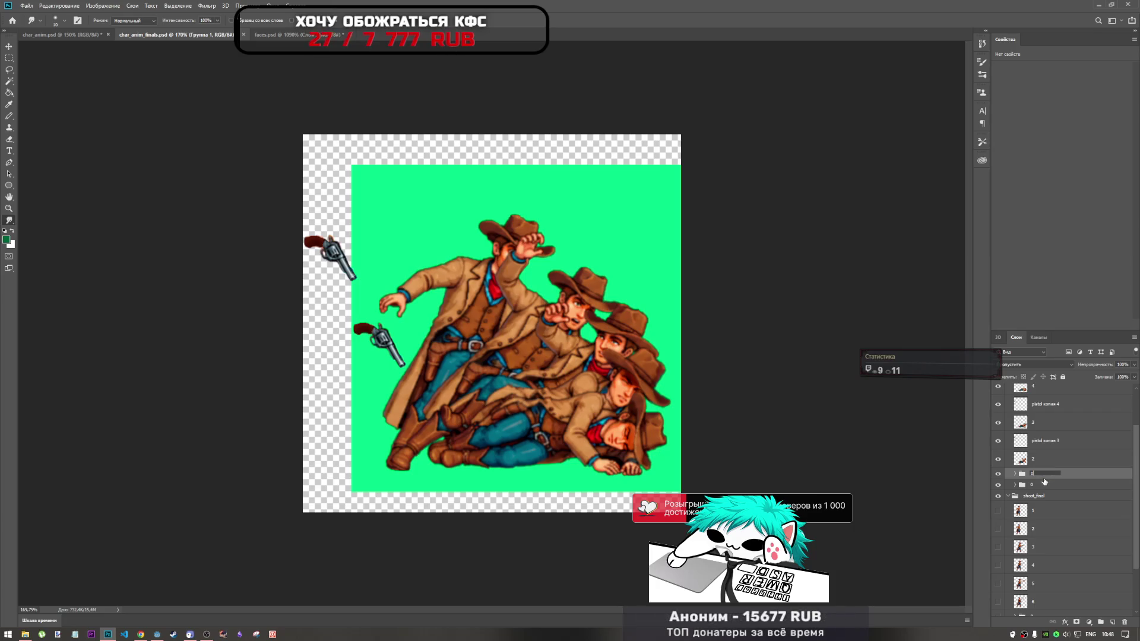
Group frame 2 with its pistol copy and name the groups 1 and 2
left_click(1046, 459)
left_click(1046, 450, "shift")
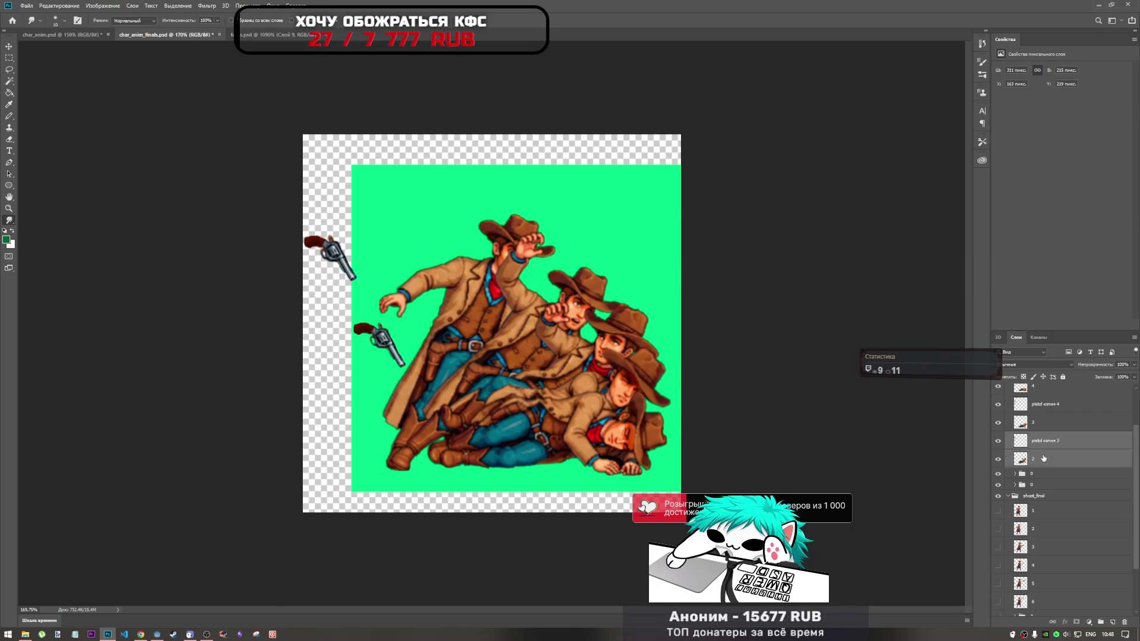
key("ctrl+g")
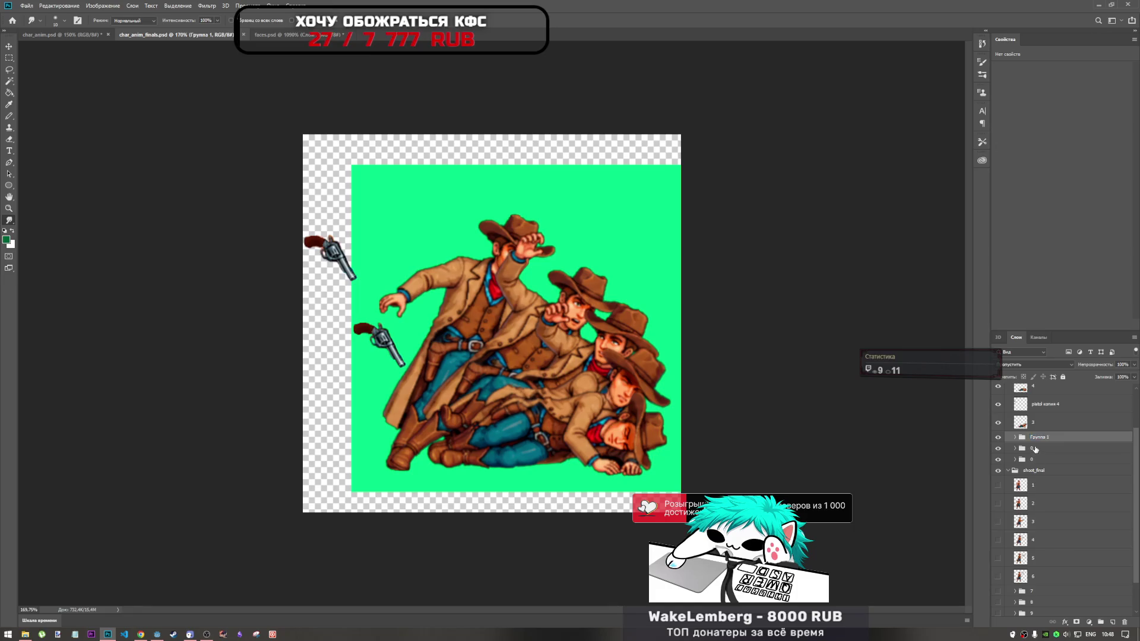
double_click(1034, 449)
type("1")
double_click(1048, 437)
type("2")
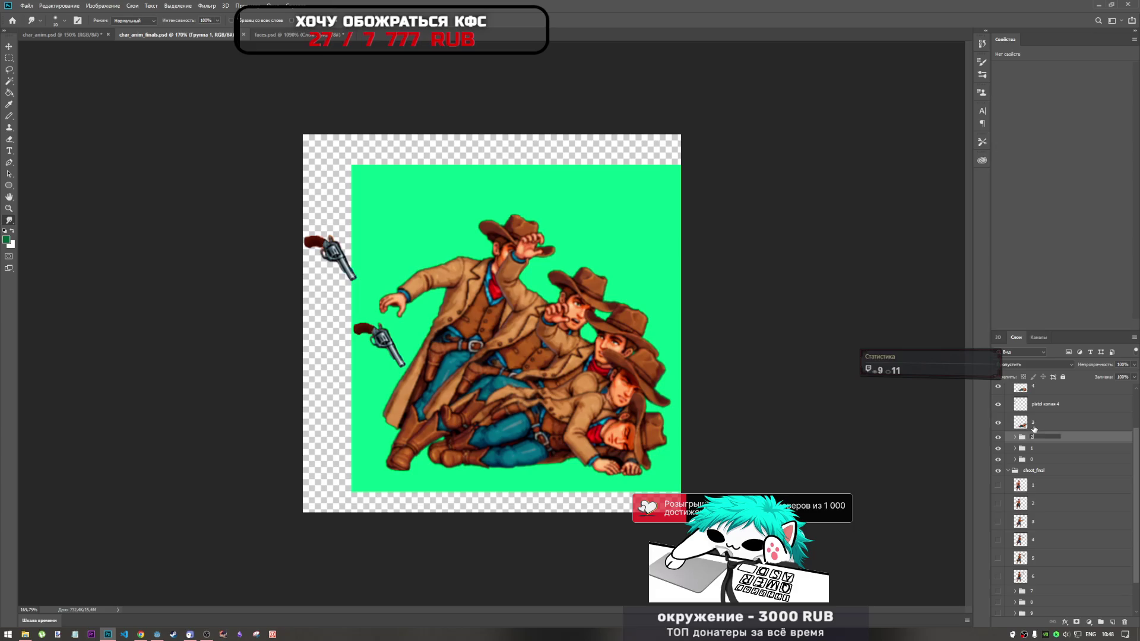
key("Return")
Group frames 3 and 4 with their pistol copies, naming the last group 4
left_click(1047, 421, "shift")
key("ctrl+g")
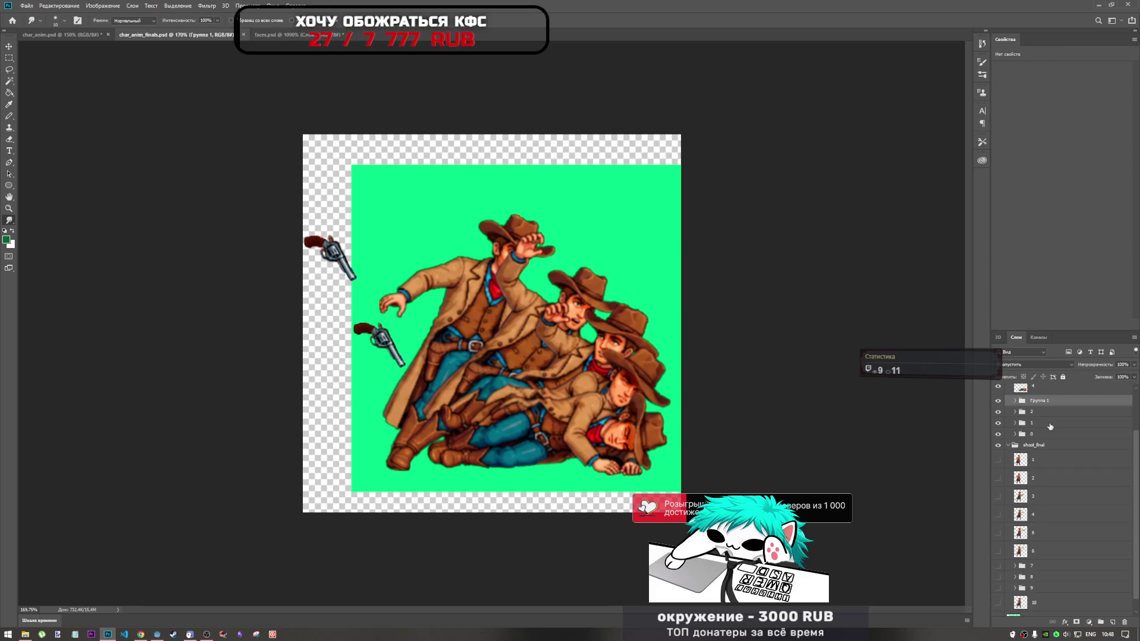
left_click(1036, 394)
scroll(1039, 404, "up", 2)
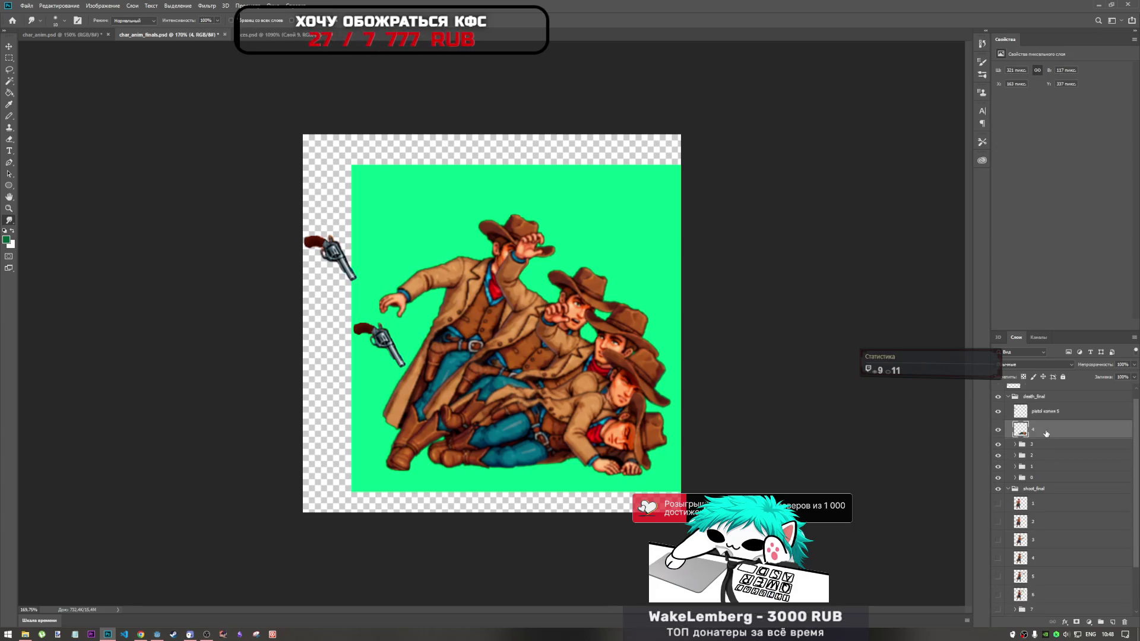
left_click(1045, 416, "shift")
key("ctrl+g")
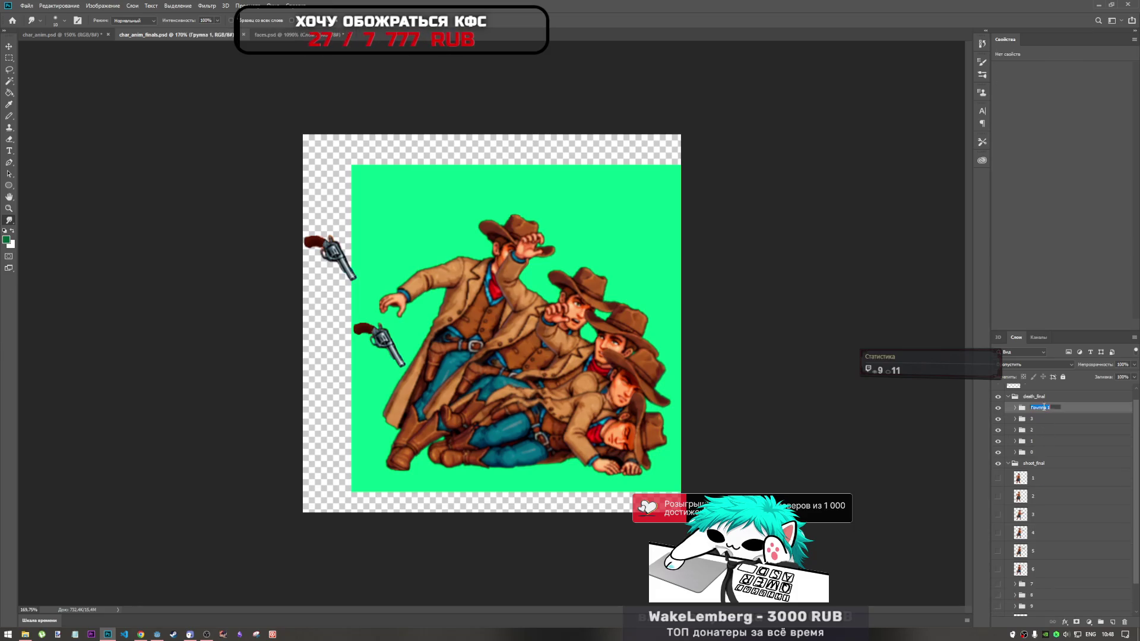
type("4")
left_click(1043, 419)
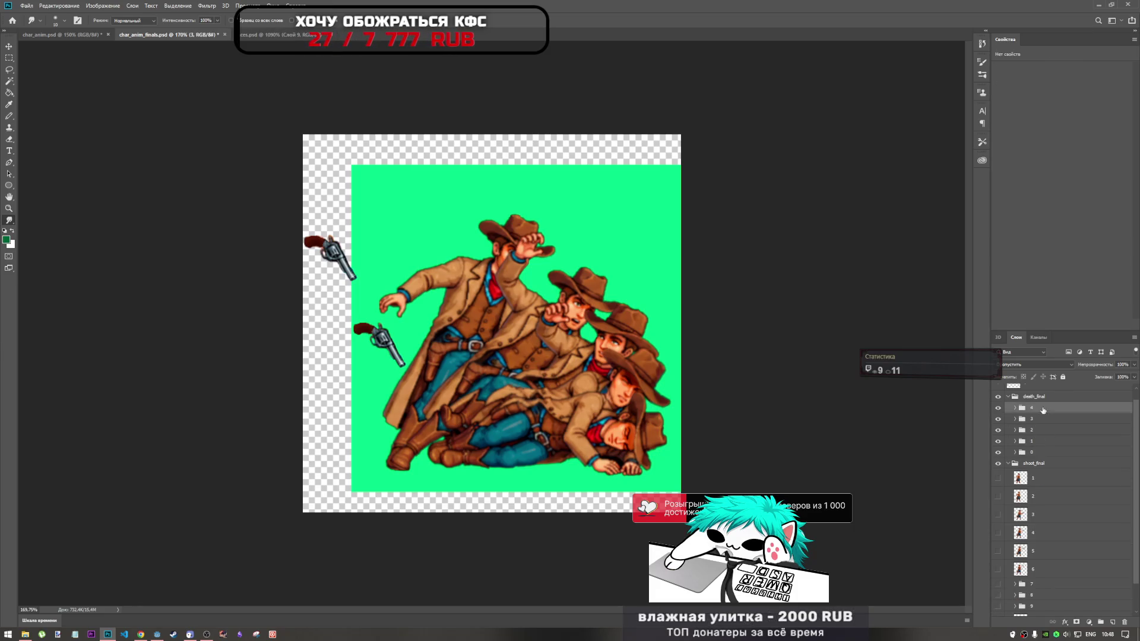
Expand folder 0 and select its pistol копия layer
left_click(1055, 451)
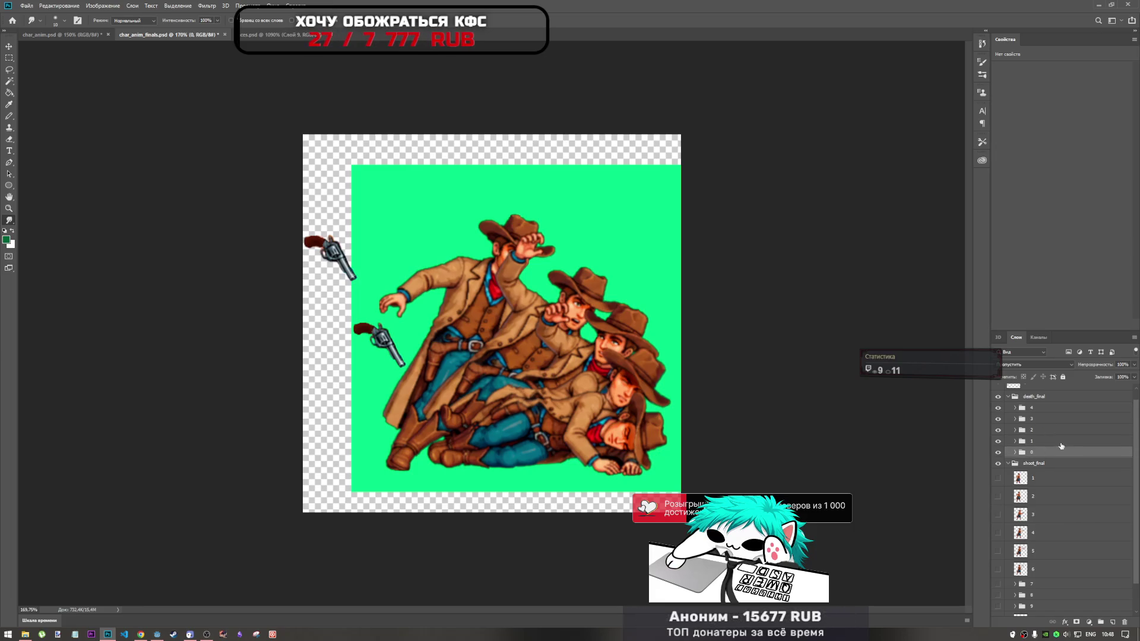
left_click(1015, 453)
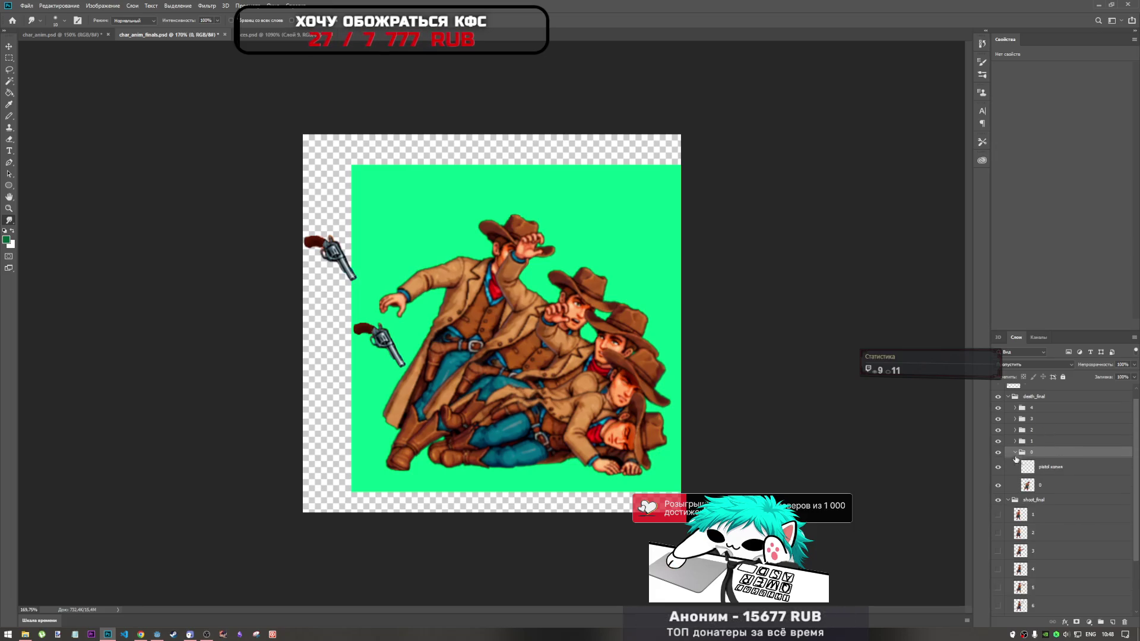
left_click(1042, 467)
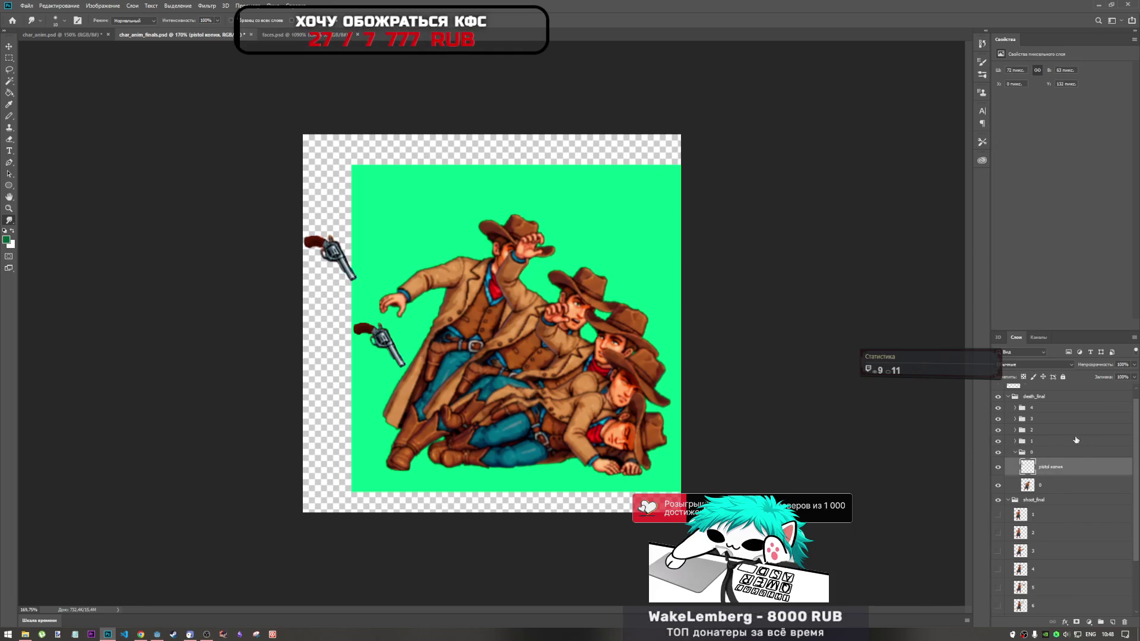
Hide the spare pistol layer and fit the pistol copy into the front cowboy's lowered hand
scroll(1036, 393, "up", 1)
left_click(1000, 395)
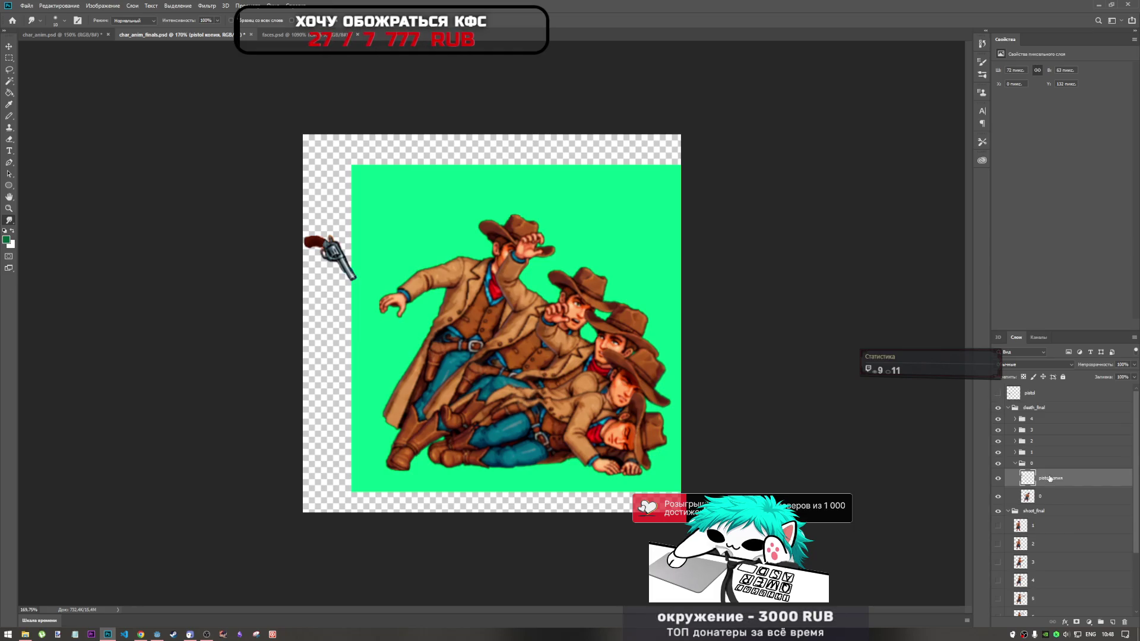
key("ctrl+t")
mouse_move(330, 257)
left_mouse_down()
mouse_move(400, 336)
mouse_move(393, 319)
mouse_move(445, 319)
mouse_move(402, 320)
left_mouse_up()
key("Return")
Move the pistol copy layer beneath frame 0 and select it
left_click_drag(1070, 487, 1065, 494)
key("r")
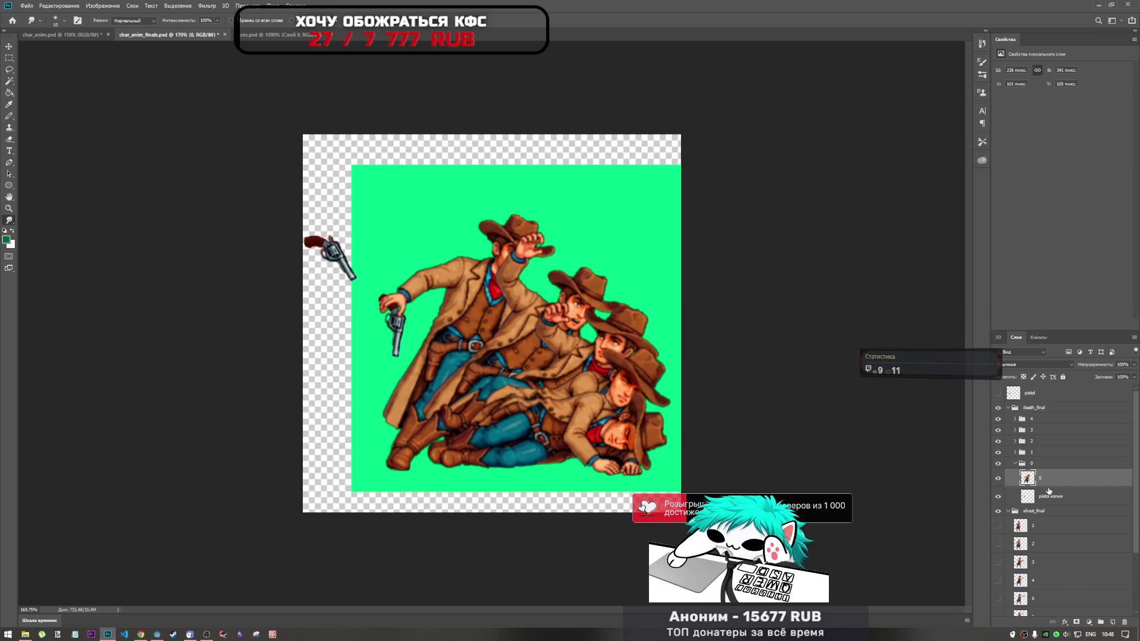
left_click(1053, 498)
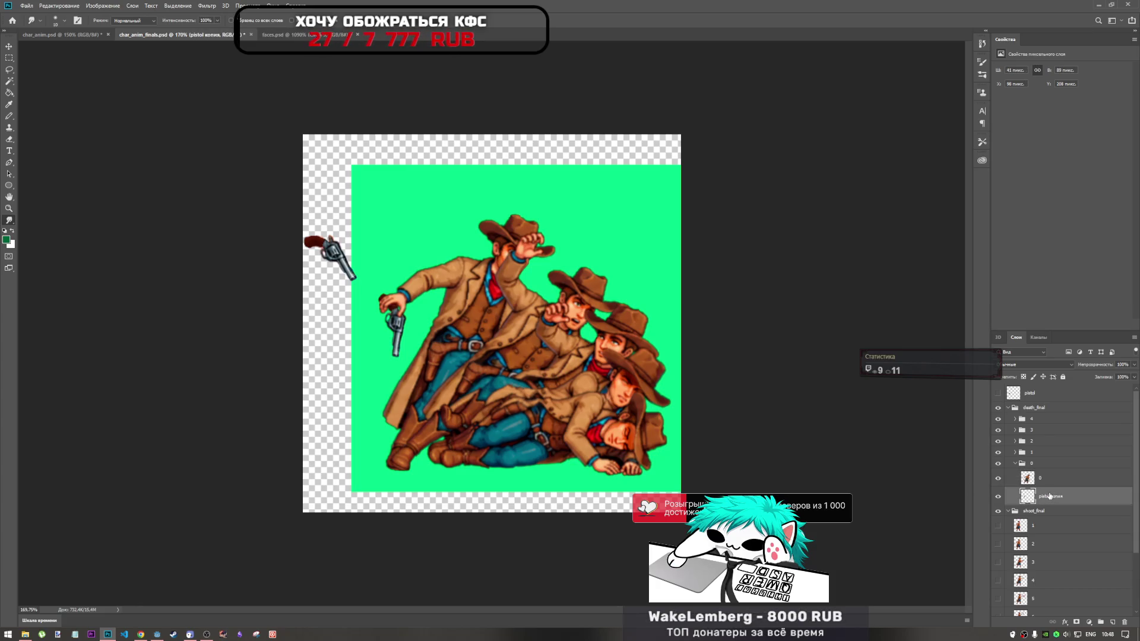
scroll(357, 304, "up", 3)
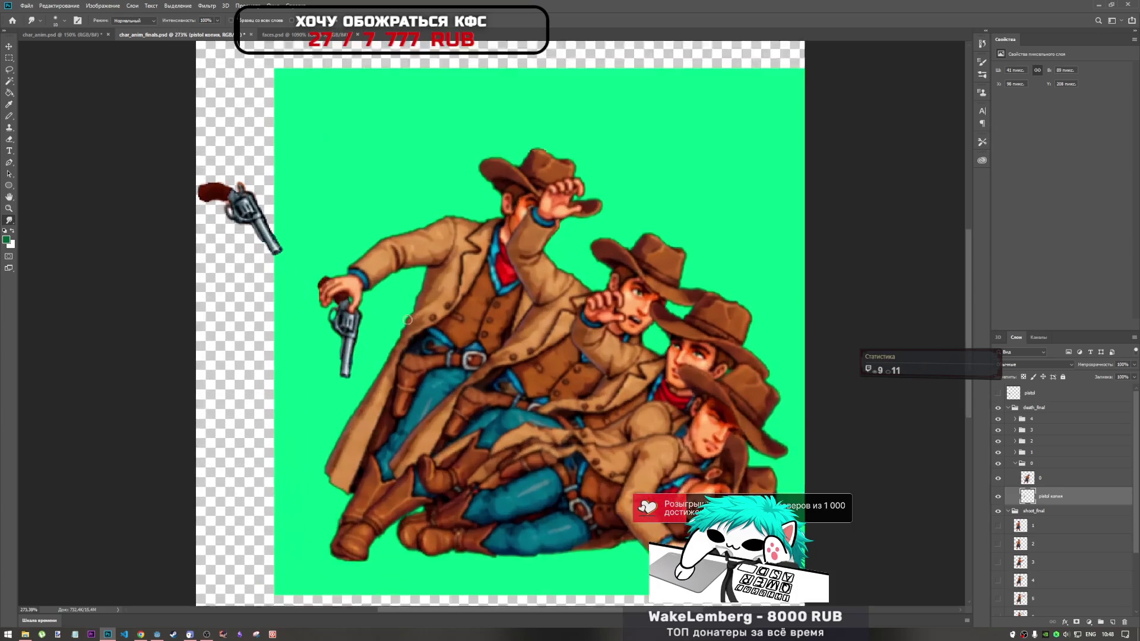
Move the pistol copy above frame 0 and delete its grip inside frame 0's cowboy outline
scroll(357, 304, "up", 2)
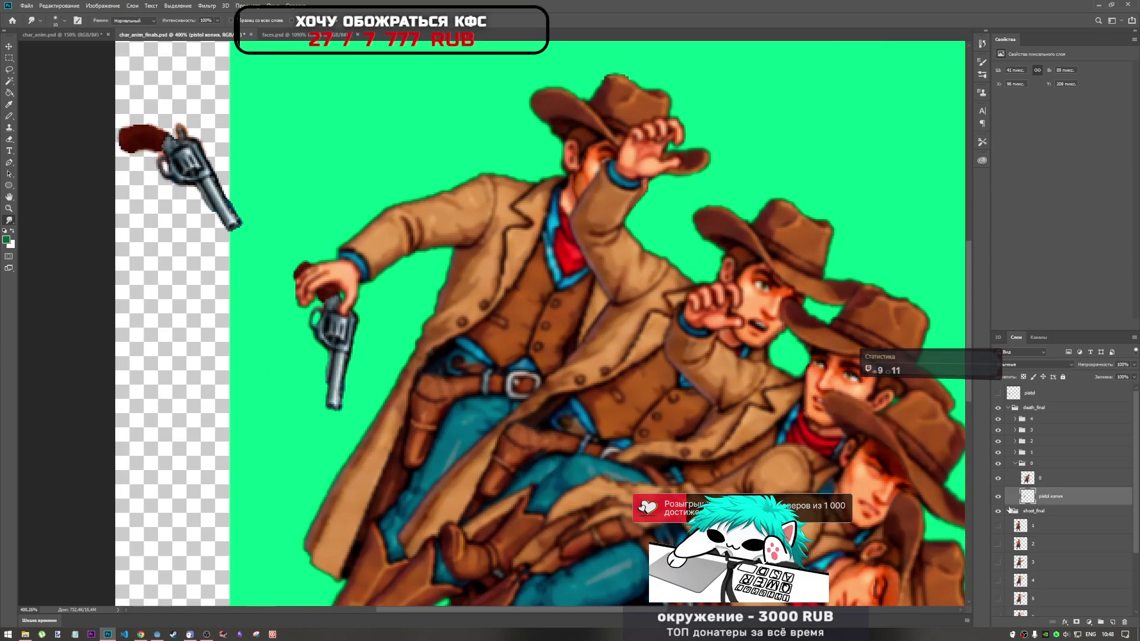
left_click_drag(1050, 497, 1036, 474)
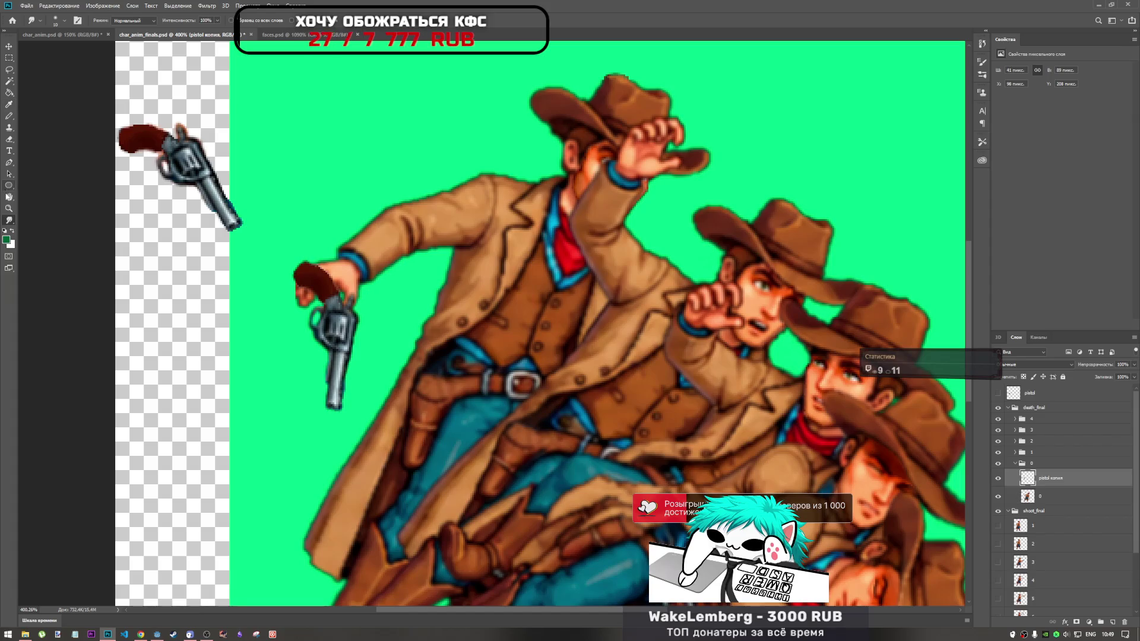
left_click(9, 174)
left_click(9, 140)
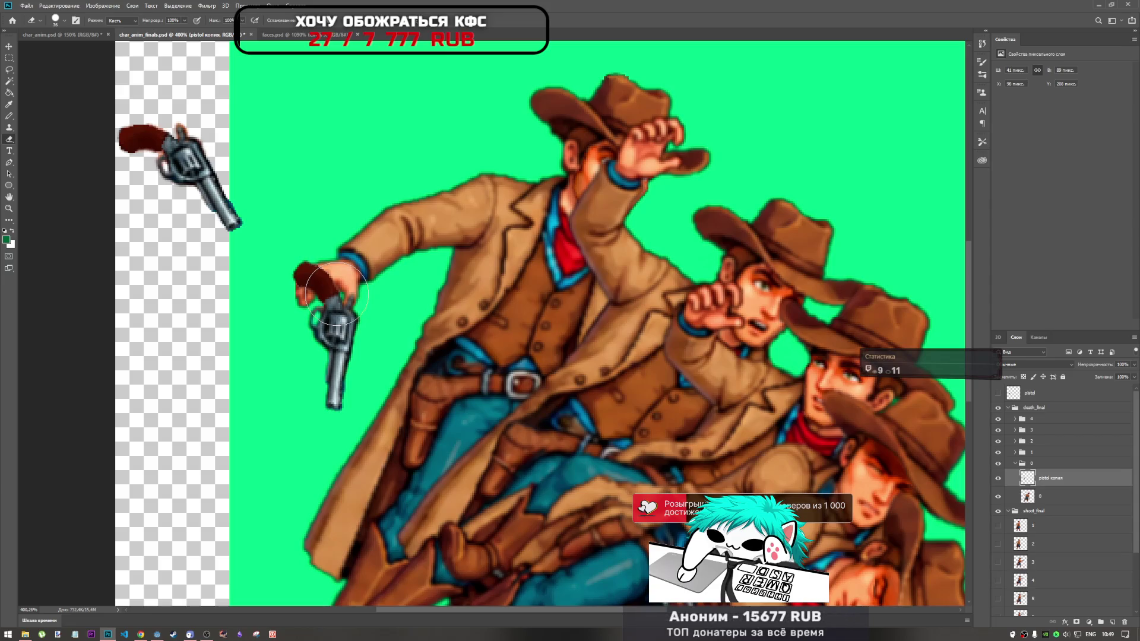
left_click(1035, 496)
right_click(1035, 497)
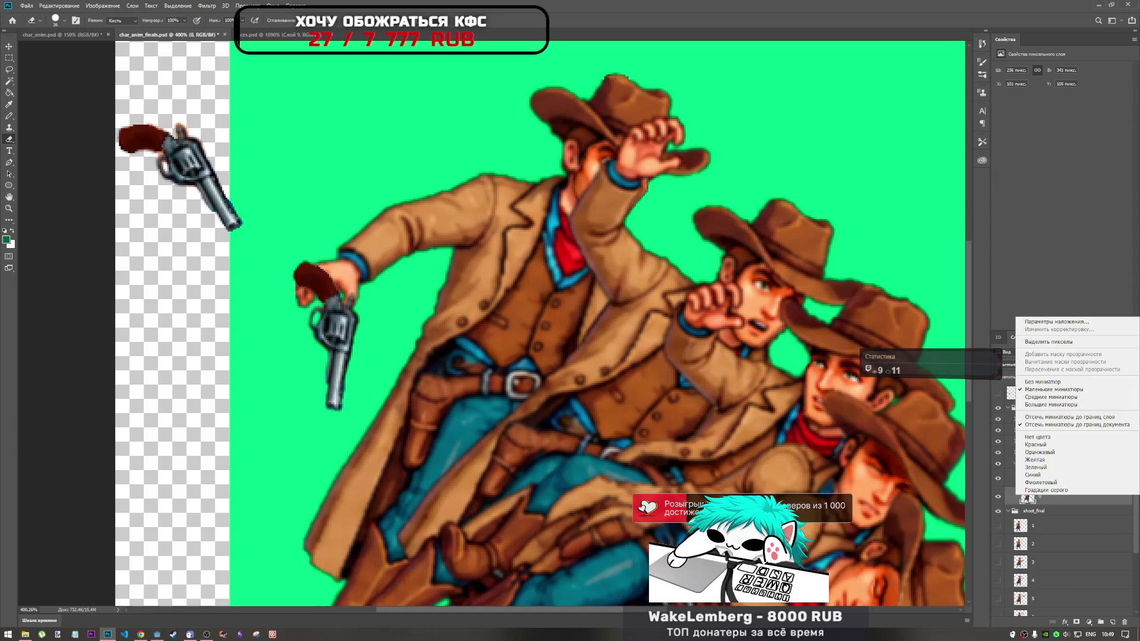
left_click(1029, 347)
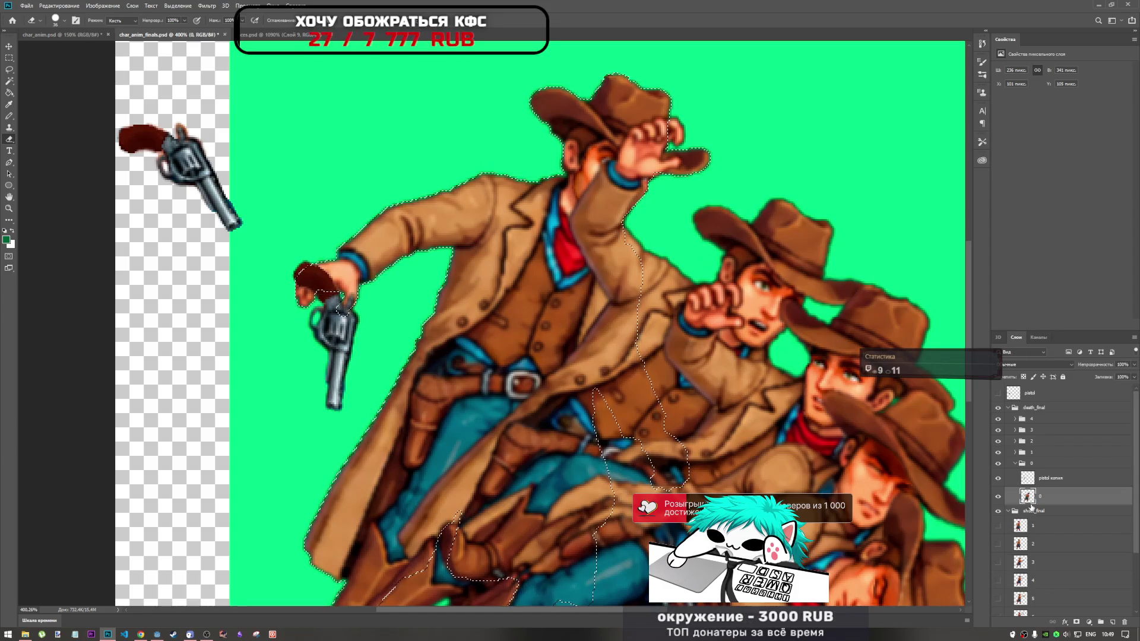
left_click(1051, 479)
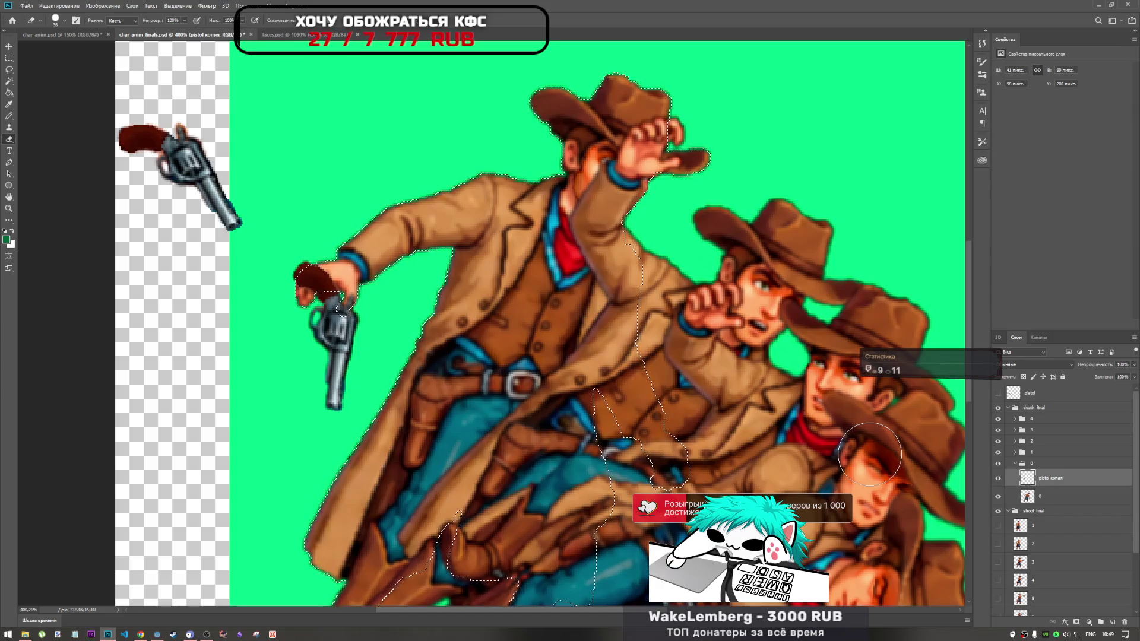
key("Delete")
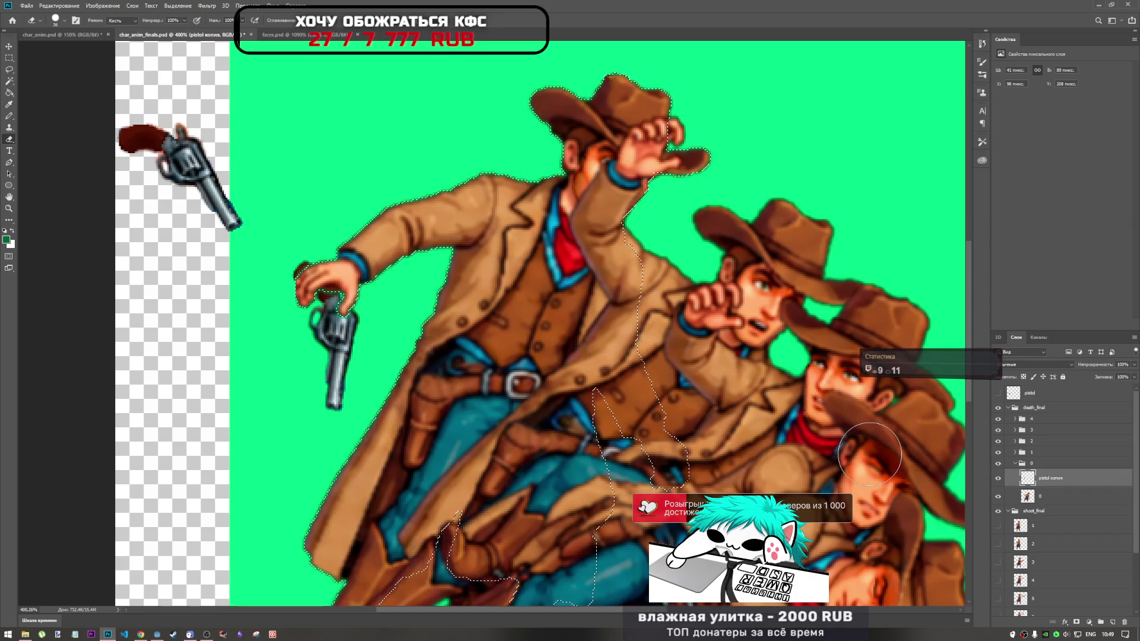
key("ctrl+d")
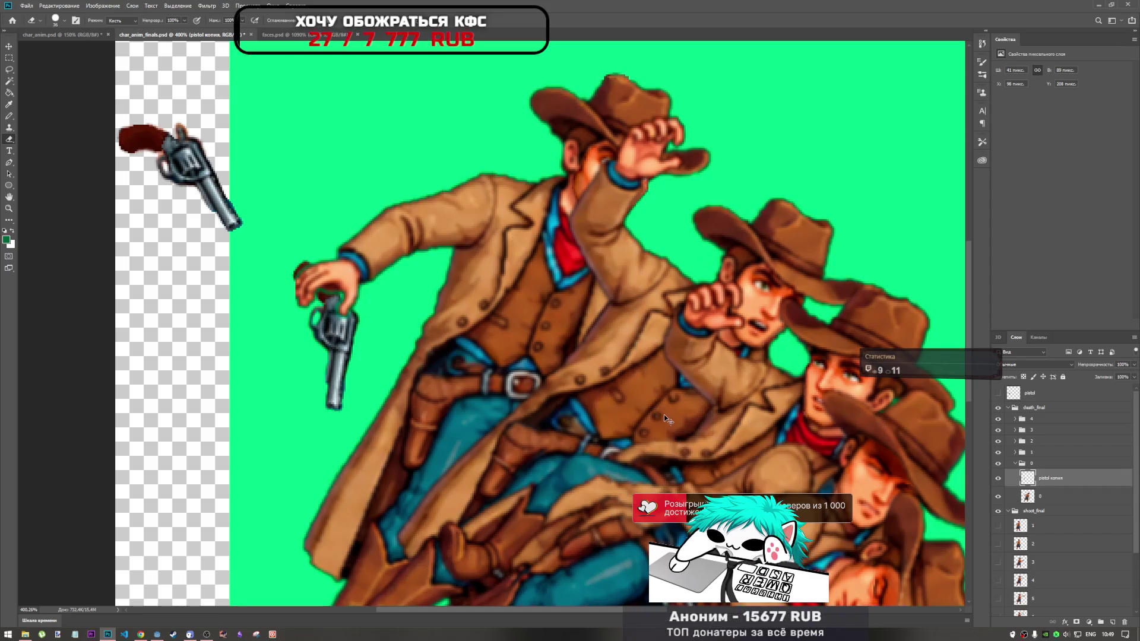
Undo to restore the pistol grip, then duplicate the copy as pistol копия 6
scroll(281, 283, "up", 6)
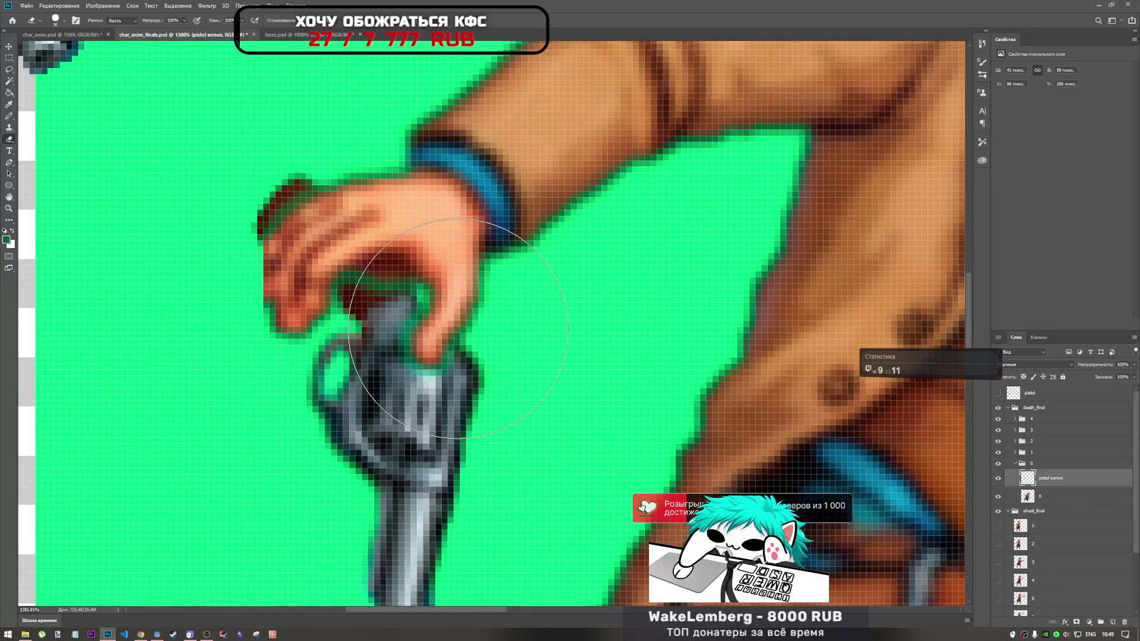
key("ctrl+shift+d")
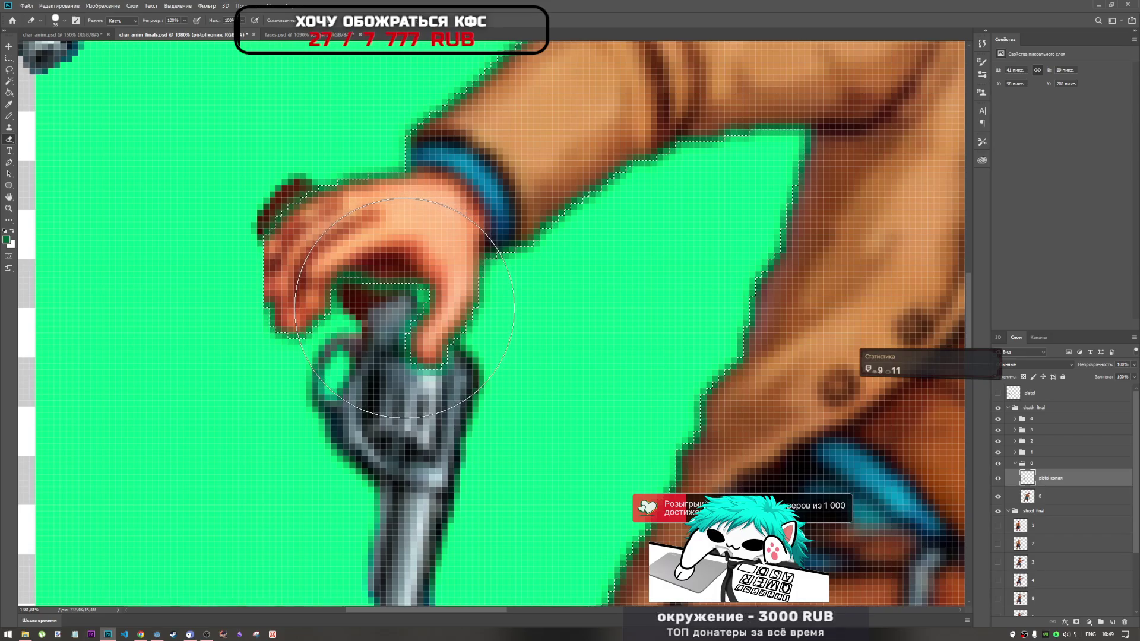
key("ctrl+d")
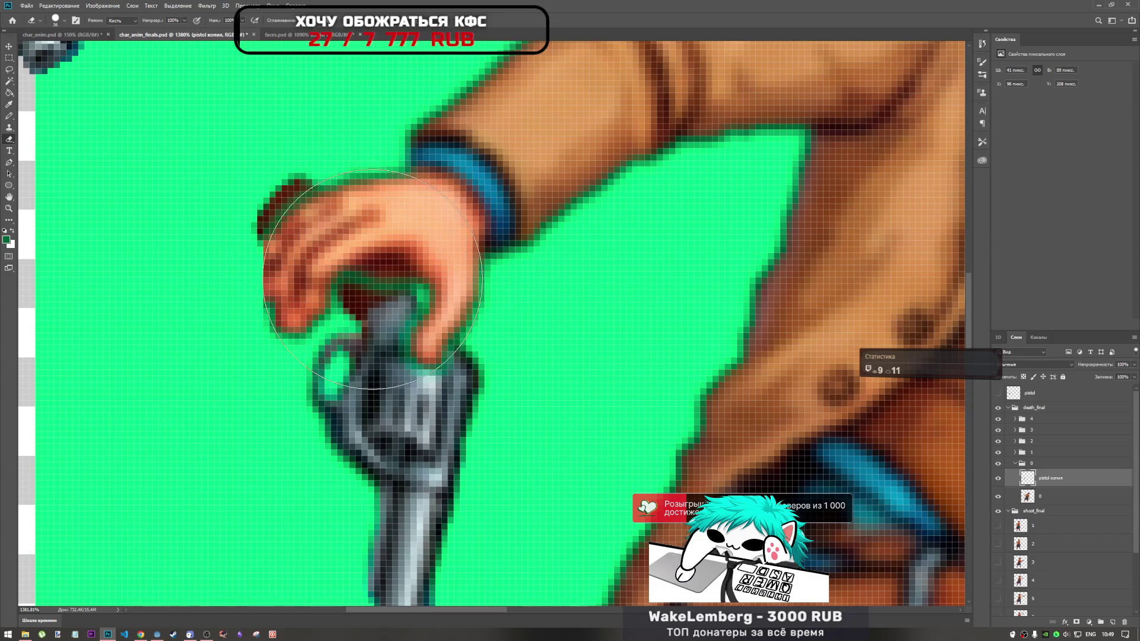
scroll(430, 285, "down", 5)
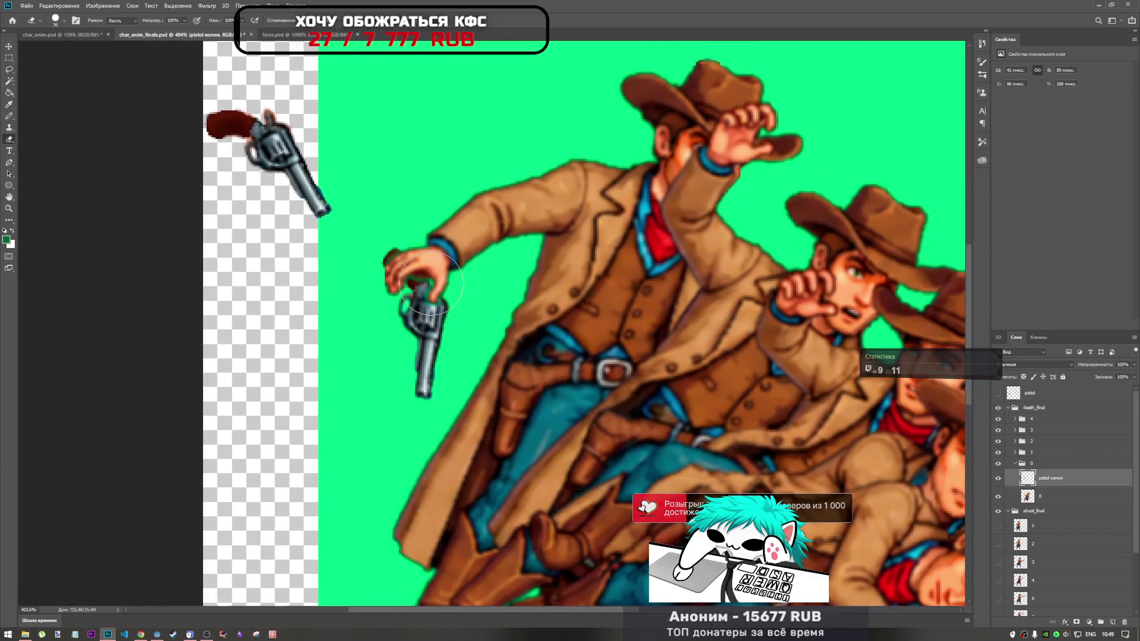
scroll(423, 256, "up", 4)
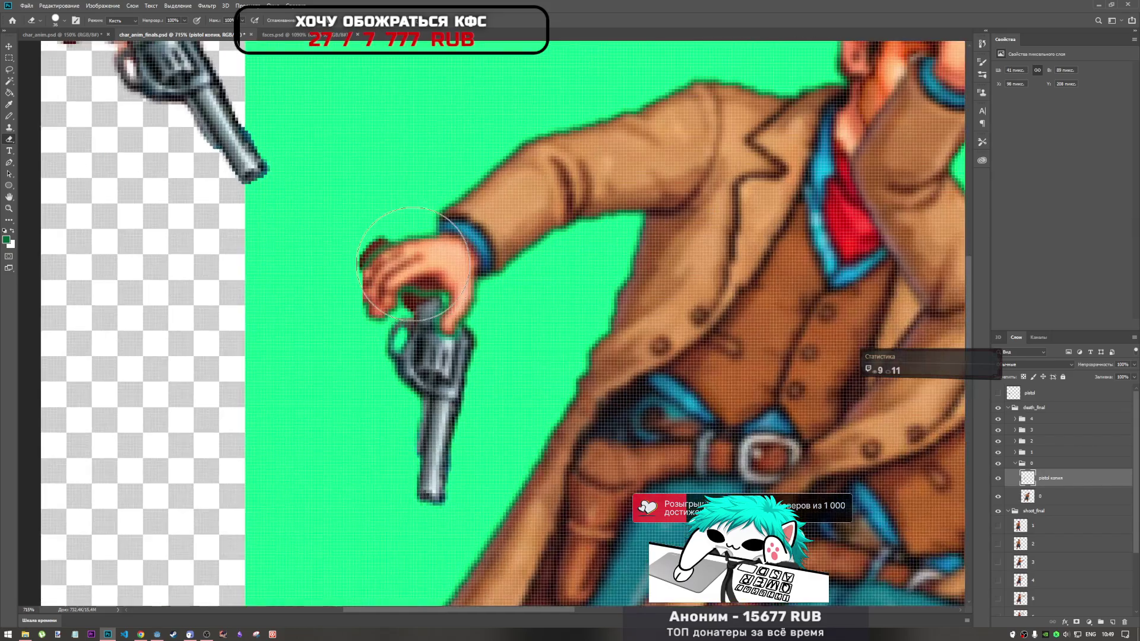
scroll(423, 256, "down", 3)
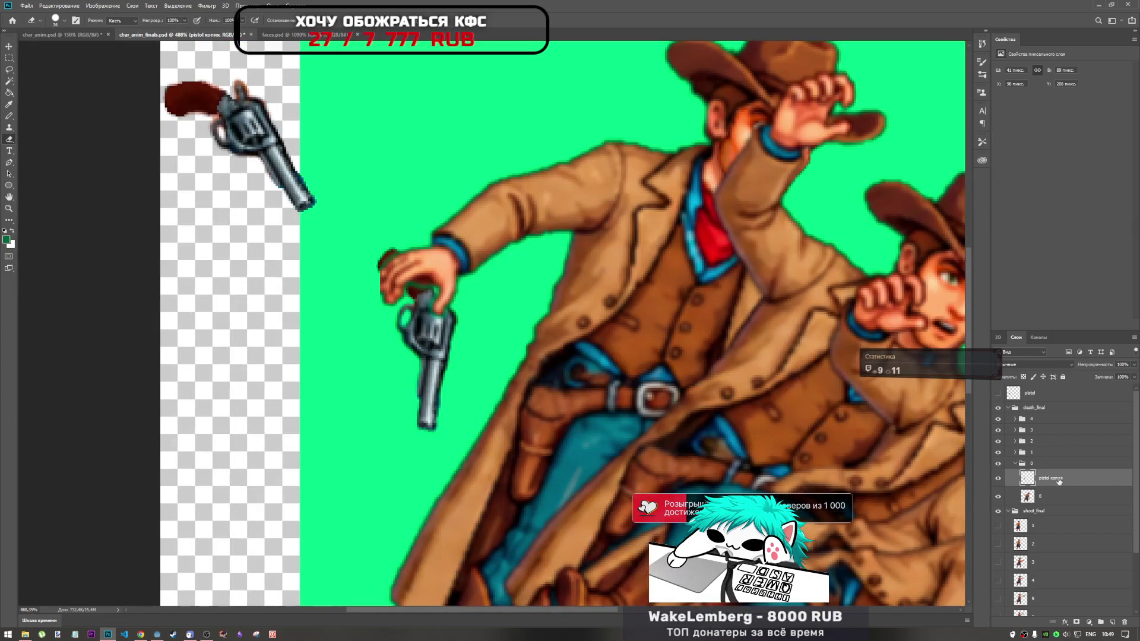
key("ctrl+z")
key("ctrl+z")
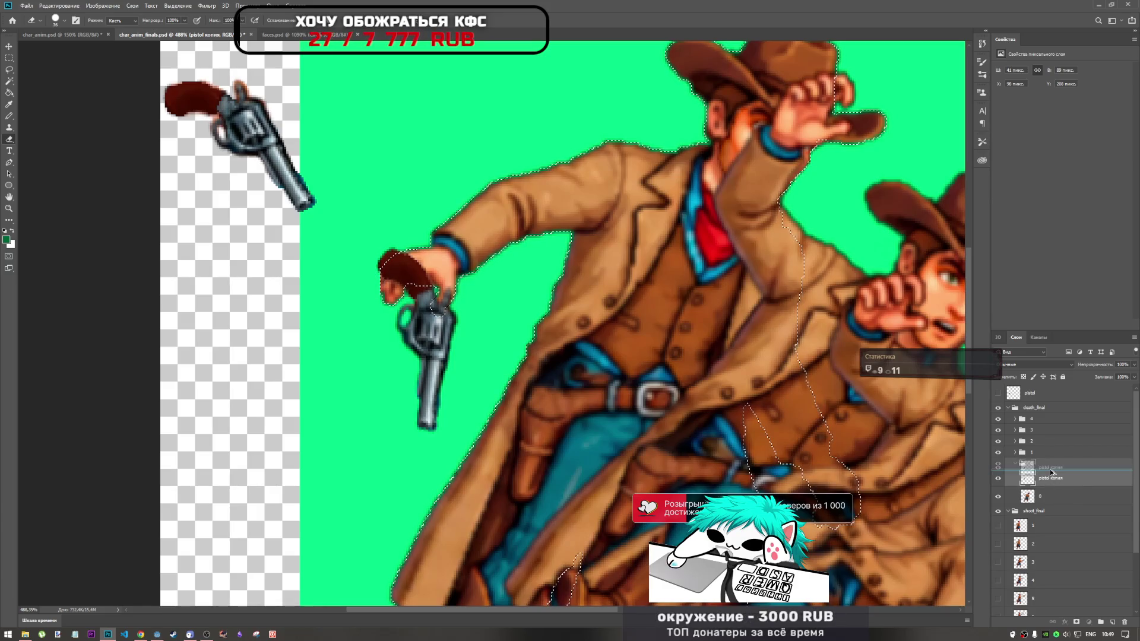
key("ctrl+j")
Erase the grip over the cowboy's fingers on pistol копия 6, then shrink the eraser to 9 px
left_click(1053, 502)
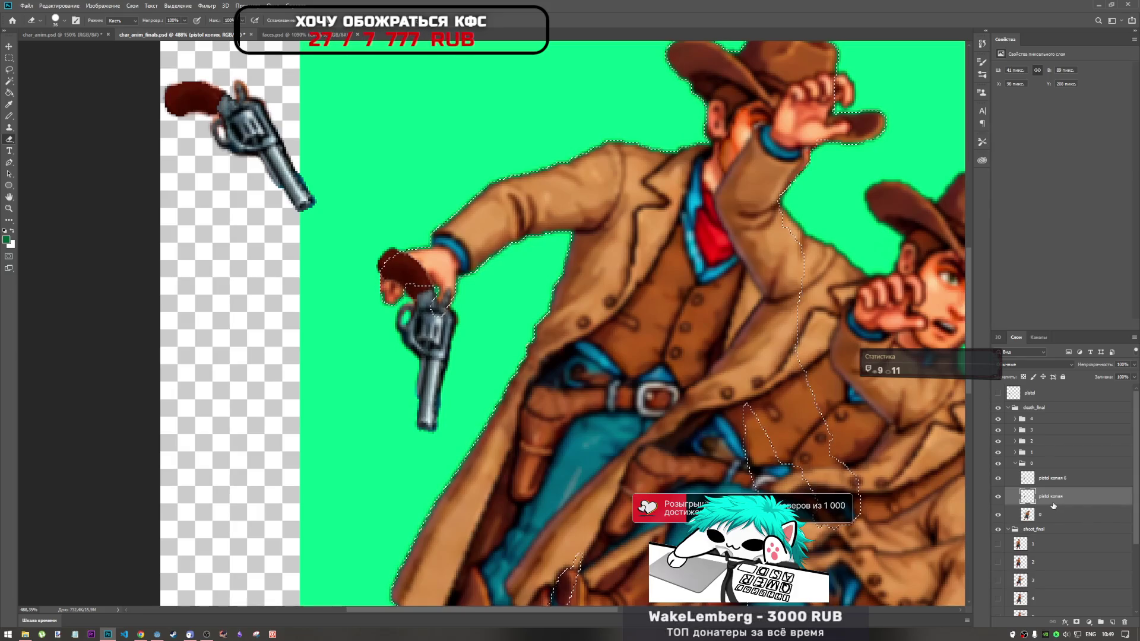
left_click(1062, 477)
key("ctrl+d")
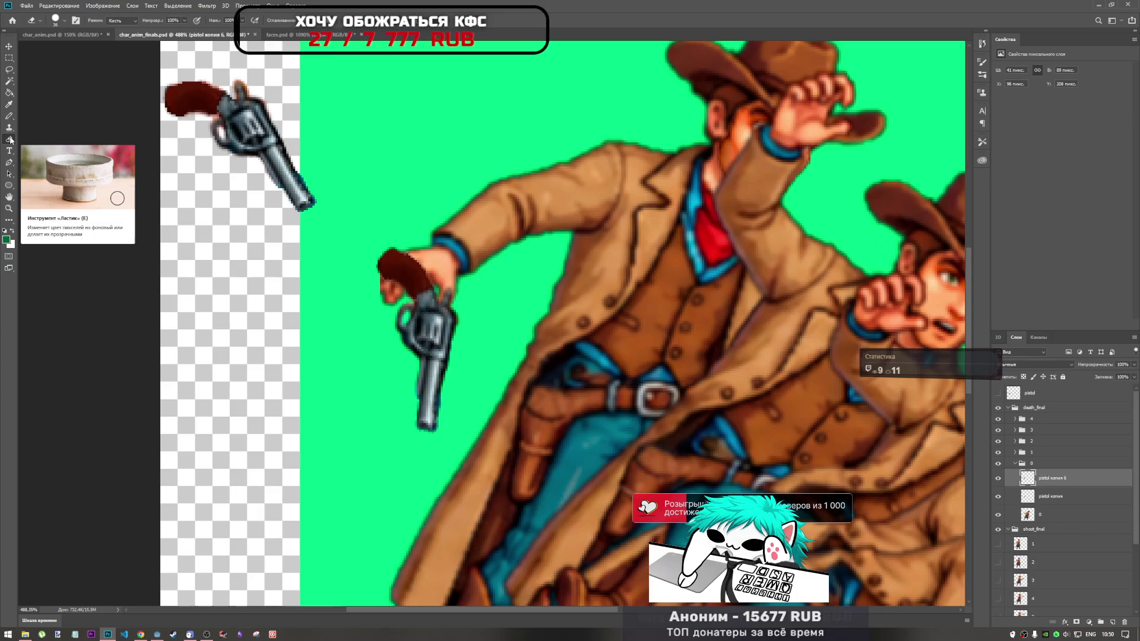
mouse_move(408, 267)
left_mouse_down()
mouse_move(356, 254)
mouse_move(374, 236)
mouse_move(368, 258)
mouse_move(382, 224)
mouse_move(369, 255)
mouse_move(369, 229)
left_mouse_up()
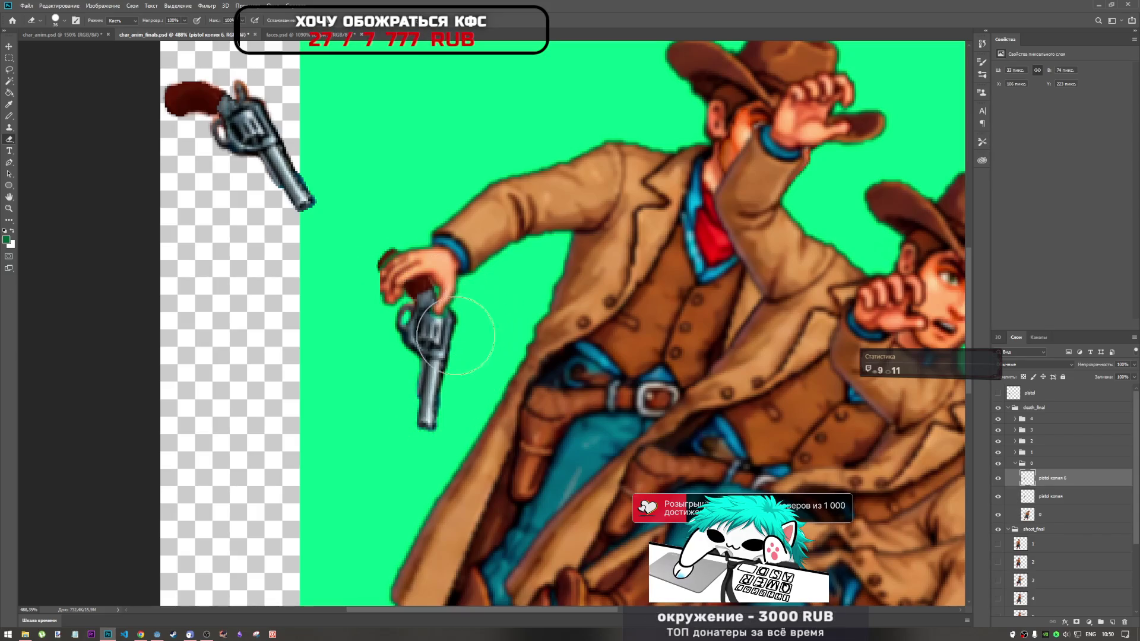
mouse_move(446, 335)
left_mouse_down()
mouse_move(437, 324)
mouse_move(415, 333)
mouse_move(460, 356)
left_mouse_up()
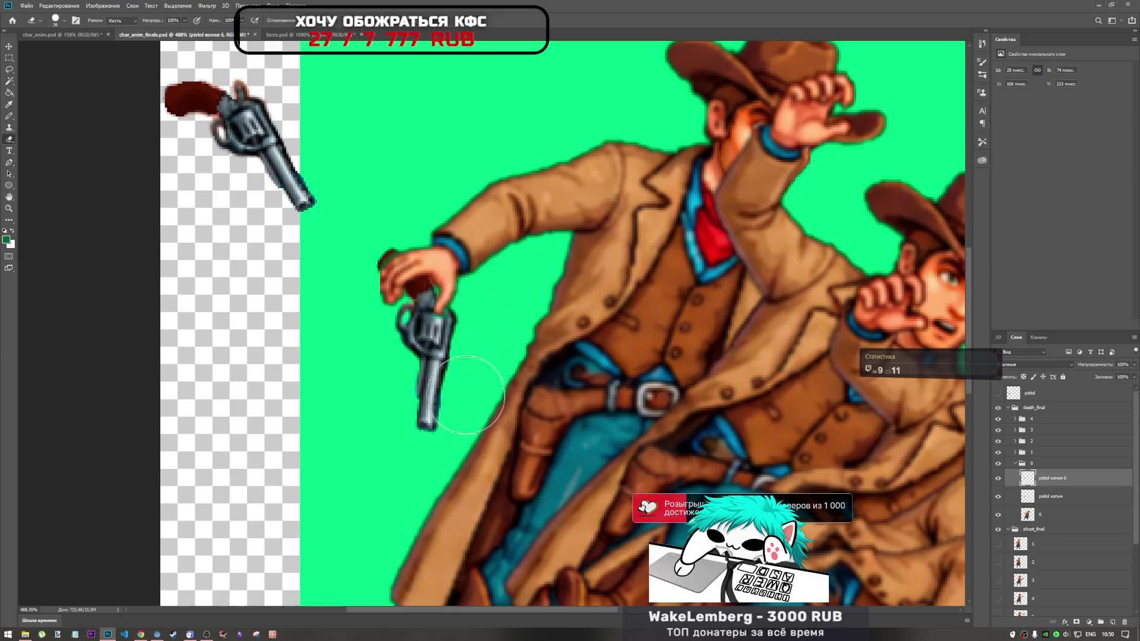
scroll(445, 308, "up", 3)
scroll(444, 309, "up", 2)
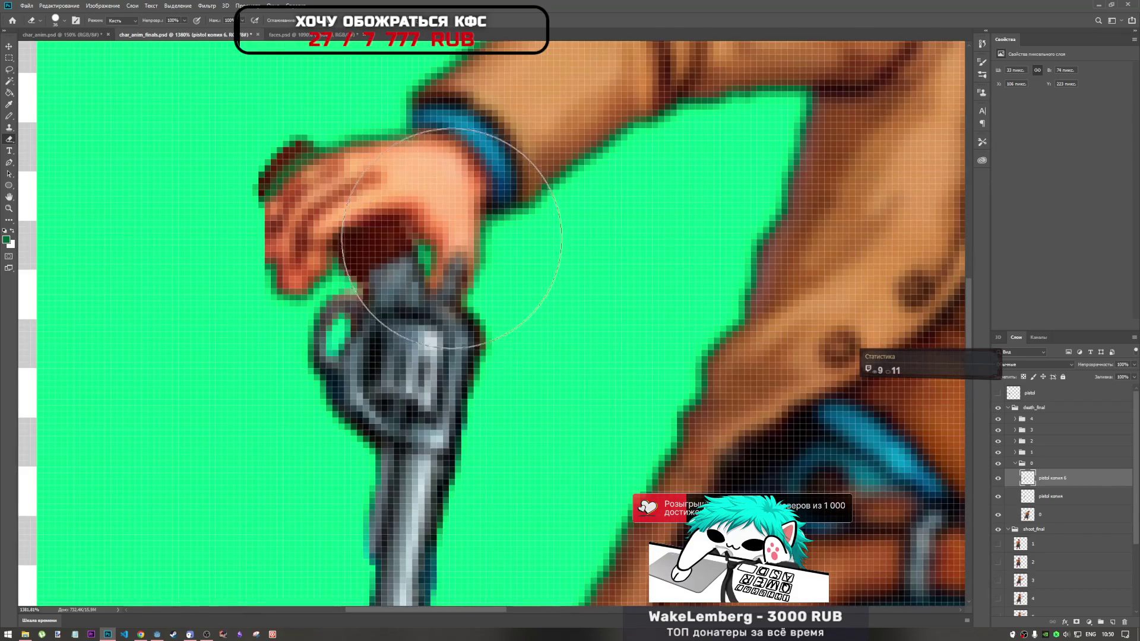
right_click(493, 242)
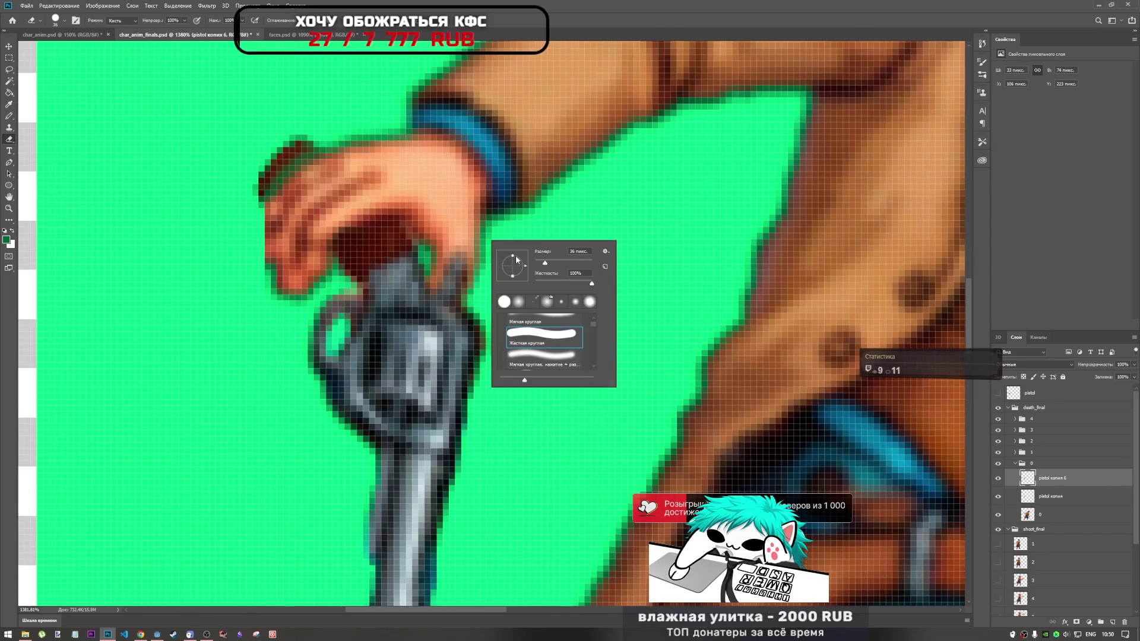
Dismiss YouTube's ad blocker warning, start the music video, and return to Photoshop
left_click(140, 635)
left_click(1119, 97)
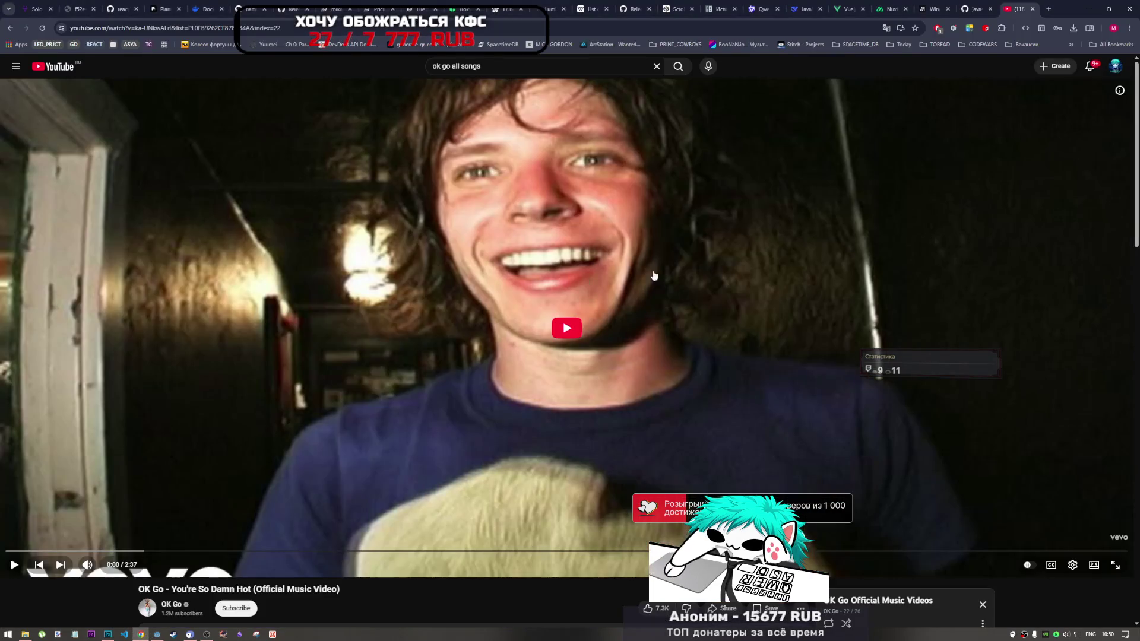
left_click(303, 438)
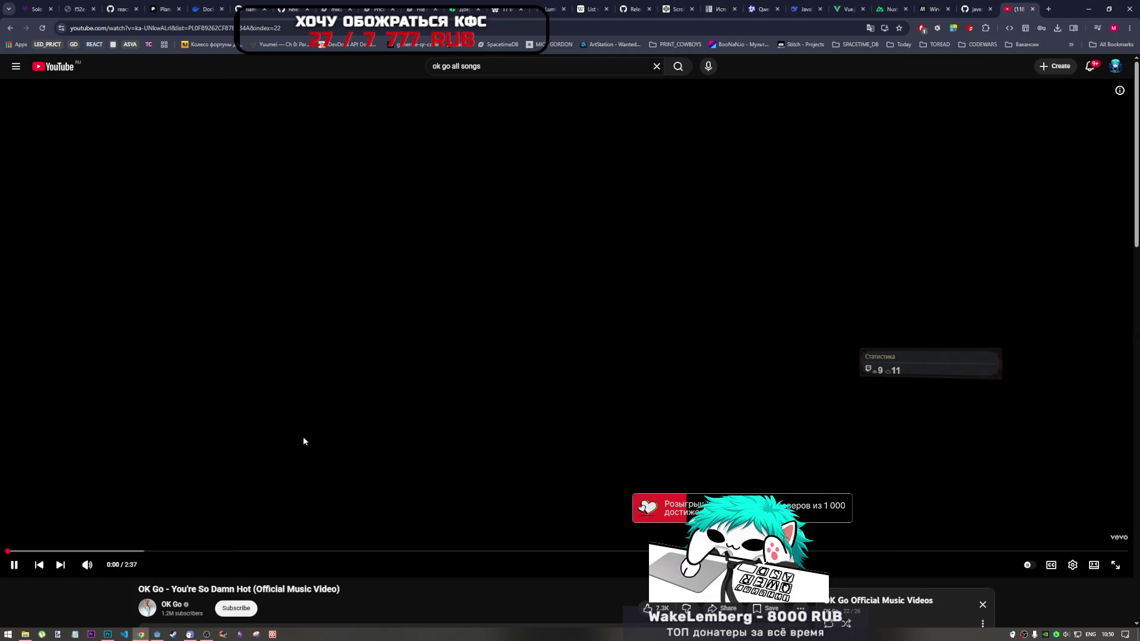
left_click(107, 634)
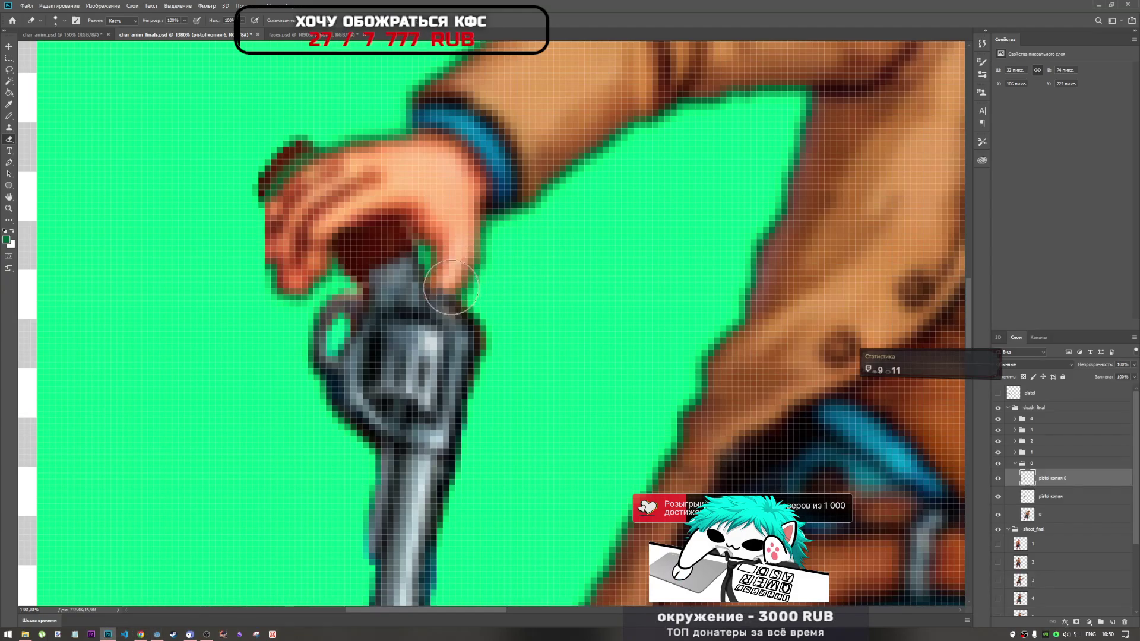
scroll(475, 342, "down", 5)
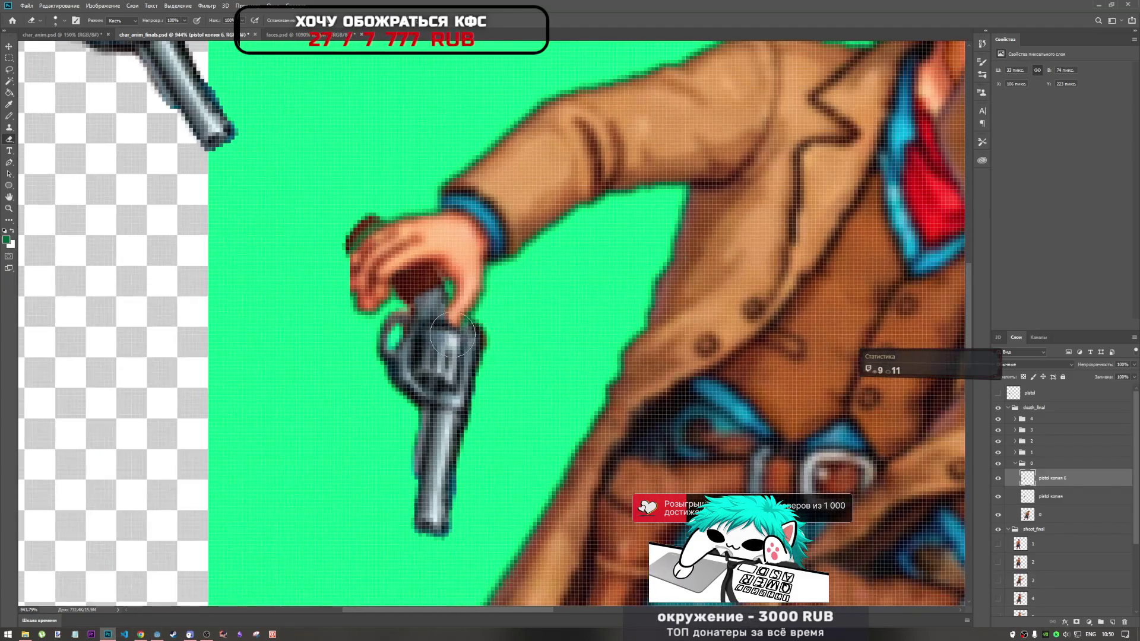
scroll(469, 342, "up", 5)
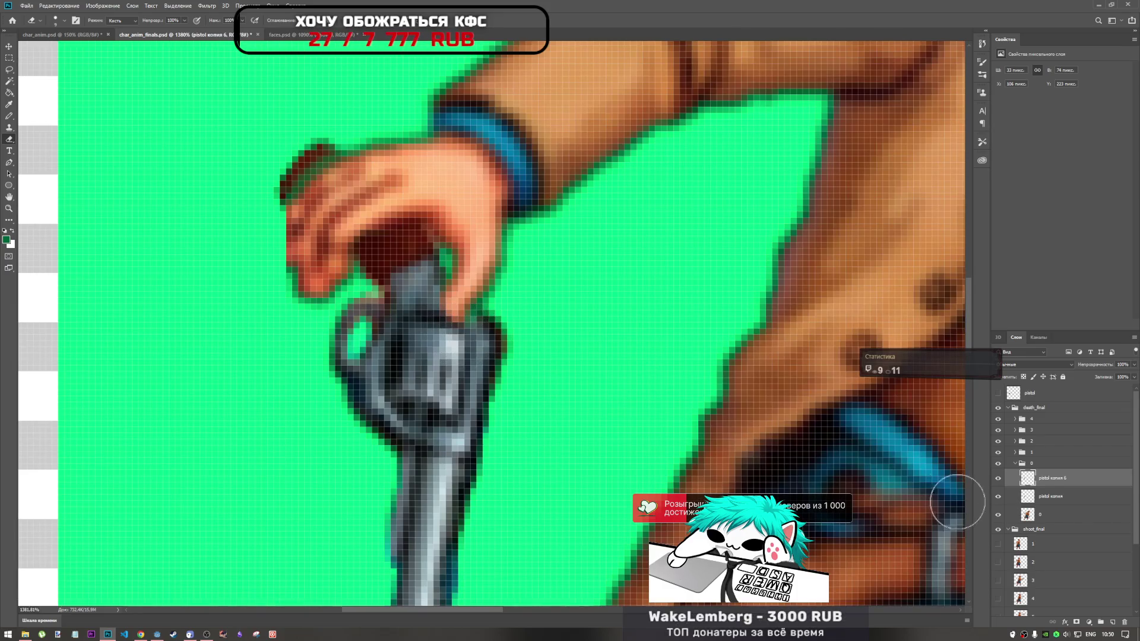
left_click(1012, 497)
left_click(999, 498)
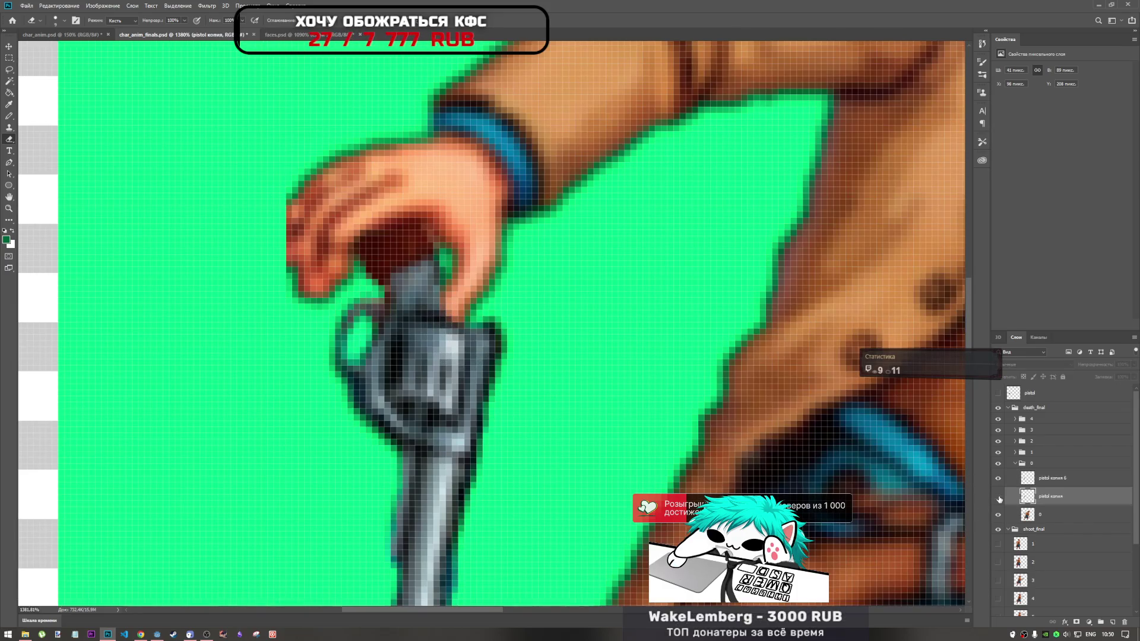
left_click(999, 498)
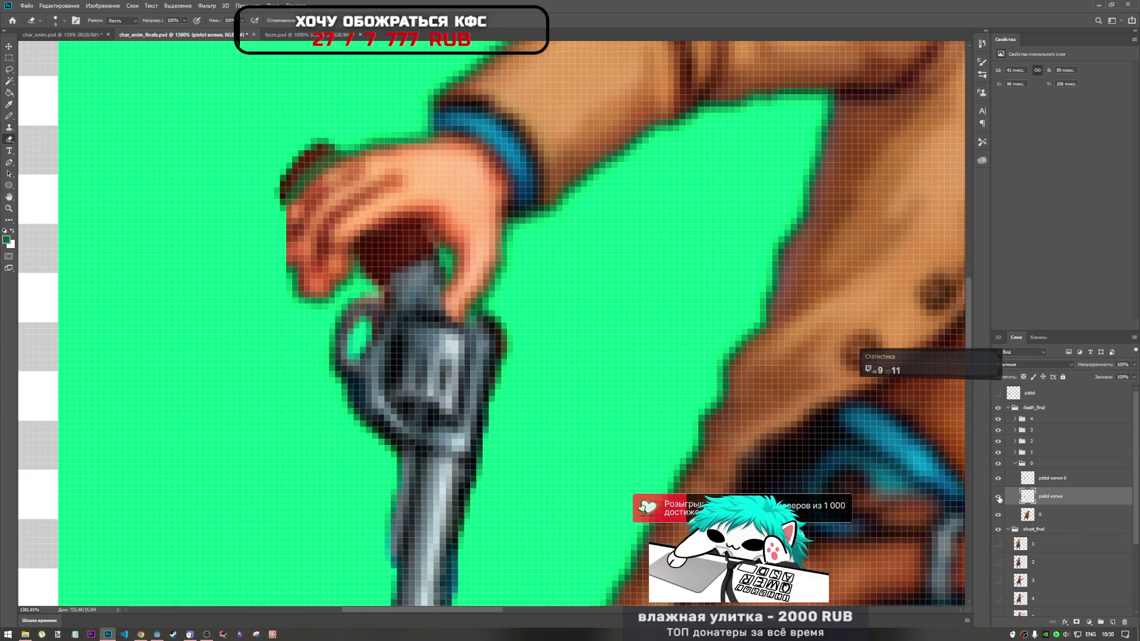
left_click(1031, 481)
left_click(998, 496)
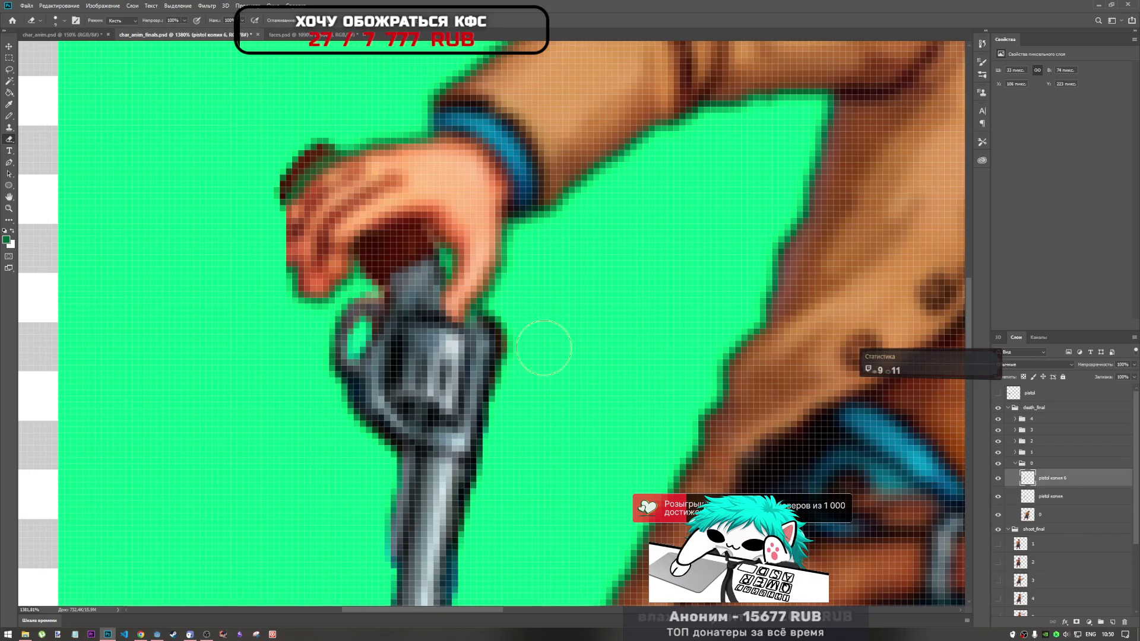
key("ctrl+z")
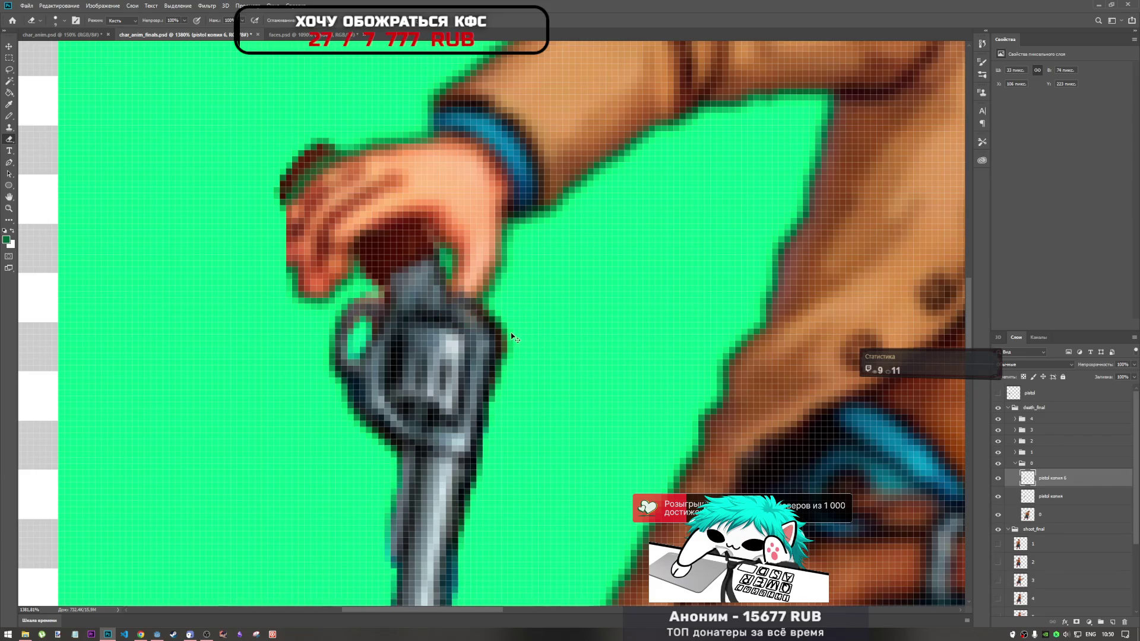
right_click(455, 294)
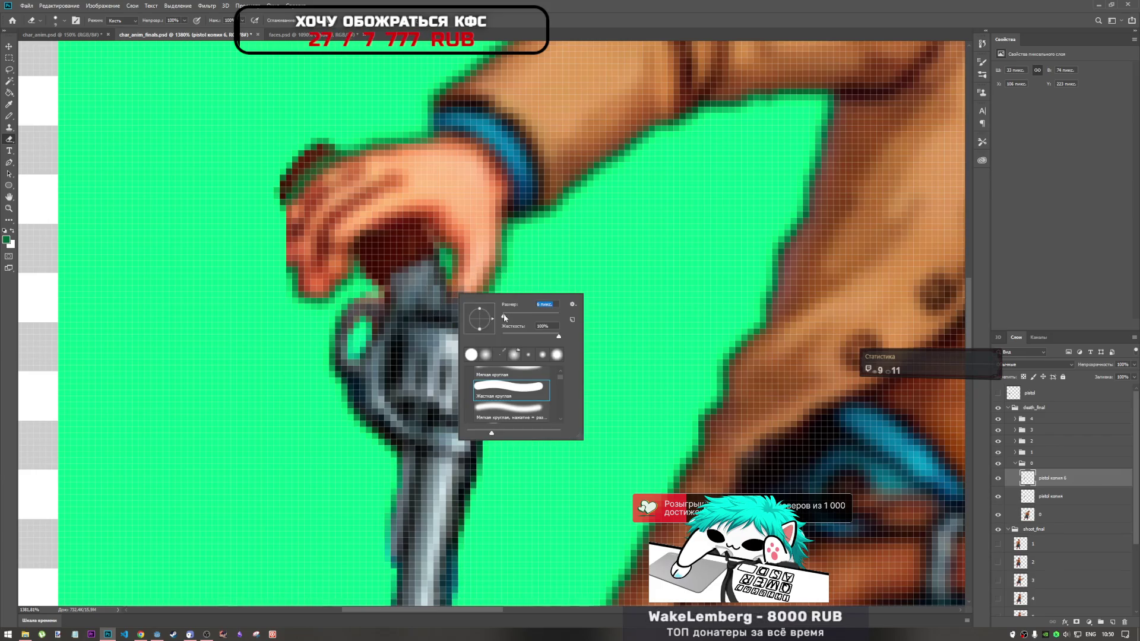
key("Return")
scroll(457, 292, "down", 3)
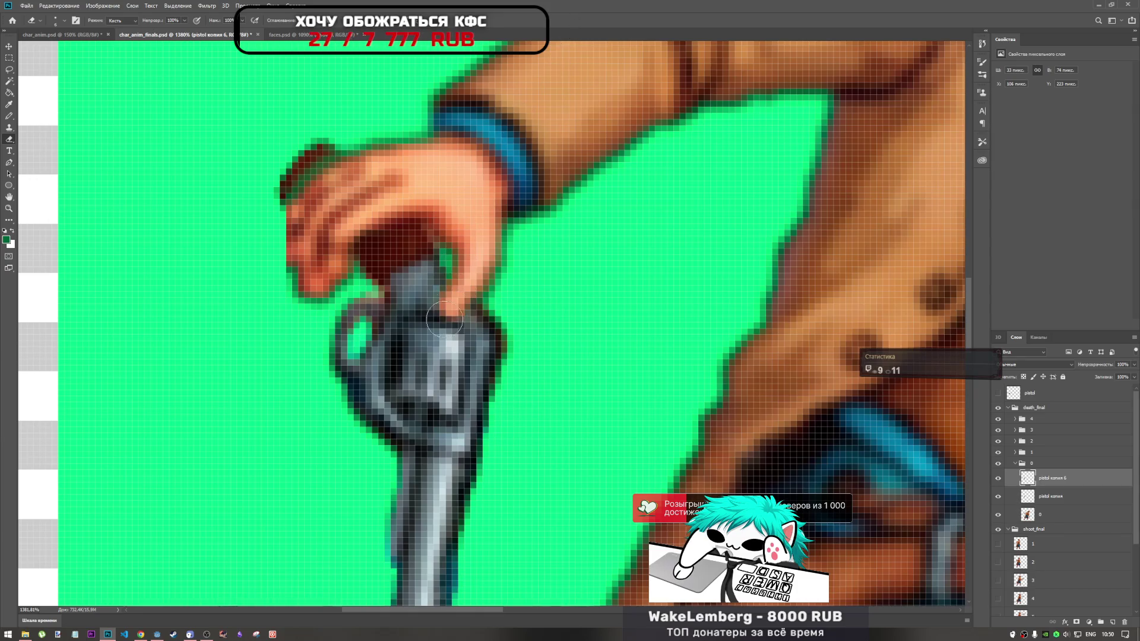
scroll(495, 337, "down", 2)
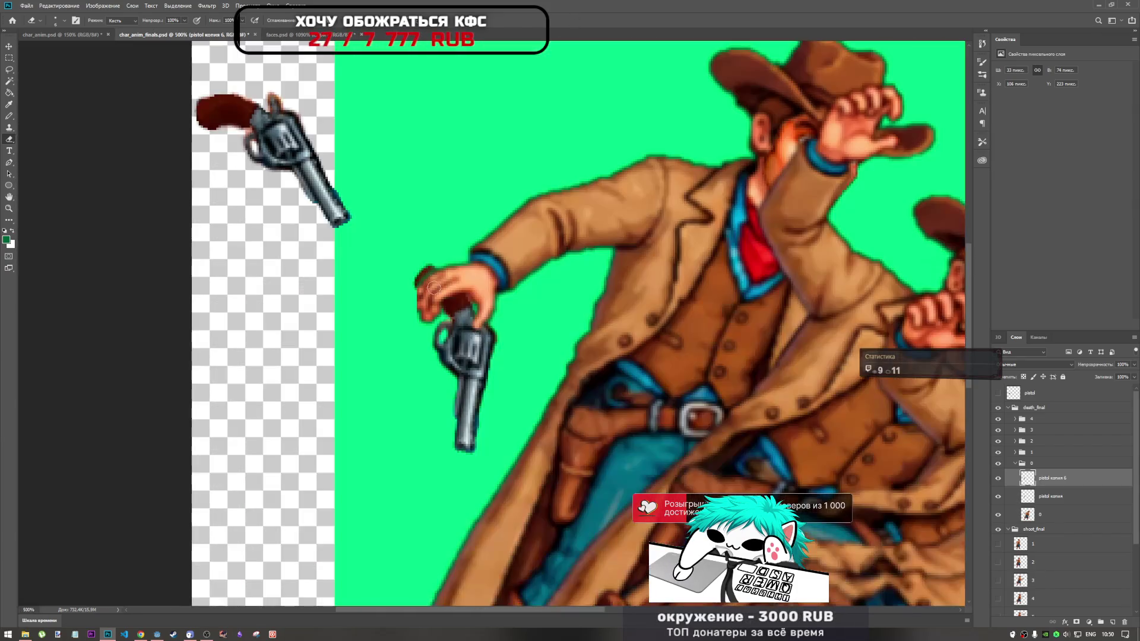
scroll(426, 297, "up", 3)
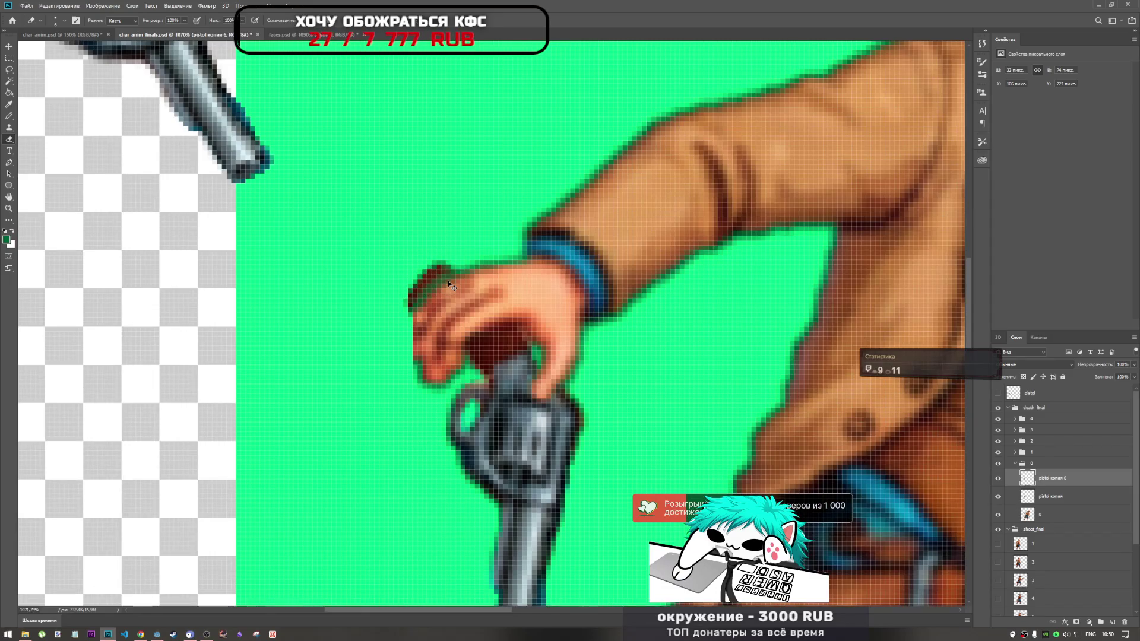
left_click(1020, 502)
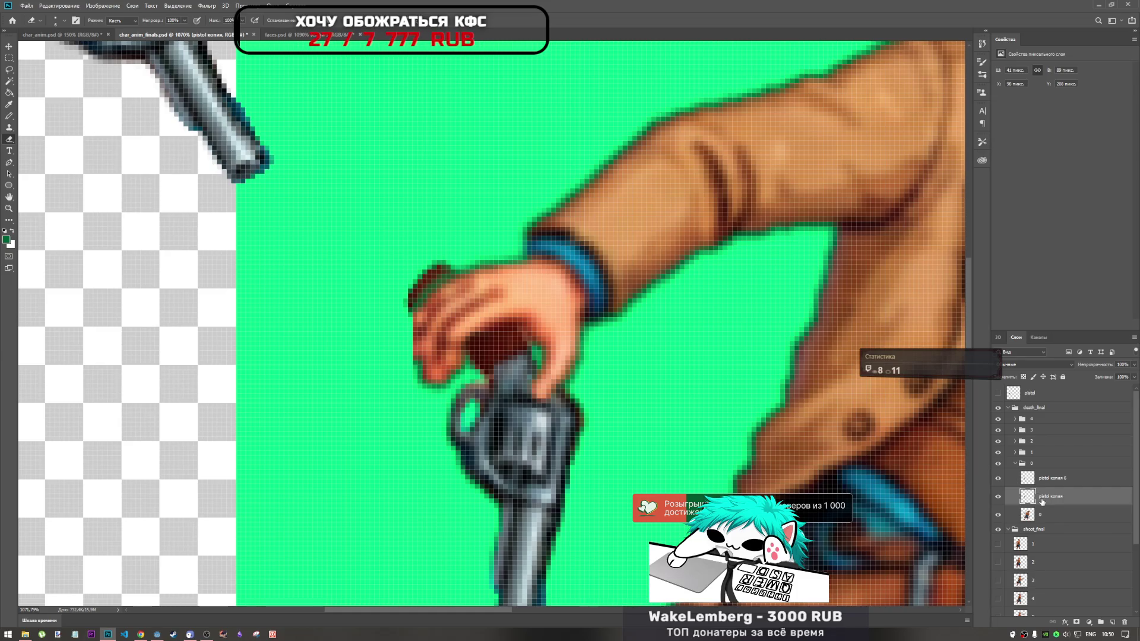
left_click_drag(1043, 501, 1050, 471, "alt")
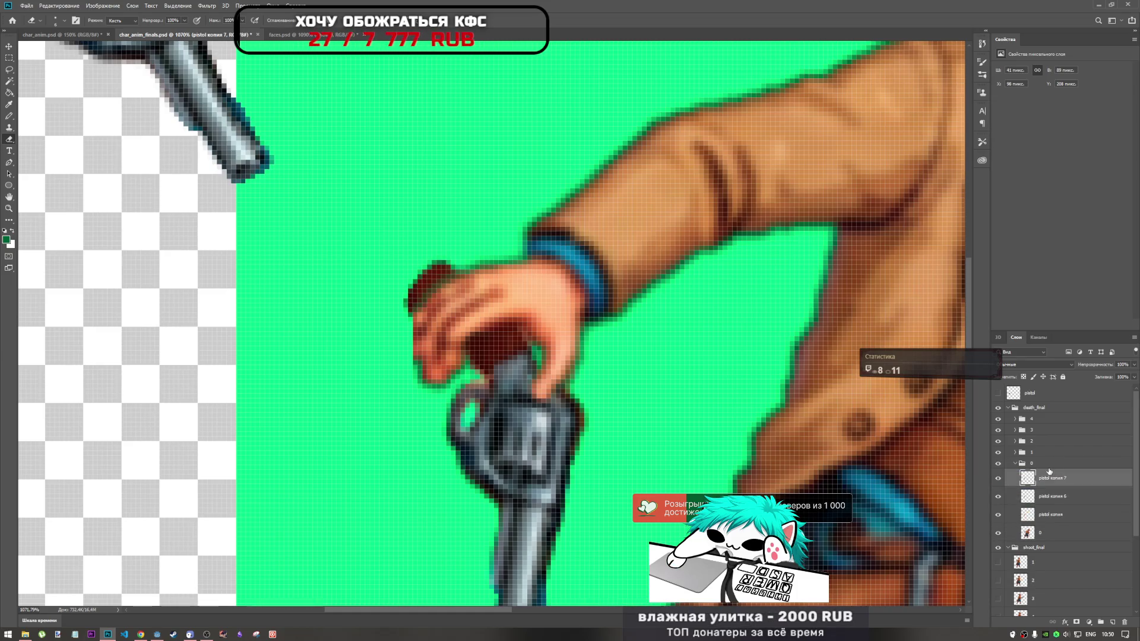
Undo the accidental duplicate and make a fresh, visible copy of the original pistol layer
scroll(710, 362, "down", 5)
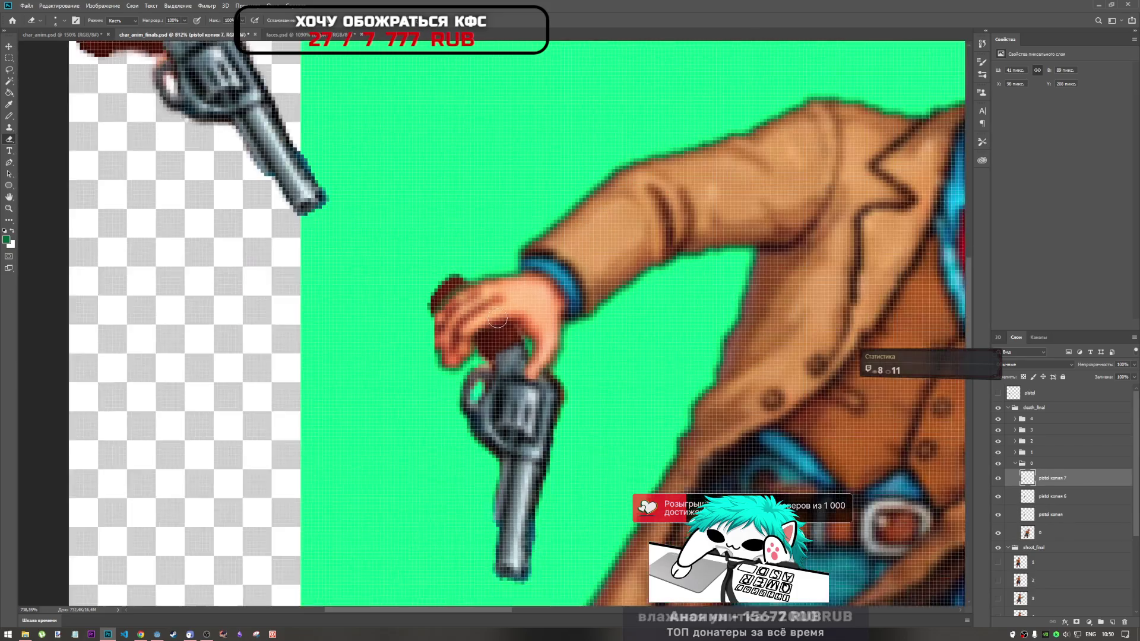
scroll(496, 320, "up", 3)
key("ctrl+z")
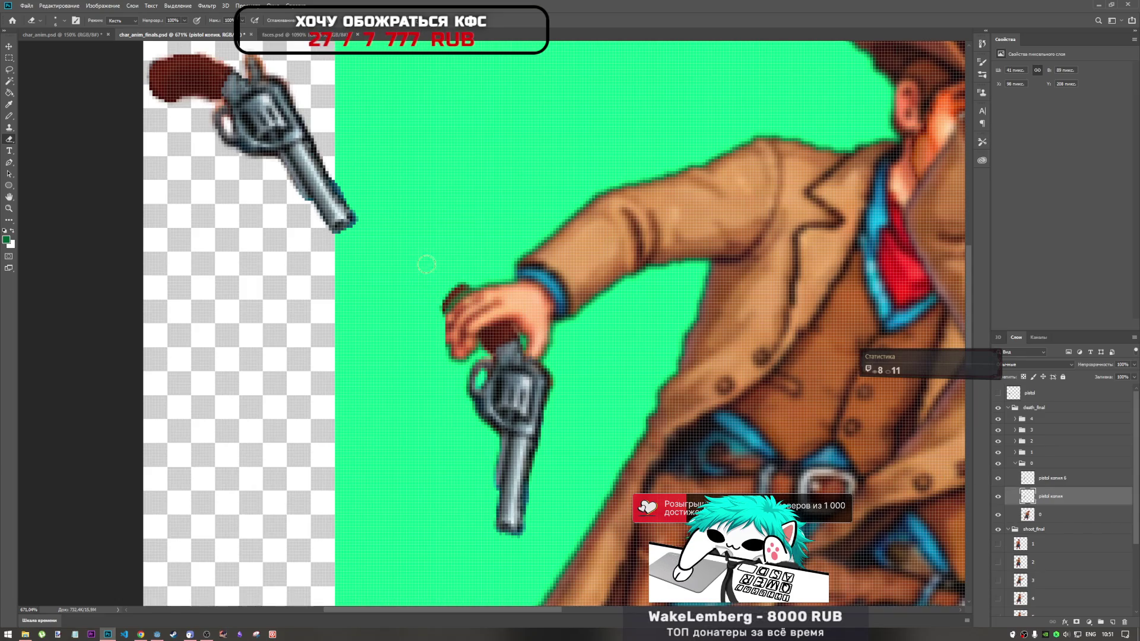
scroll(456, 305, "up", 2)
scroll(451, 285, "down", 5)
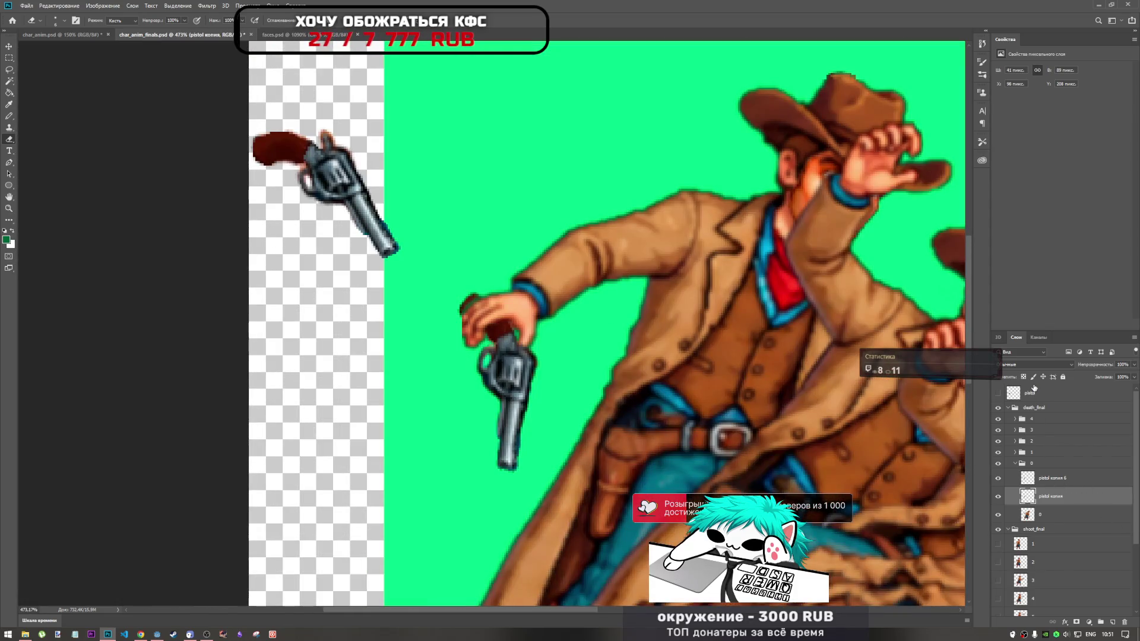
left_click_drag(1038, 396, 1048, 475, "alt")
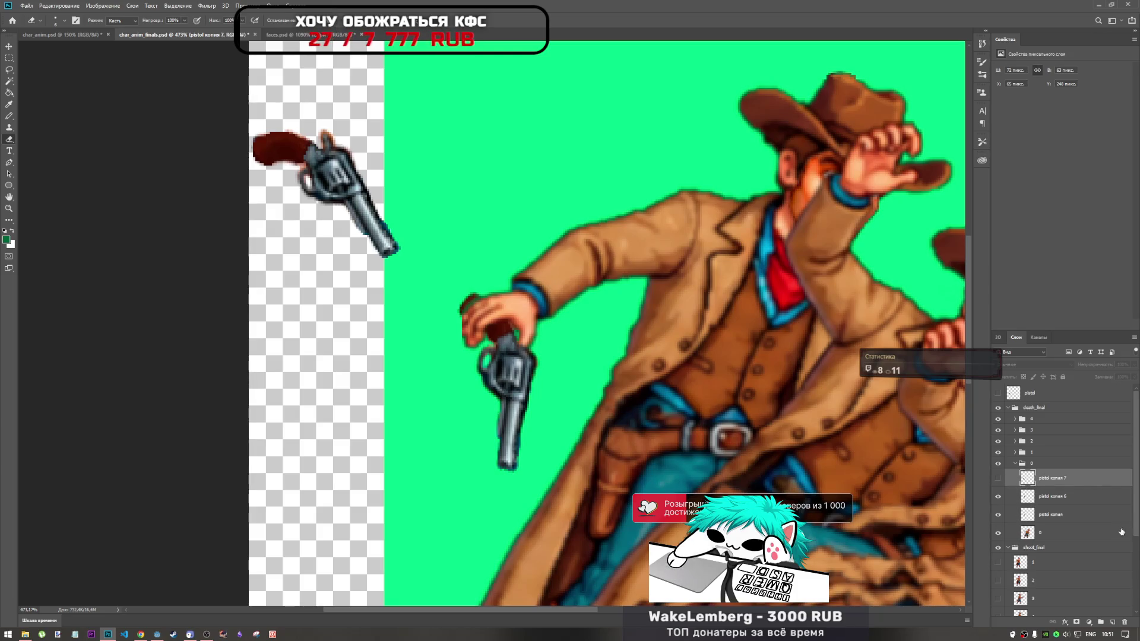
left_click(999, 478)
Rotate pistol копия 7 downward into the cowboy's hand and begin erasing the grip over the fingers
key("ctrl+t")
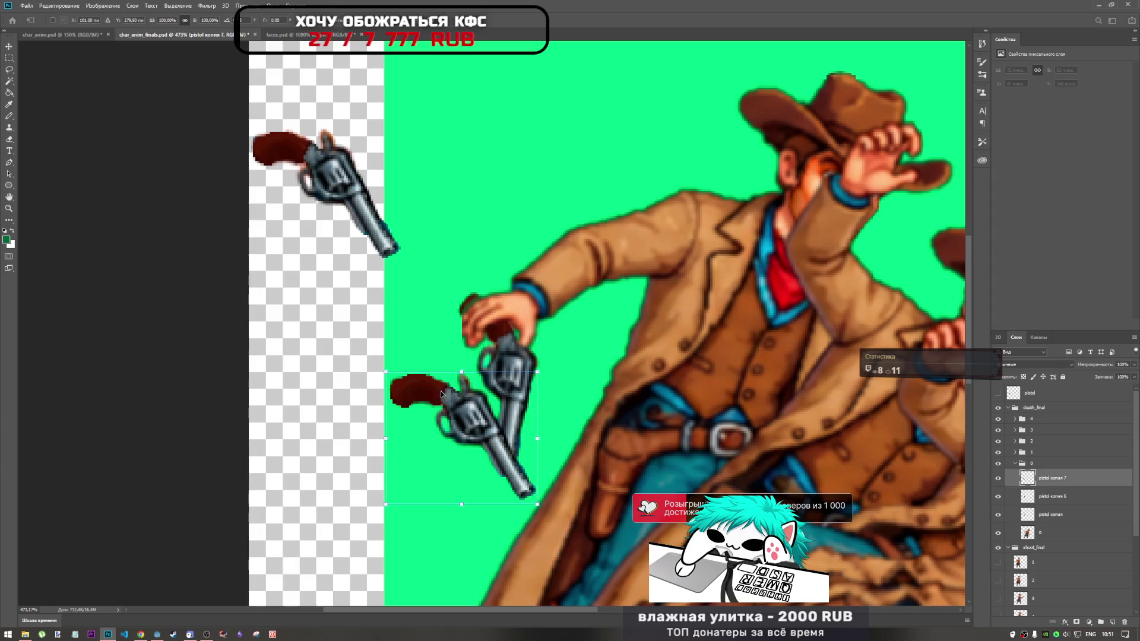
left_click_drag(551, 364, 556, 356)
mouse_move(493, 427)
left_mouse_down()
mouse_move(502, 362)
mouse_move(576, 324)
left_mouse_up()
mouse_move(479, 353)
left_mouse_down()
mouse_move(508, 356)
mouse_move(481, 371)
mouse_move(500, 353)
left_mouse_up()
key("Return")
key("e")
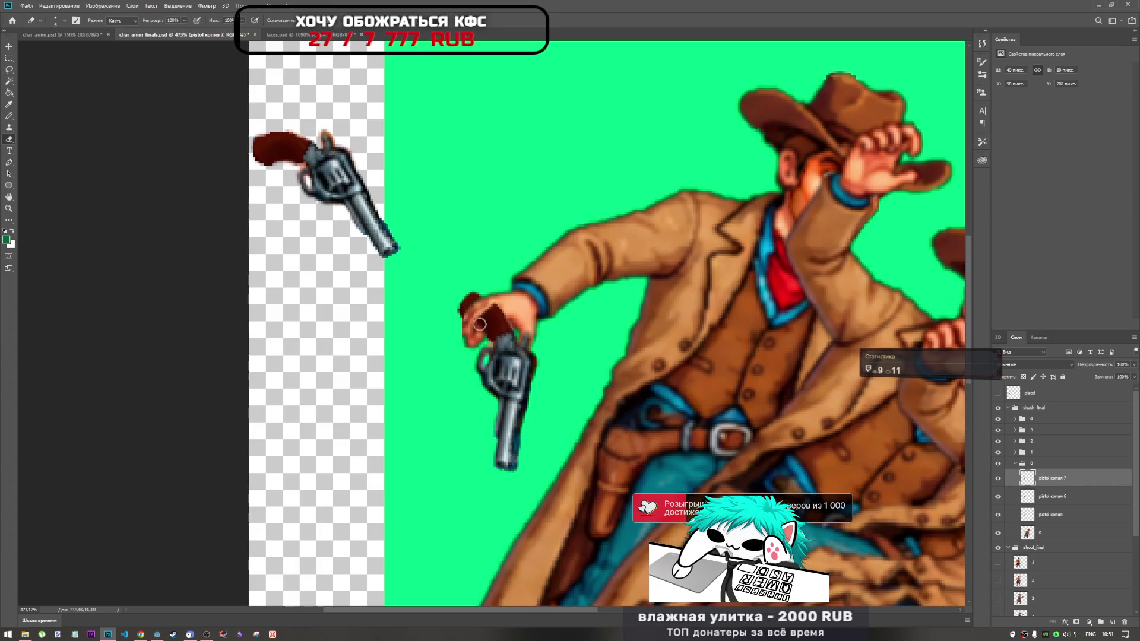
mouse_move(491, 310)
left_mouse_down()
mouse_move(471, 324)
mouse_move(485, 307)
left_mouse_up()
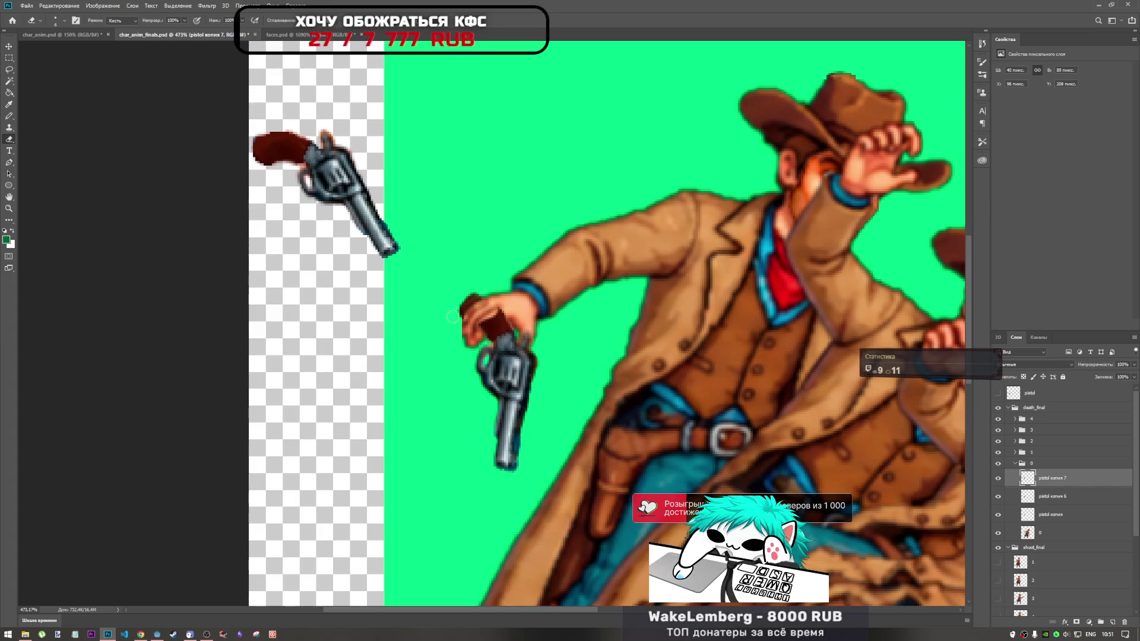
Erase the remaining grip and stray pixels around the fingers, resize the eraser, then select pistol копия 6
mouse_move(456, 325)
left_mouse_down()
mouse_move(490, 326)
mouse_move(505, 307)
left_mouse_up()
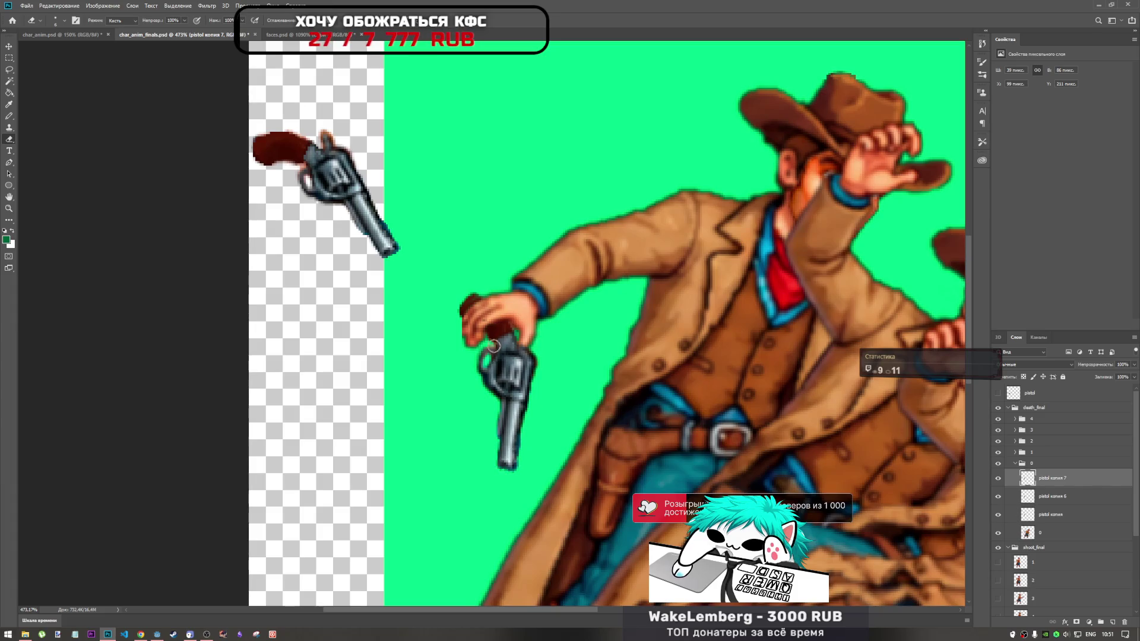
mouse_move(521, 419)
left_mouse_down()
mouse_move(533, 348)
mouse_move(525, 372)
mouse_move(564, 376)
left_mouse_up()
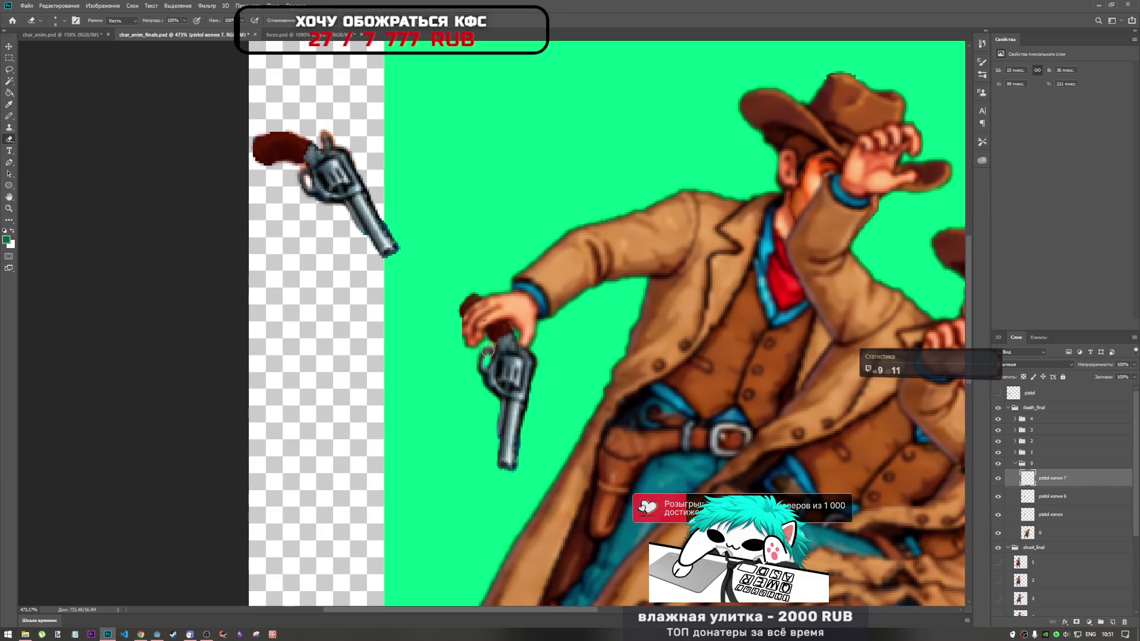
left_click(483, 319)
scroll(560, 333, "down", 4)
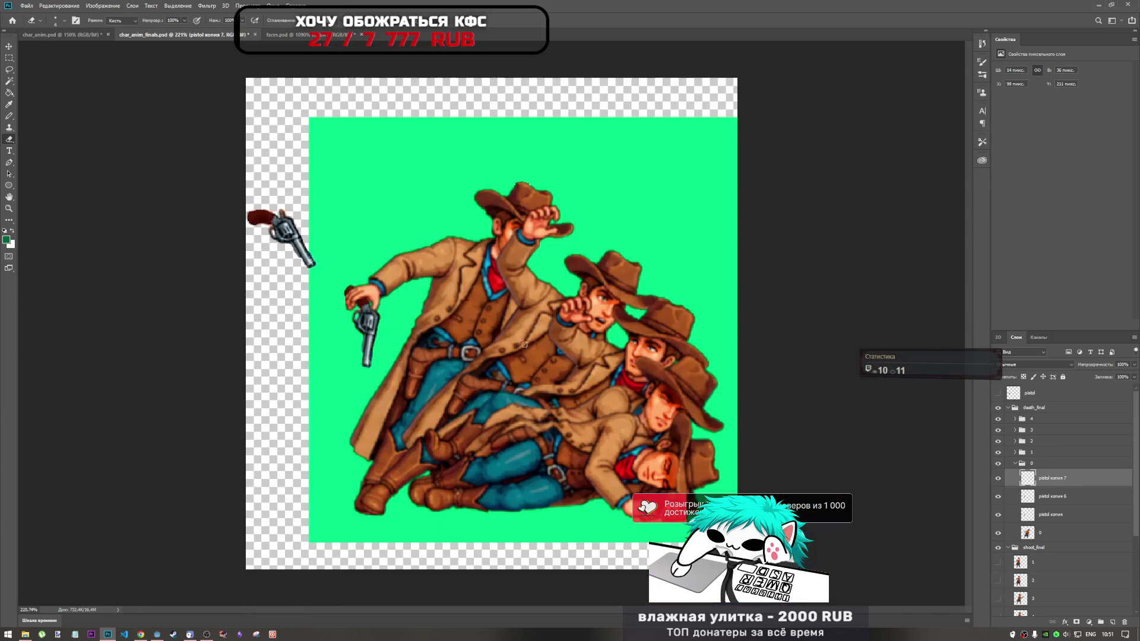
scroll(395, 319, "up", 2)
scroll(394, 319, "up", 1)
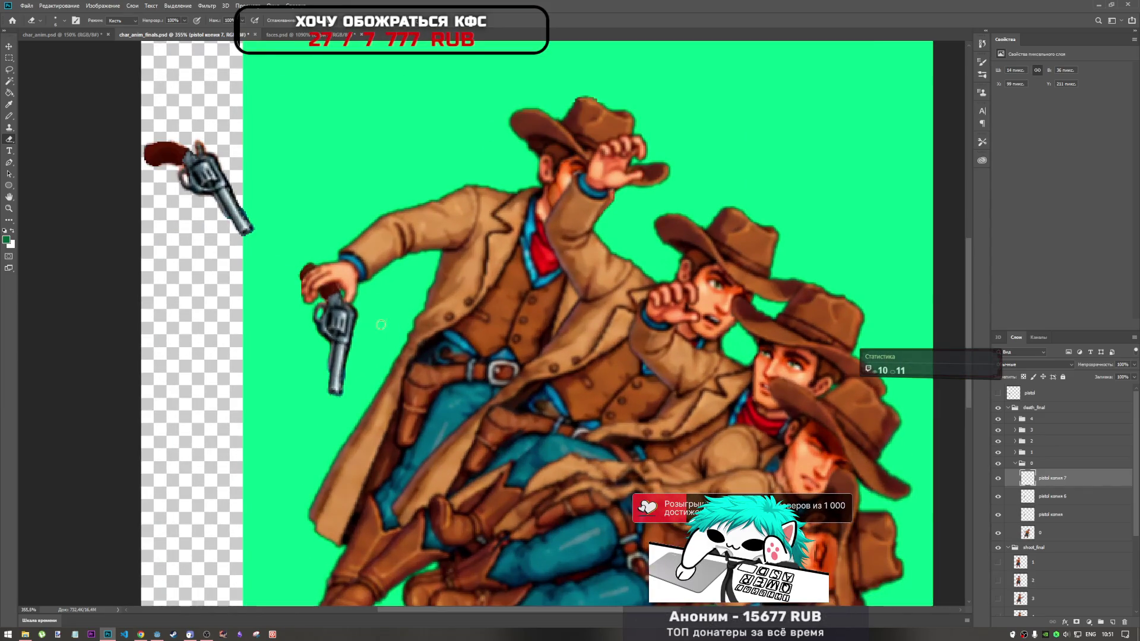
right_click(404, 312)
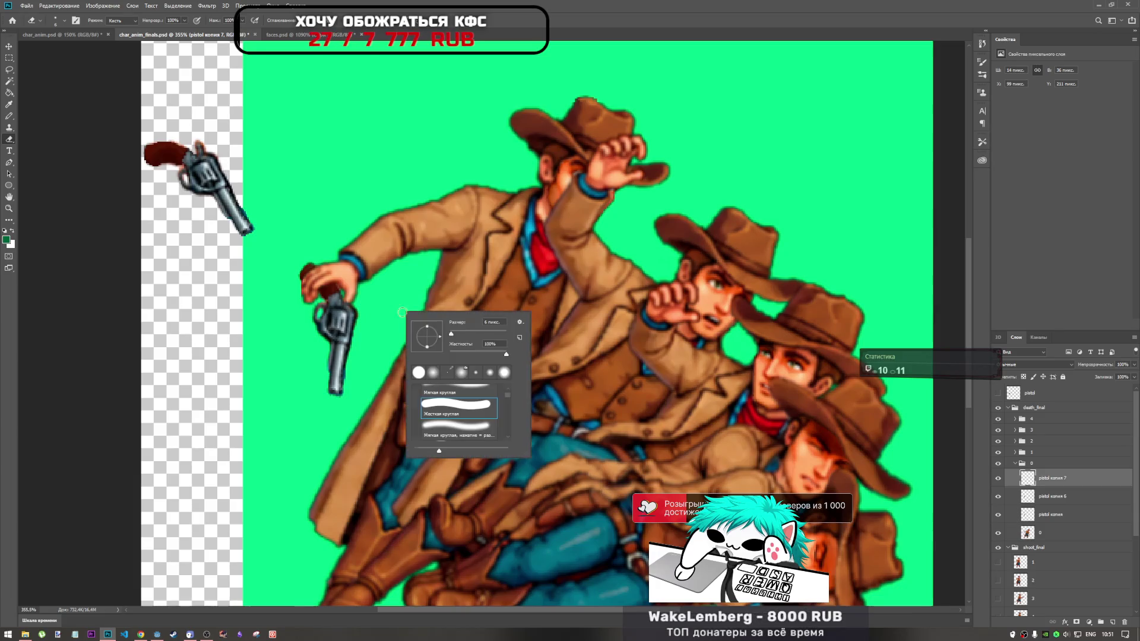
key("Return")
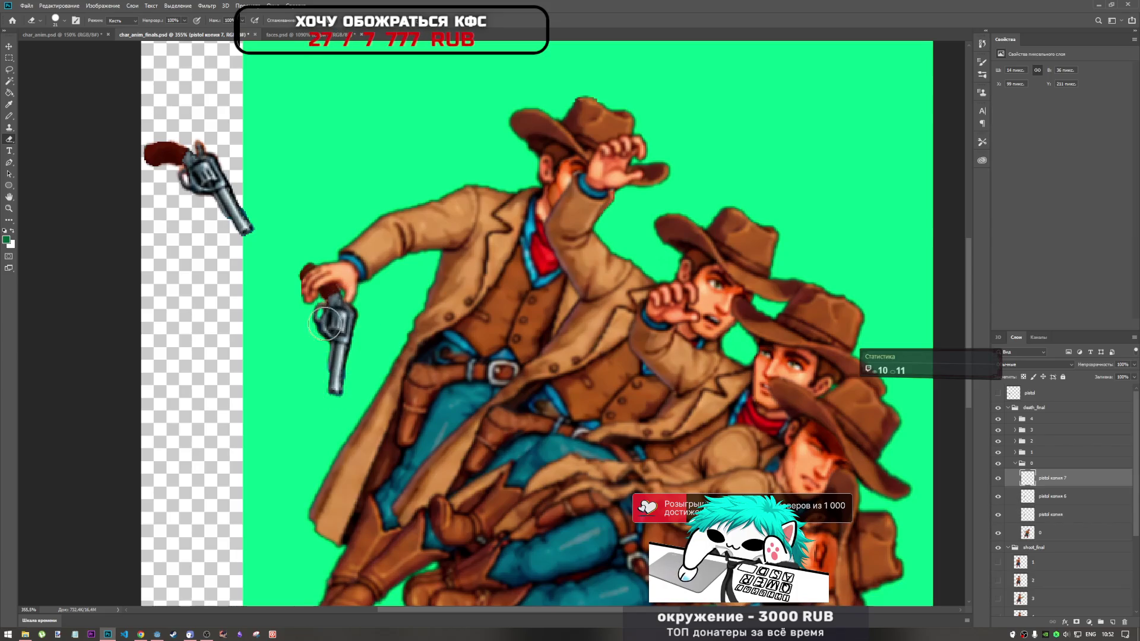
scroll(383, 338, "down", 5)
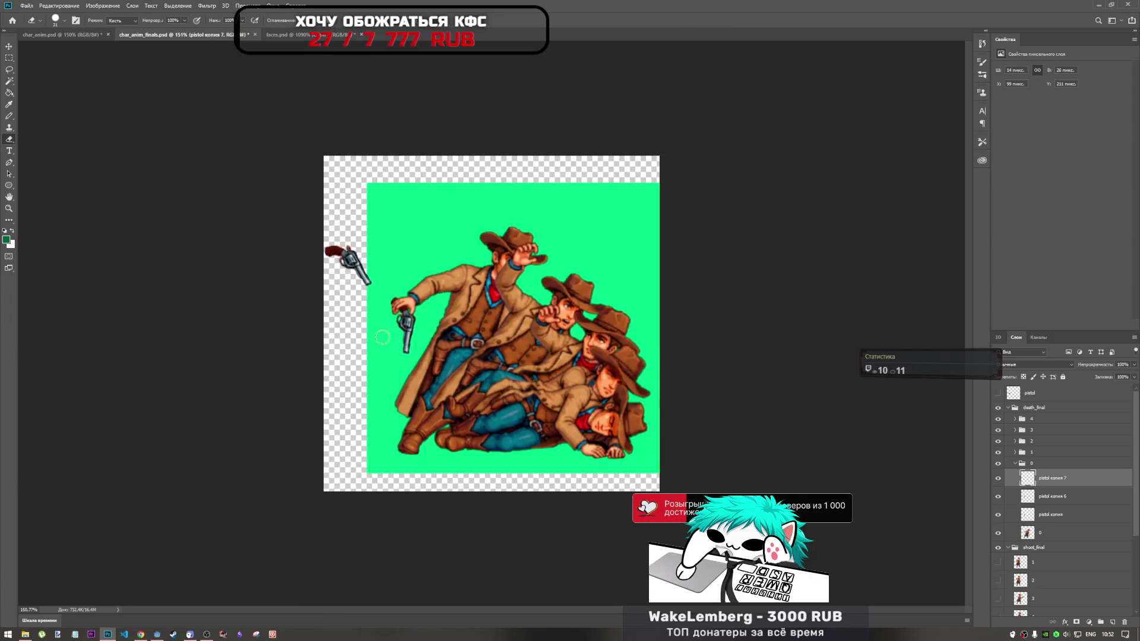
scroll(384, 338, "up", 2)
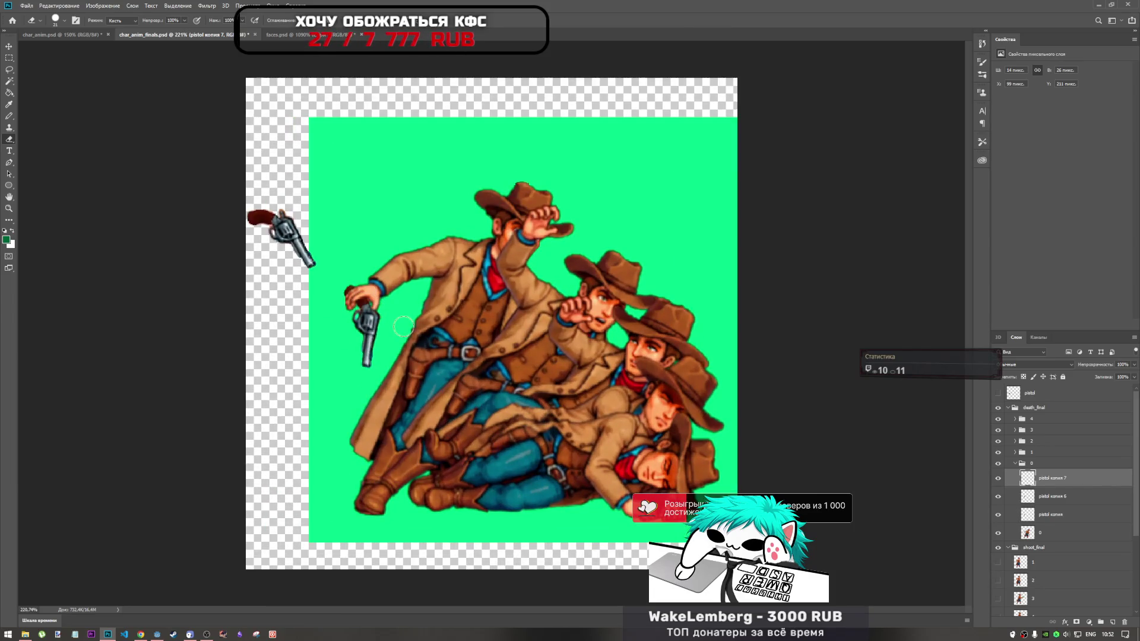
left_click(1054, 496)
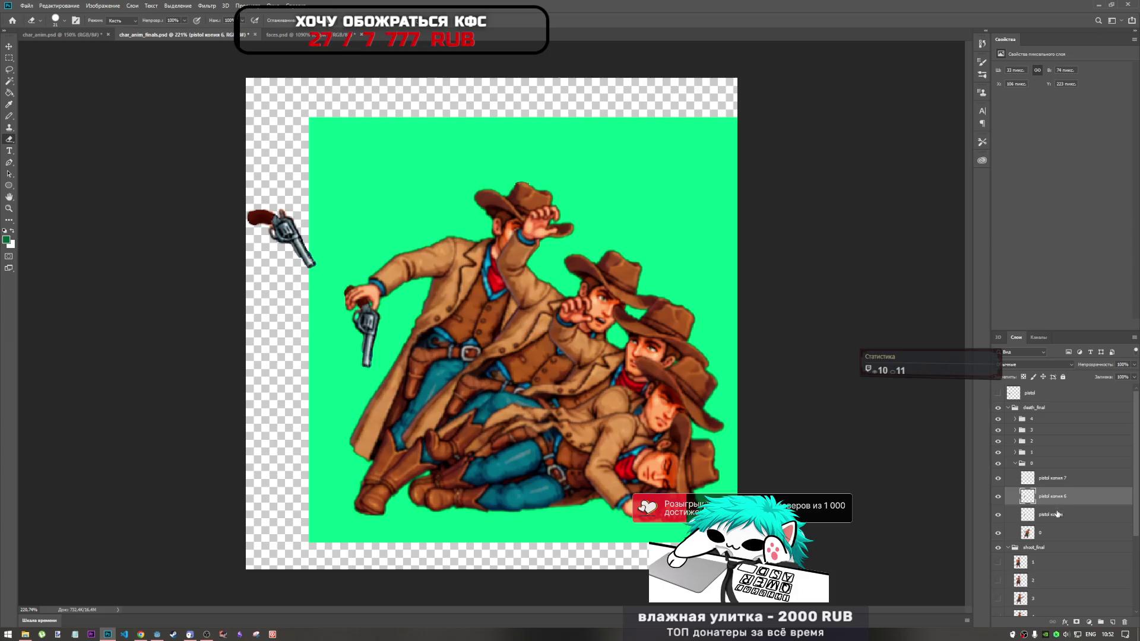
Select the pistol копия layers together and merge them into pistol копия 7
left_click(1065, 480)
left_click(1062, 514, "shift")
right_click(1062, 514)
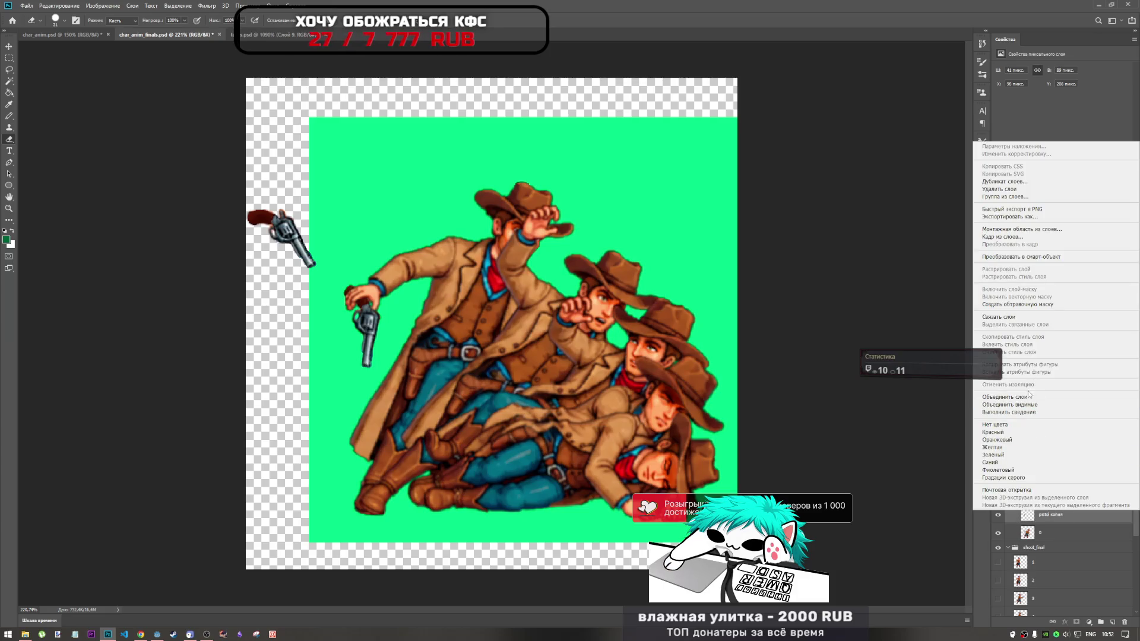
left_click(1030, 396)
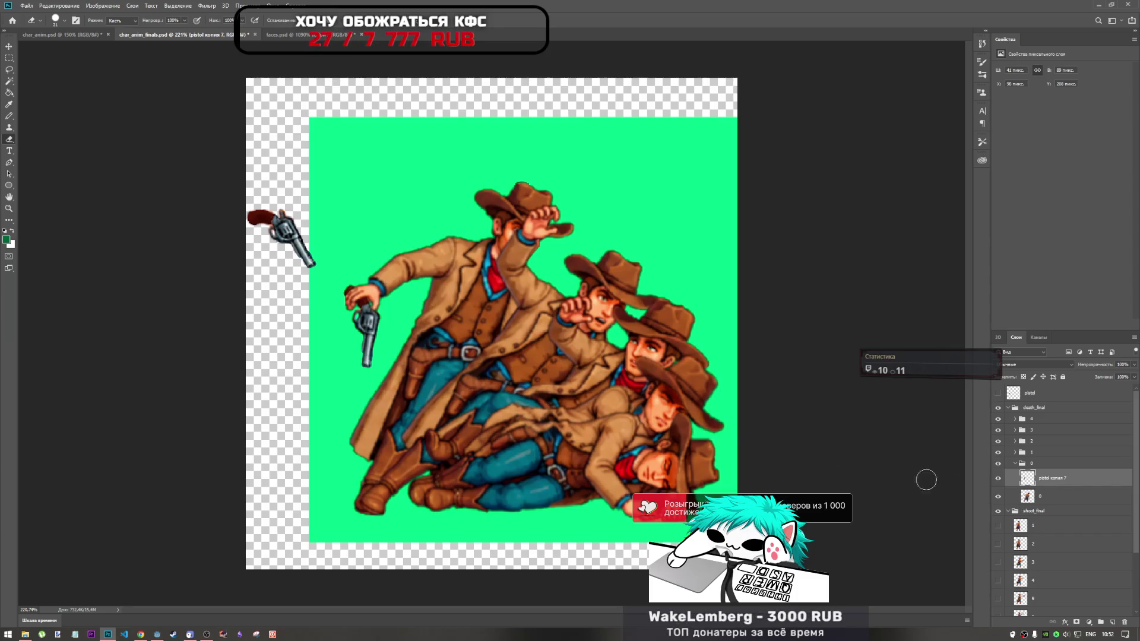
Undo back to the separate pistol copies and set the eraser brush to 4 px
scroll(370, 308, "up", 5)
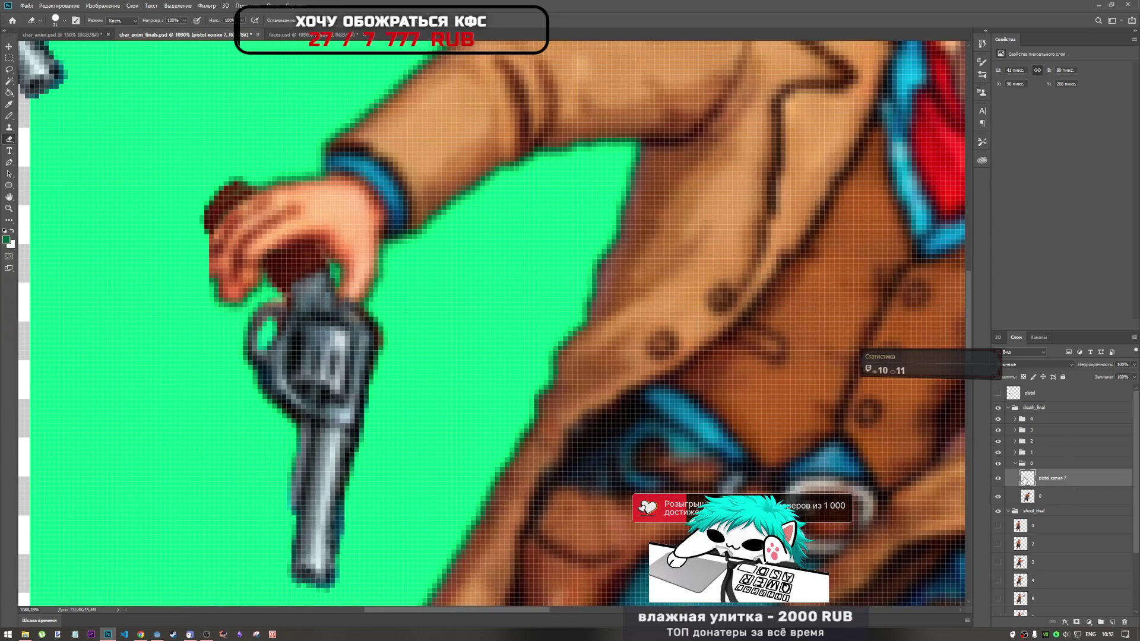
key("ctrl+z")
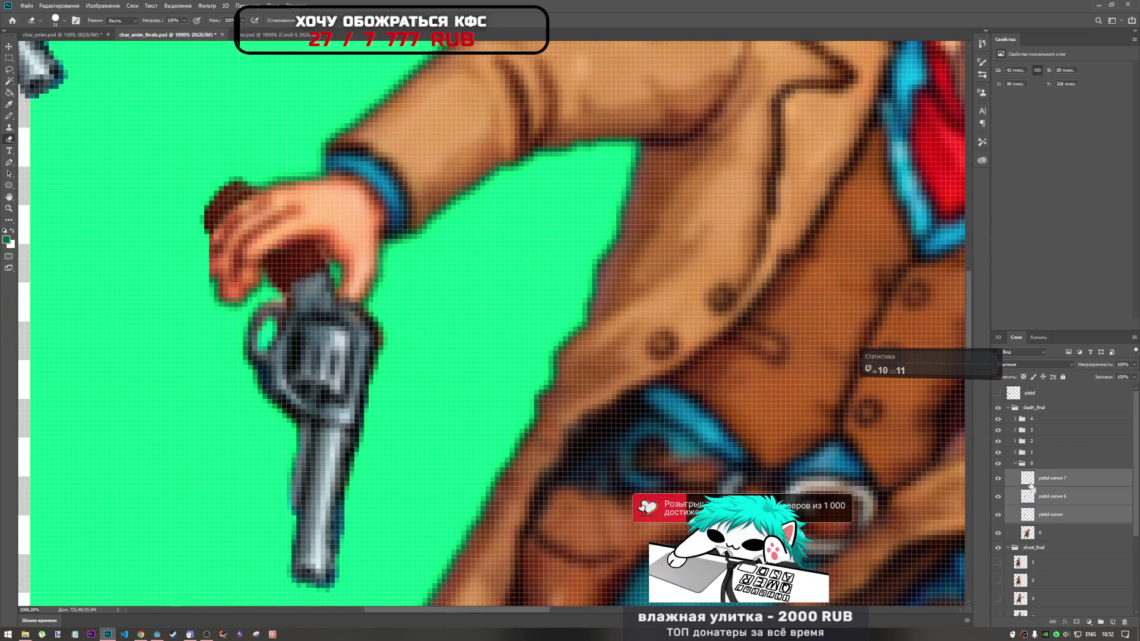
key("ctrl+z")
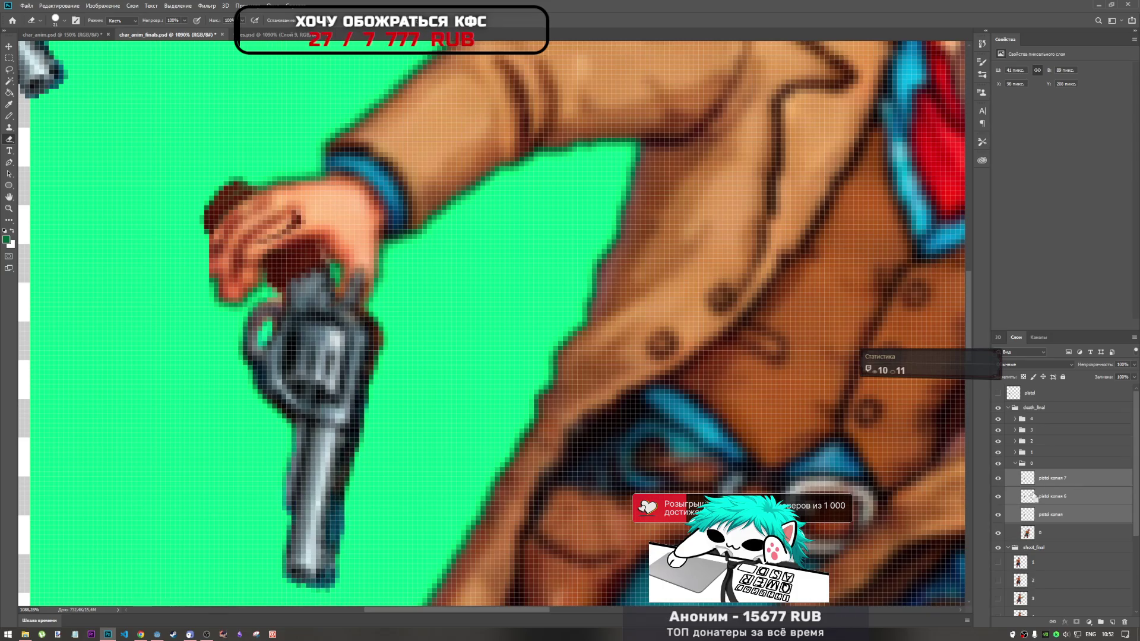
key("ctrl+z")
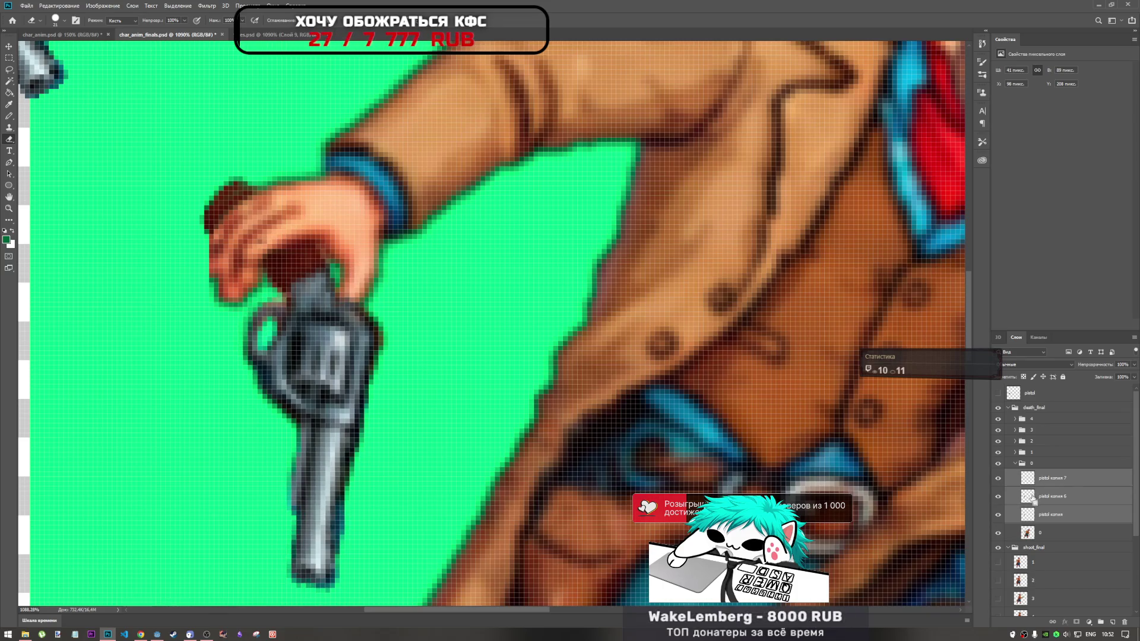
left_click(1053, 495)
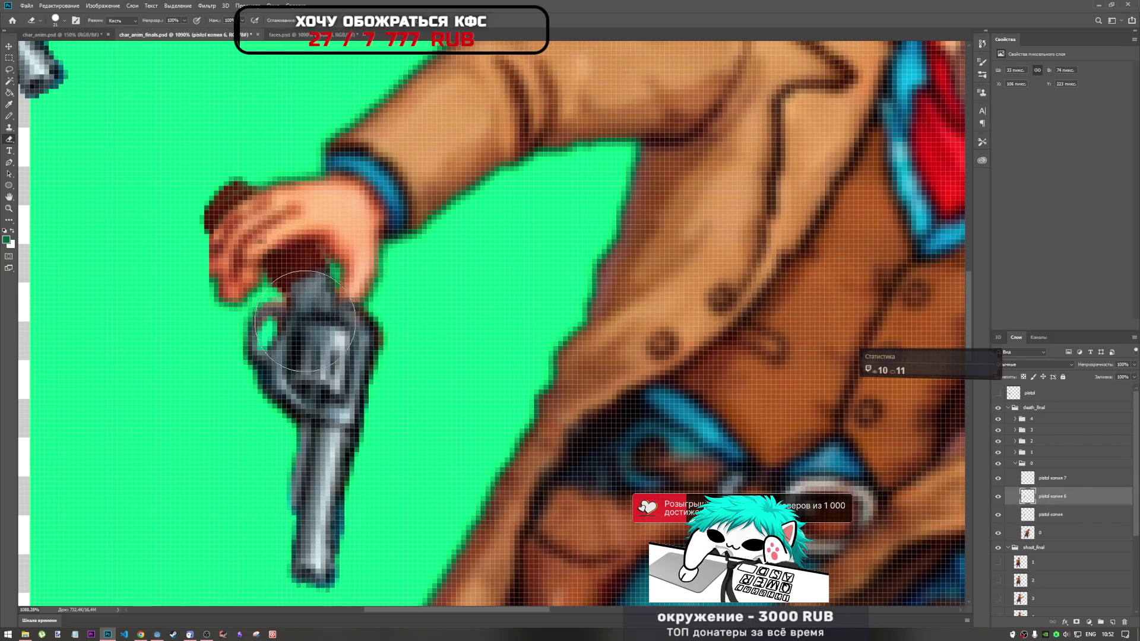
right_click(380, 343)
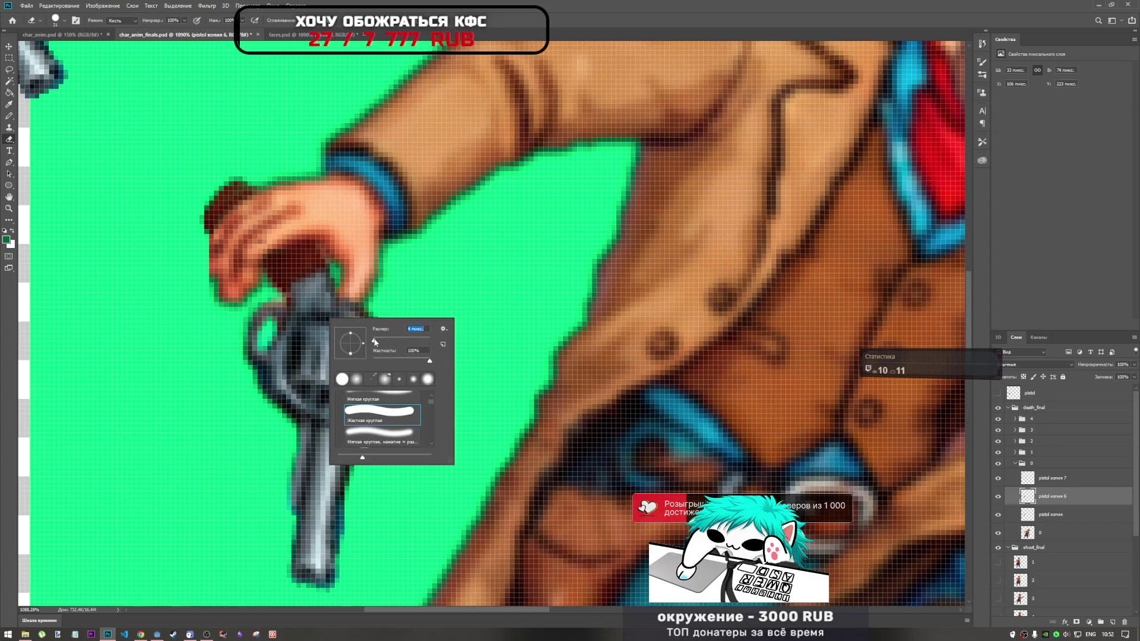
left_click(252, 236)
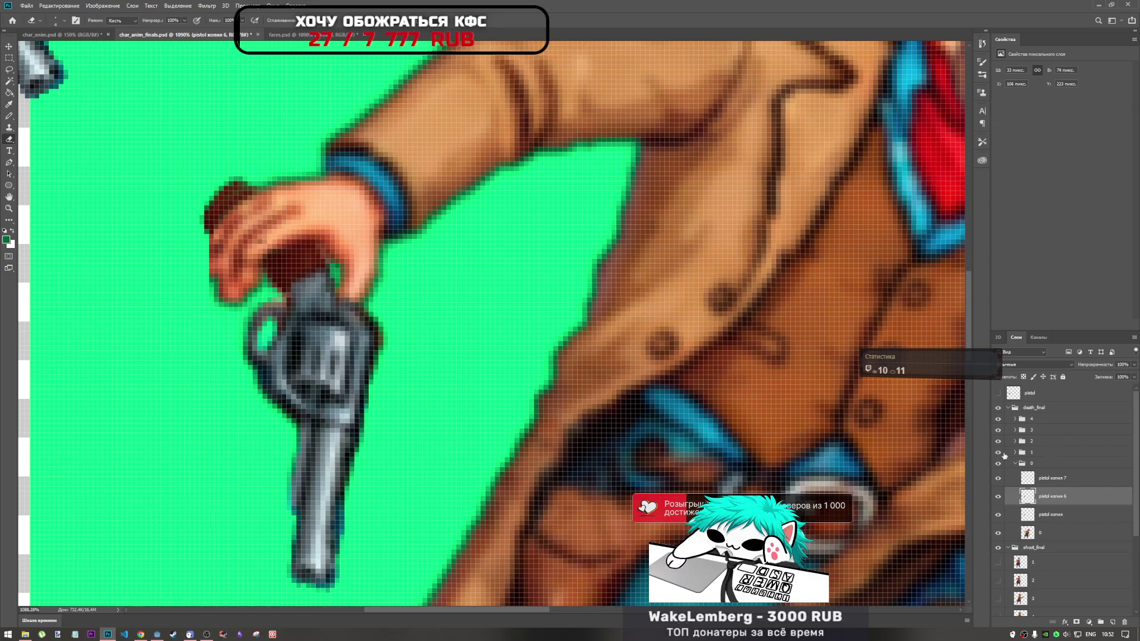
left_click(1038, 484)
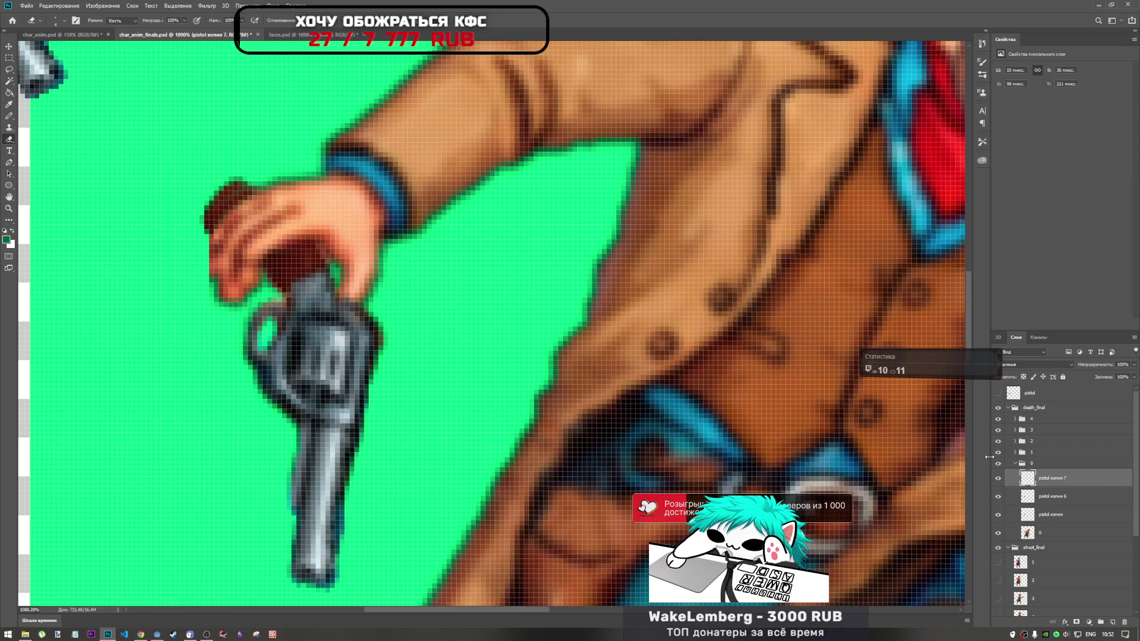
left_click(1050, 492)
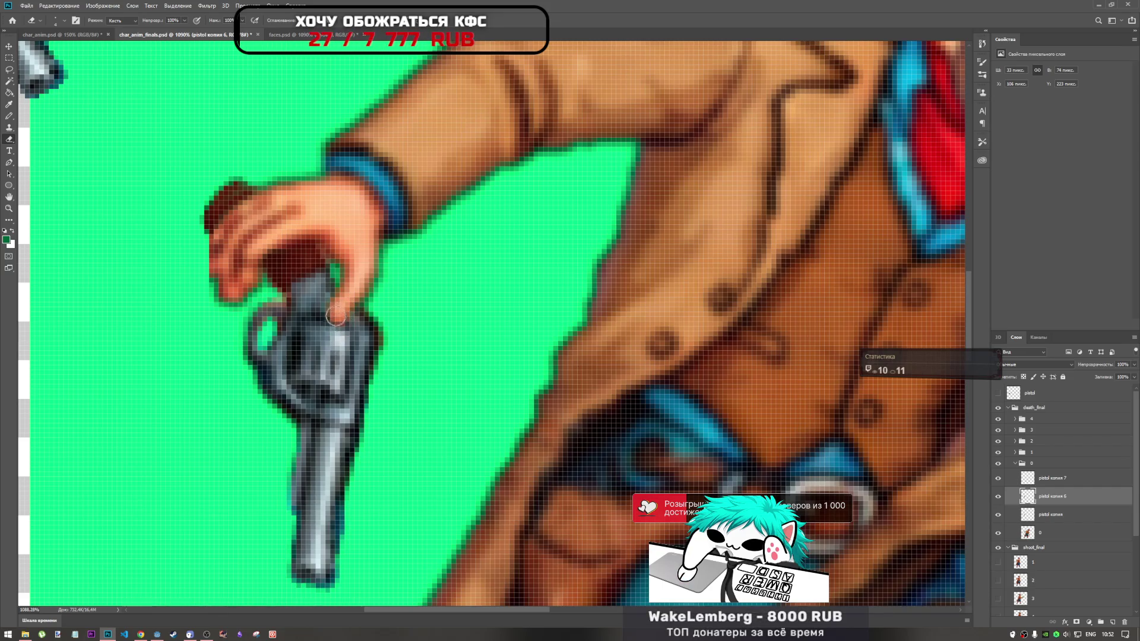
Select pistol копия 7 with the other pistol copies and merge them into one layer
scroll(385, 294, "down", 5)
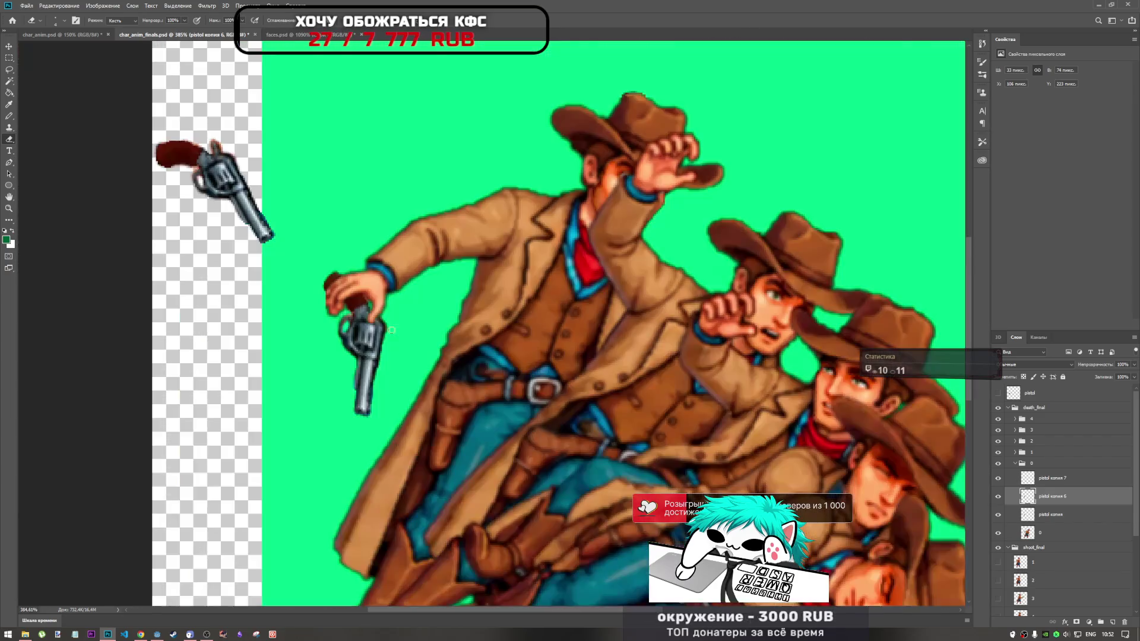
scroll(357, 297, "up", 6)
scroll(345, 301, "down", 6)
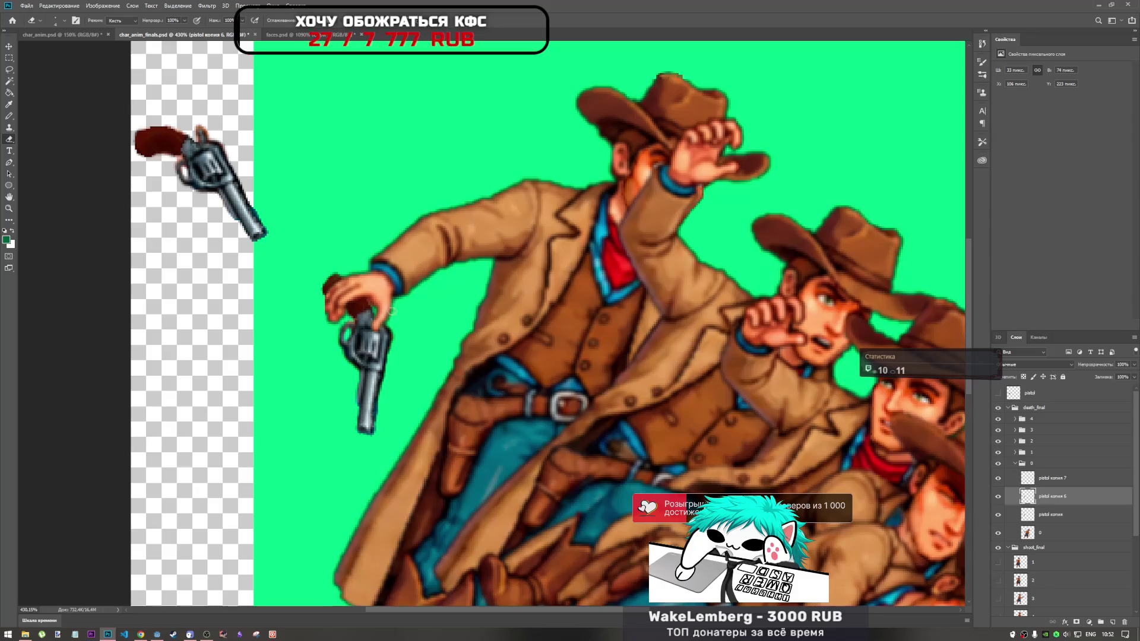
left_click(1059, 485)
left_click(1069, 523, "shift")
right_click(1069, 523)
left_click(1045, 411)
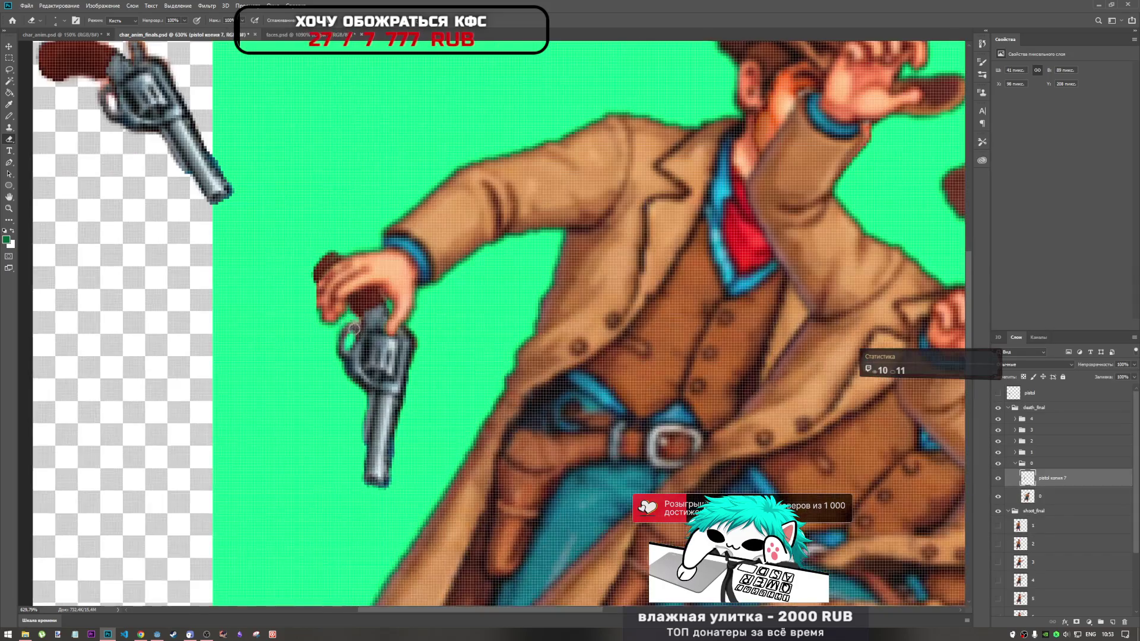
scroll(344, 321, "down", 3)
scroll(459, 381, "down", 2)
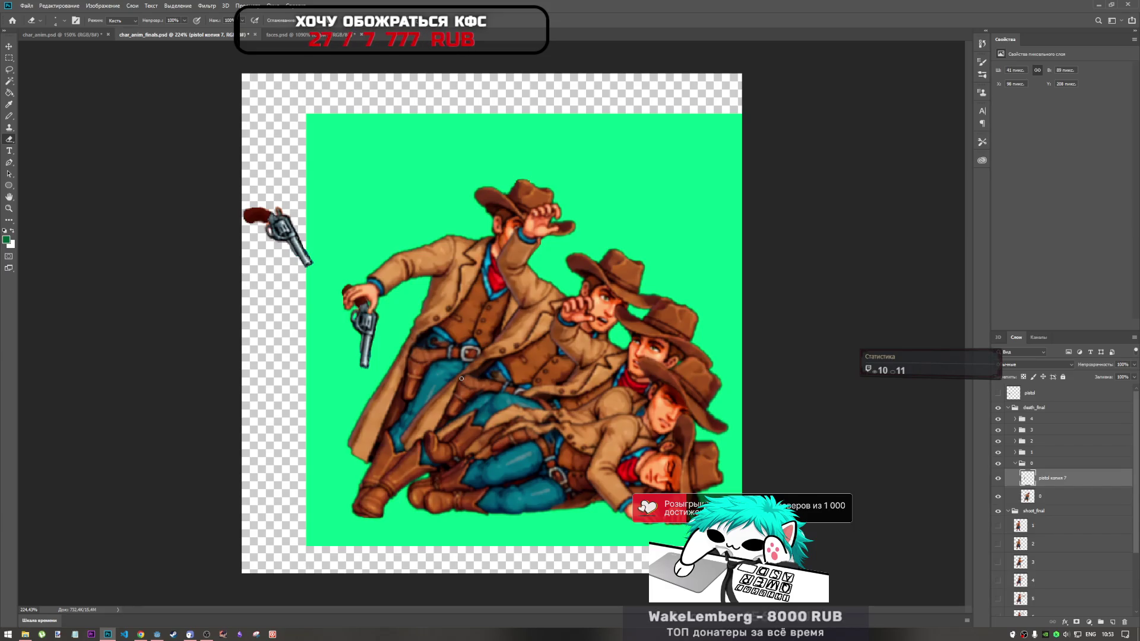
Collapse group 0, expand group 1 and select its pistol копия 2 layer, then open the psd folder
left_click(1058, 501)
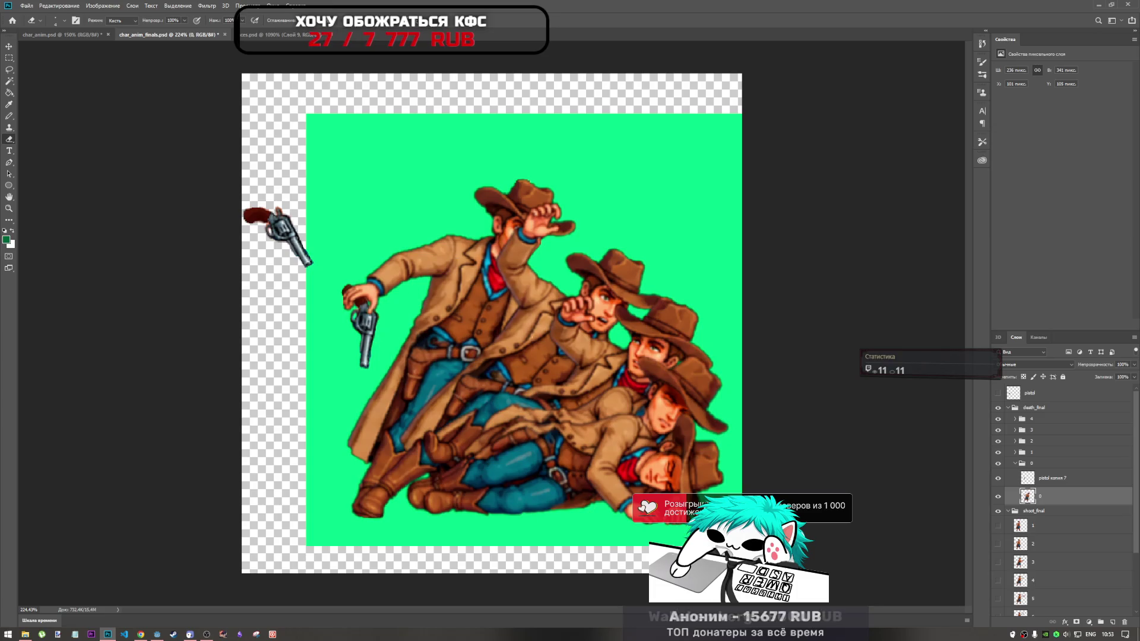
left_click(1044, 485)
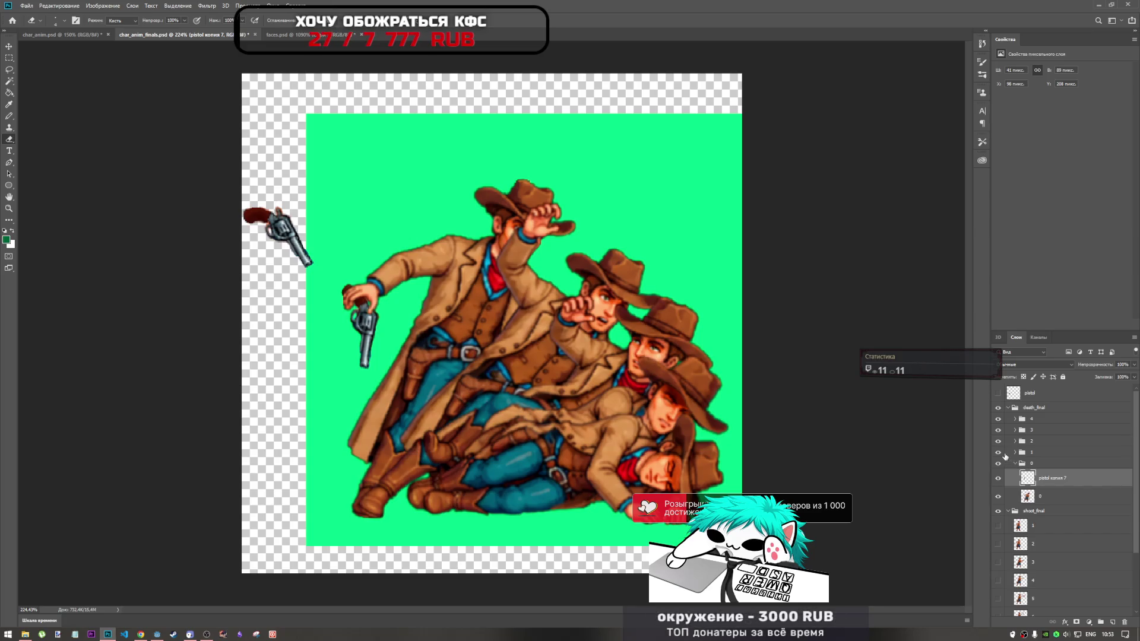
left_click(1016, 463)
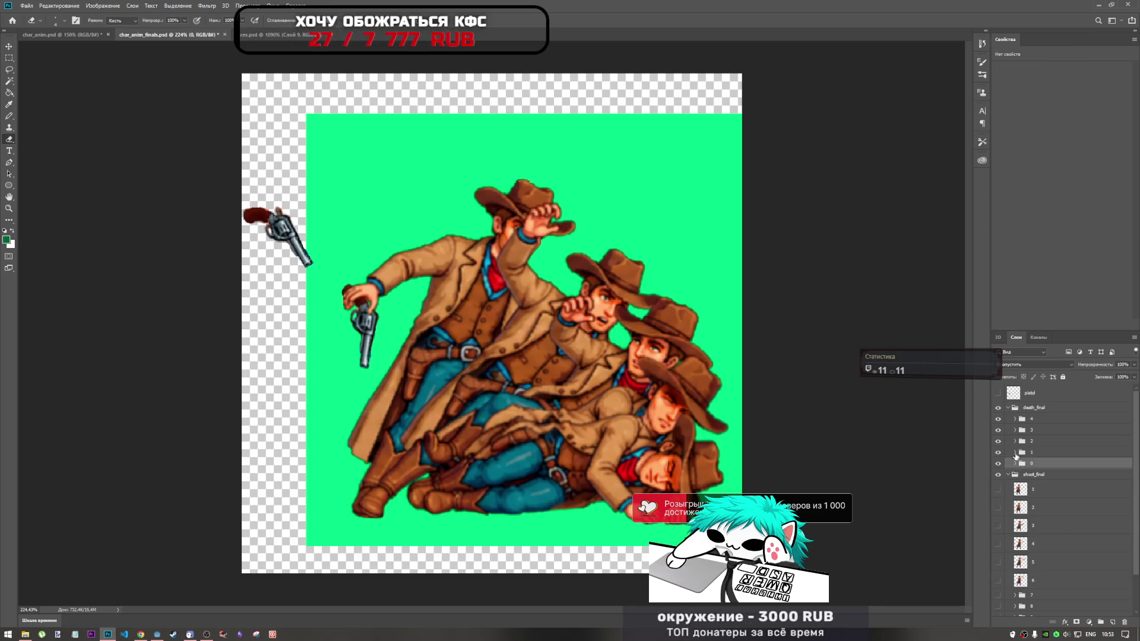
left_click(1016, 453)
left_click(1000, 467)
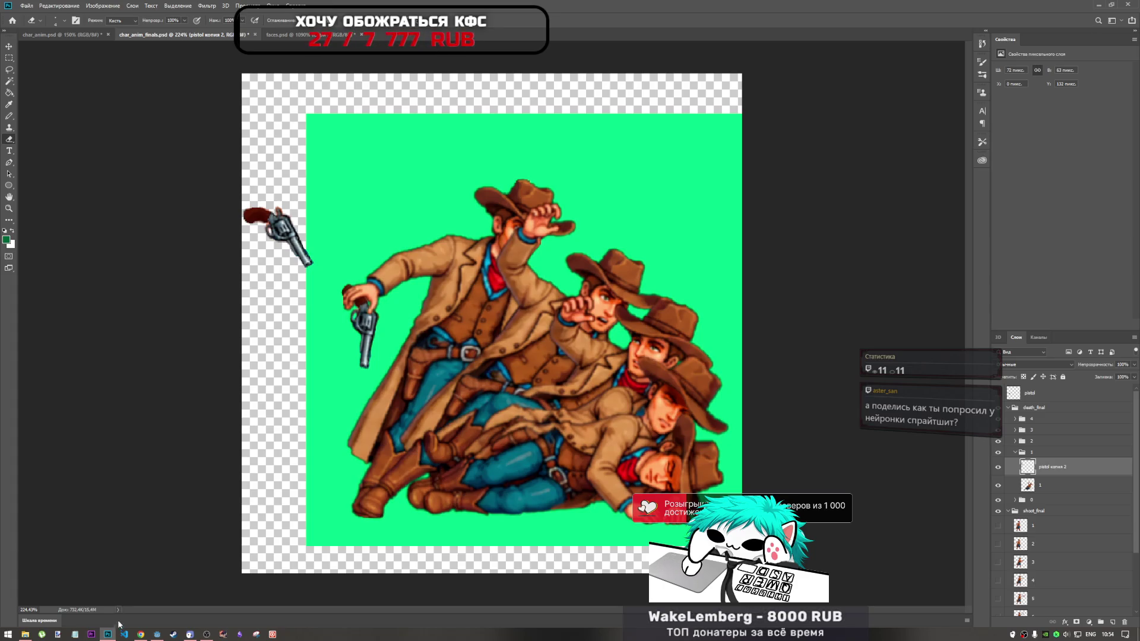
left_click(25, 634)
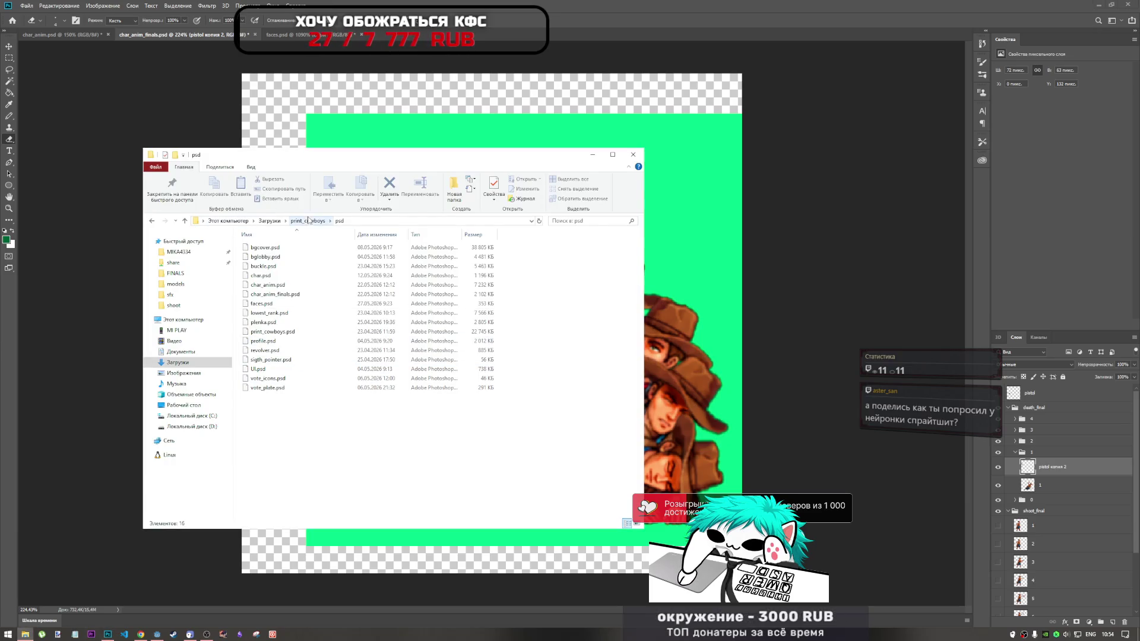
Pick char.psd in the psd folder and drag it onto Photoshop to open it
left_click(264, 266)
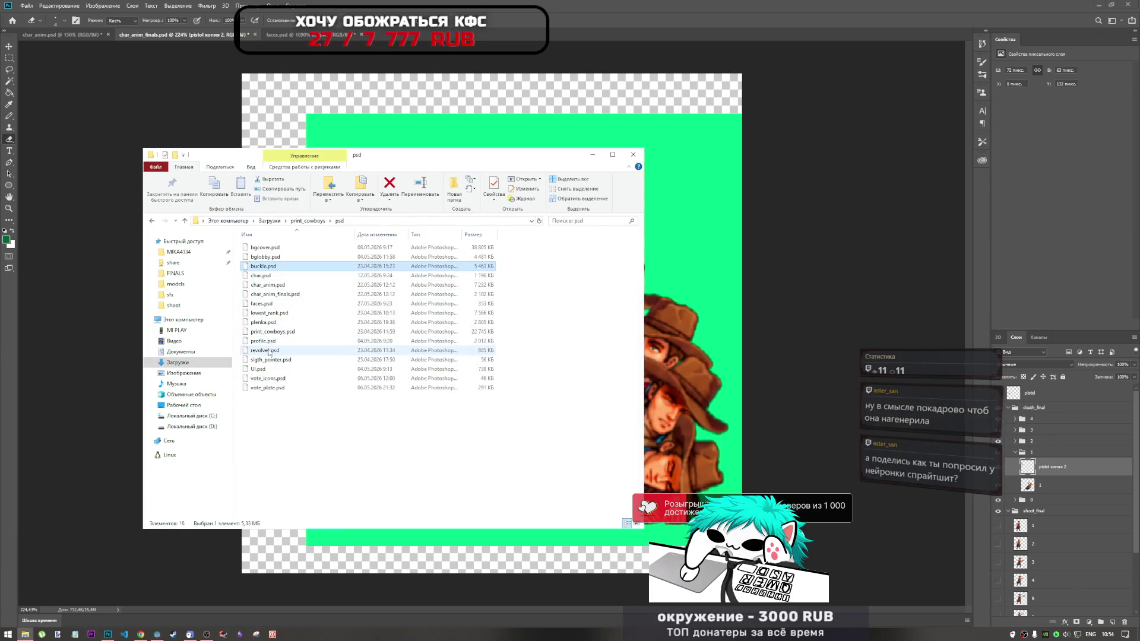
left_click(266, 285)
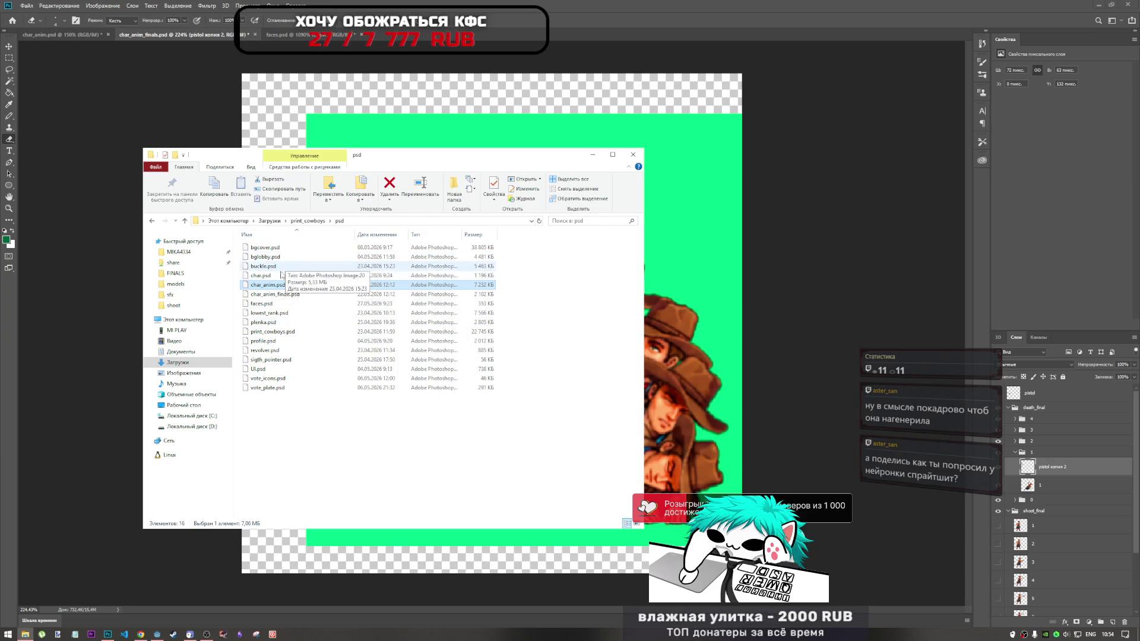
left_click(265, 276)
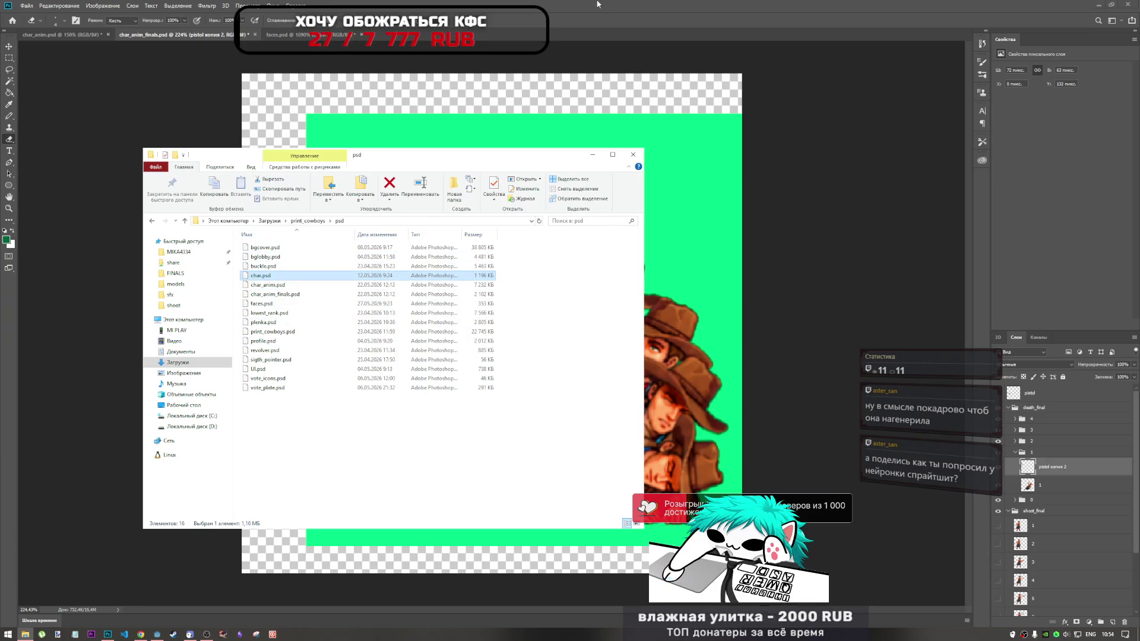
left_click_drag(599, 7, 599, 7)
key("Return")
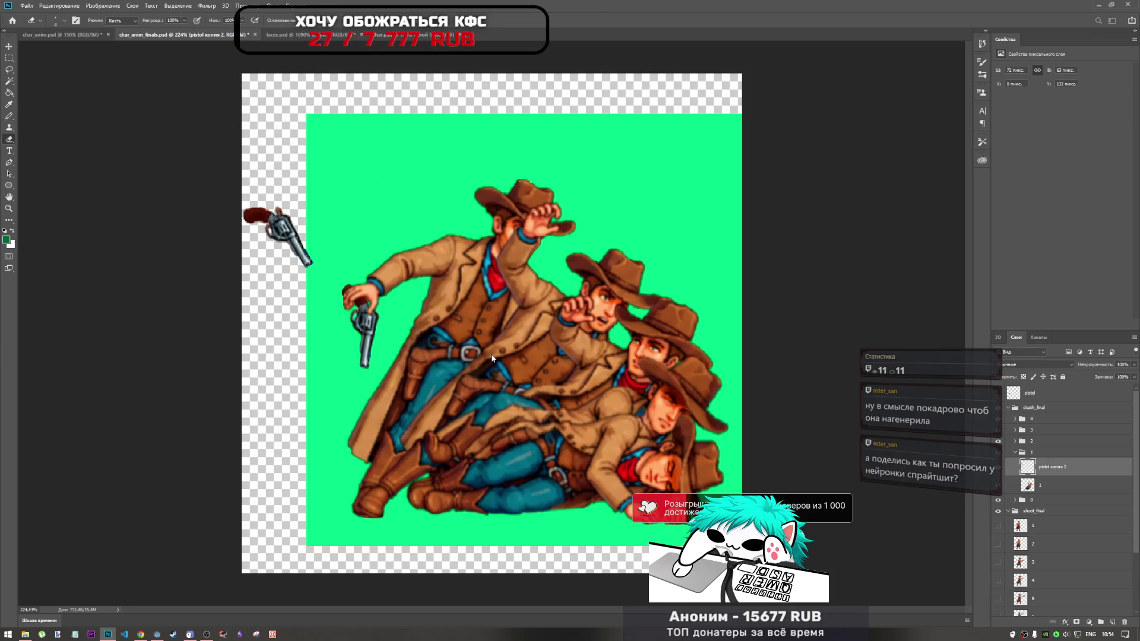
Hide the other cowboy layers so only the tan-coat, blue-hat cowboy stays visible
scroll(501, 363, "down", 3)
scroll(502, 363, "up", 2)
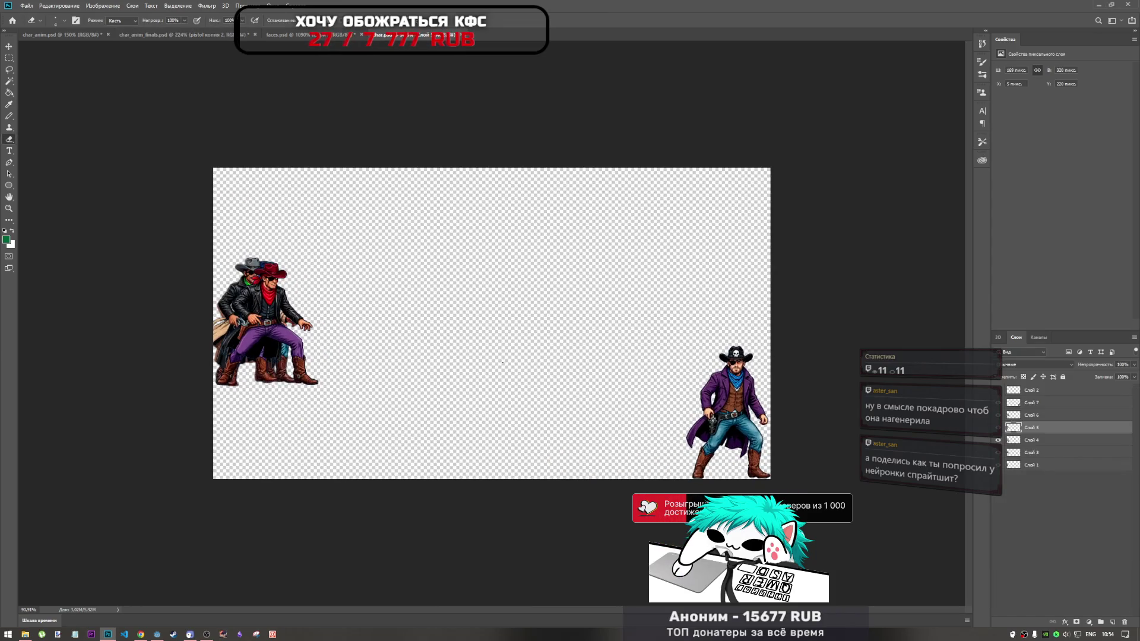
left_click(999, 428)
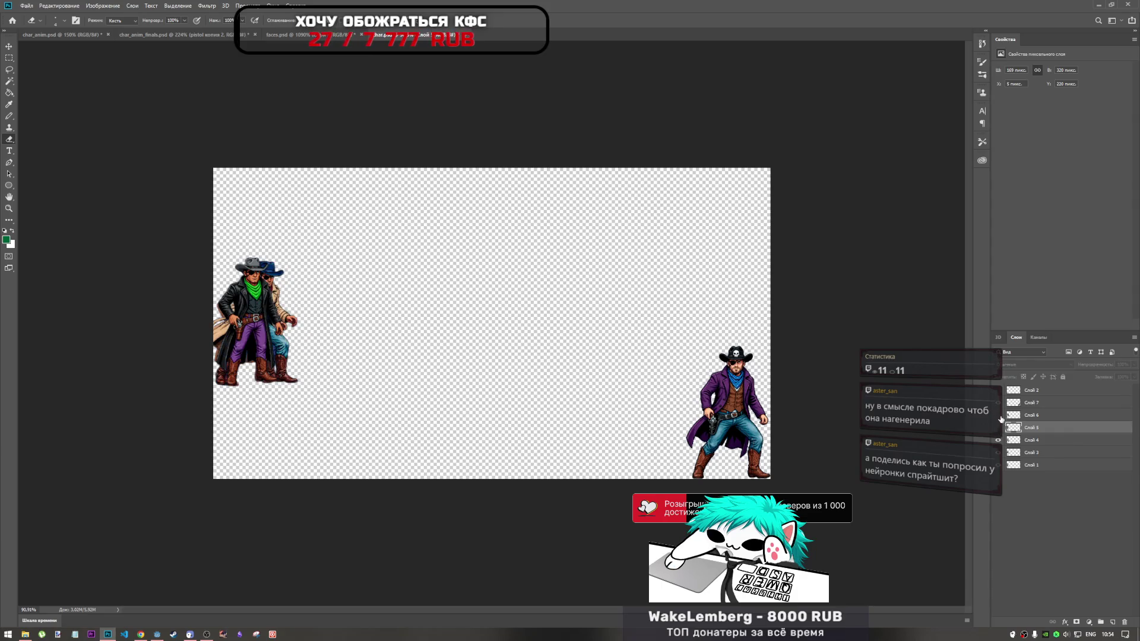
left_click(998, 410)
left_click(999, 440)
left_click(998, 453)
left_click(1002, 463)
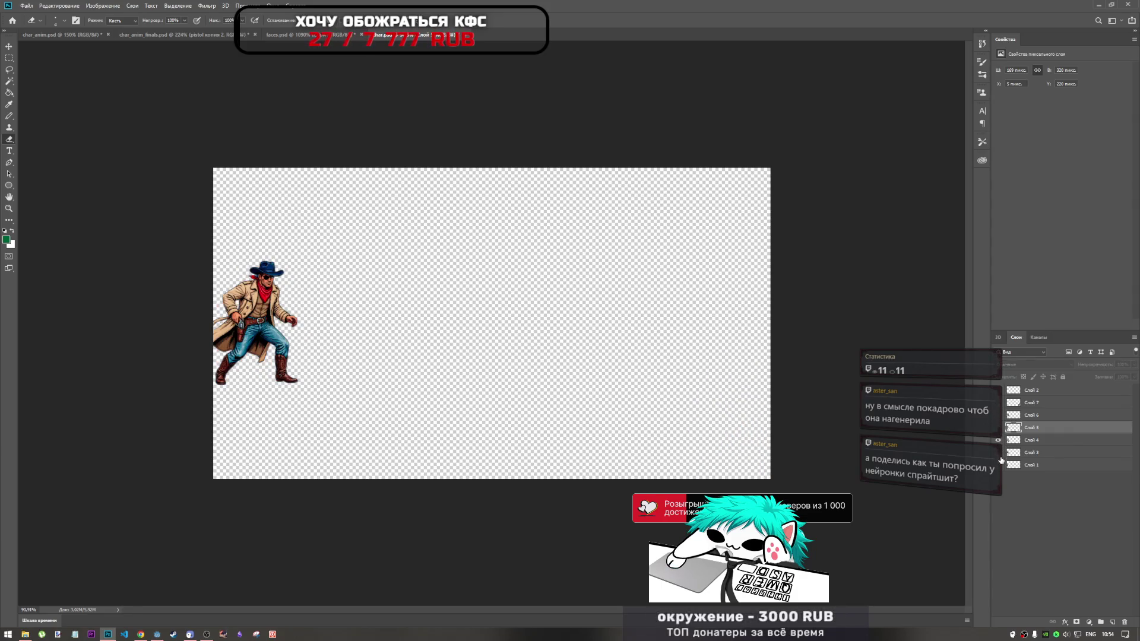
left_click(999, 438)
left_click(998, 438)
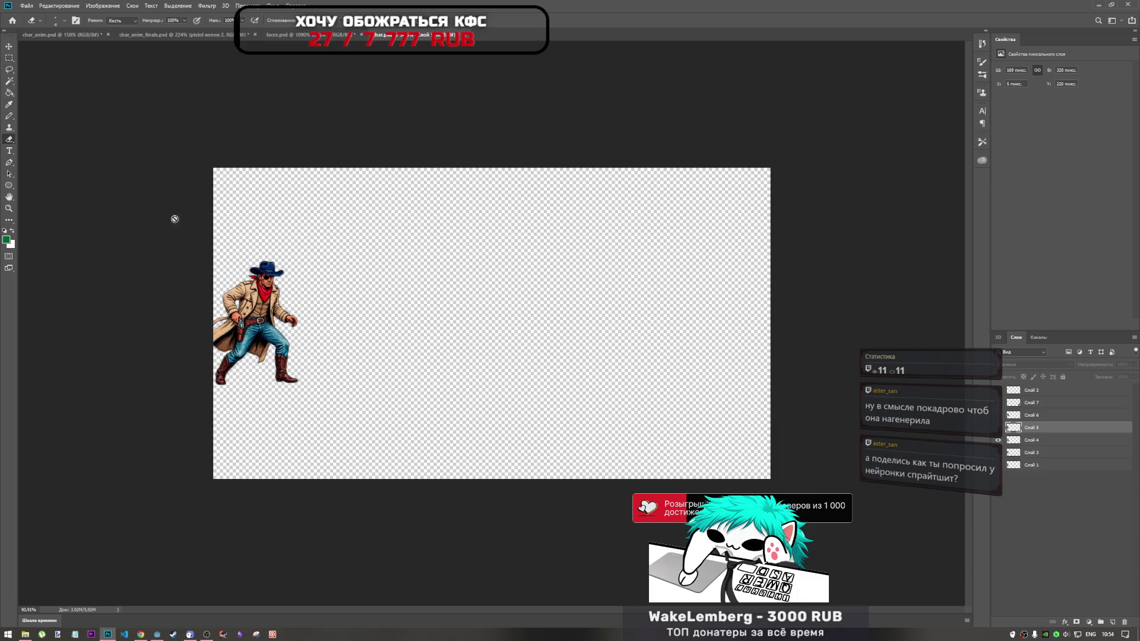
Try several rectangular marquee selections around the cowboy, deselect, and switch to the YouTube video
key("v")
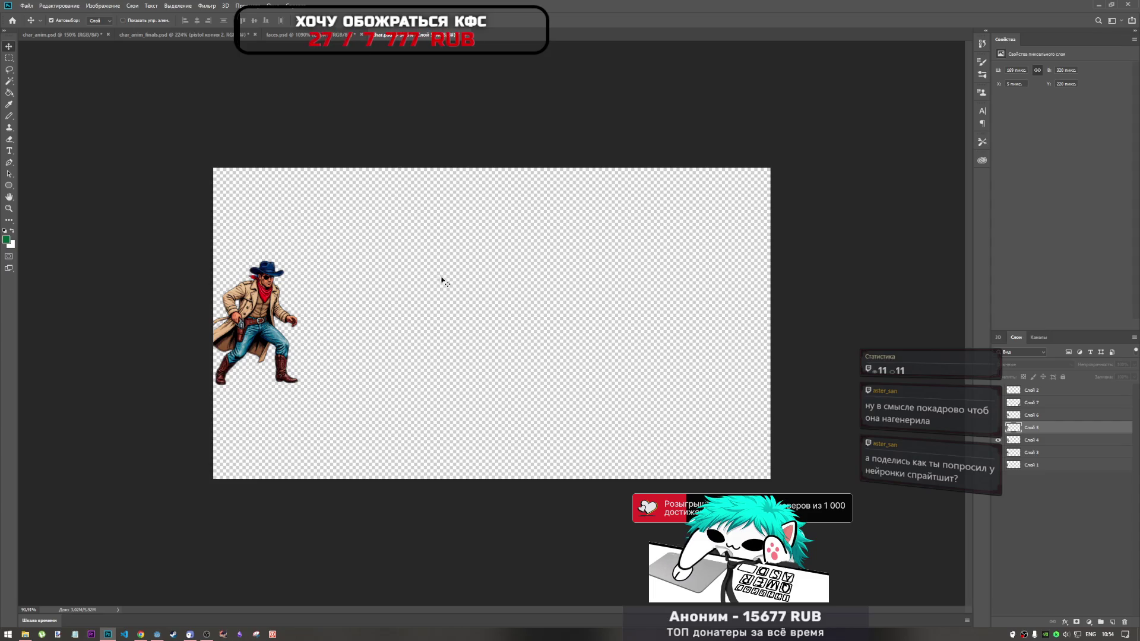
left_click(8, 58)
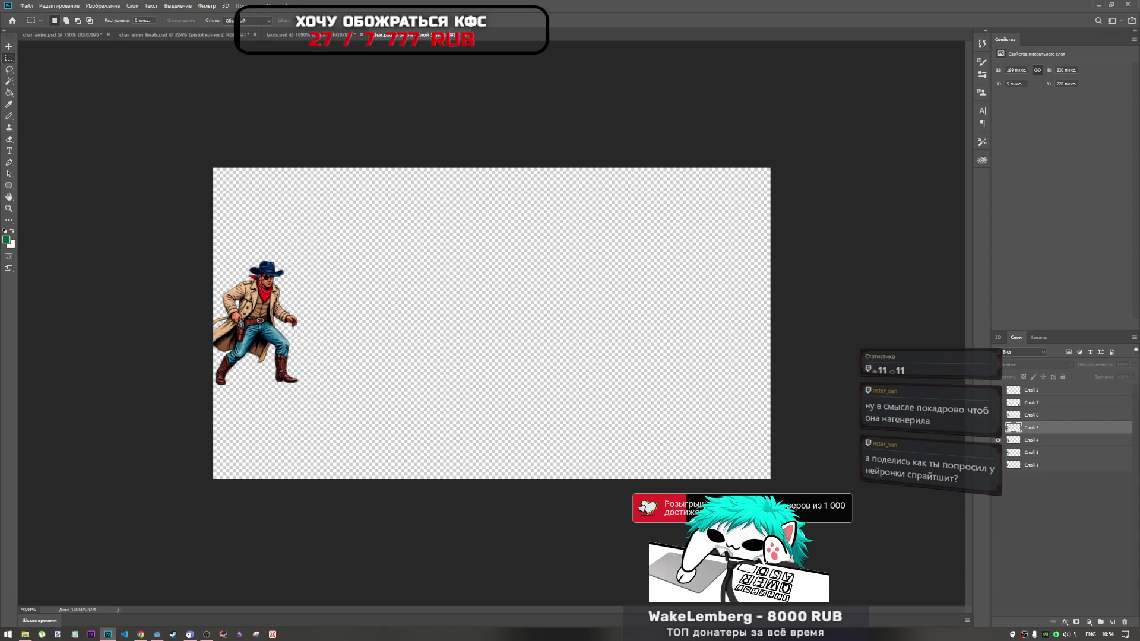
mouse_move(316, 256)
left_mouse_down()
mouse_move(321, 296)
mouse_move(575, 400)
mouse_move(776, 400)
mouse_move(775, 386)
left_mouse_up()
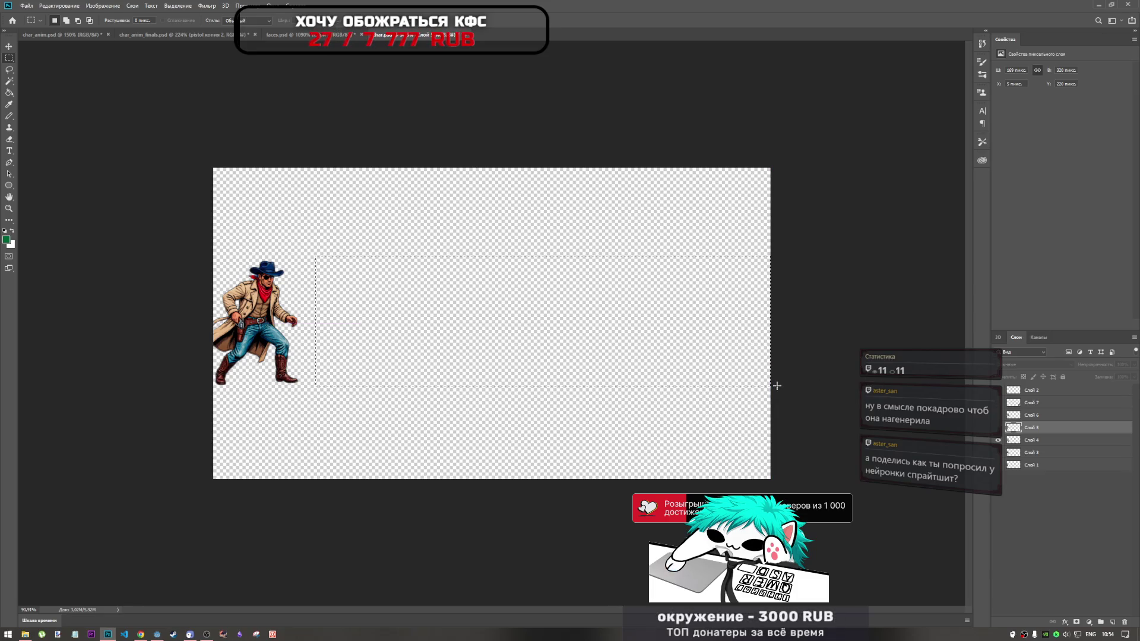
mouse_move(204, 245)
left_mouse_down()
mouse_move(298, 337)
mouse_move(325, 402)
left_mouse_up()
mouse_move(196, 171)
left_mouse_down()
mouse_move(311, 484)
mouse_move(373, 482)
left_mouse_up()
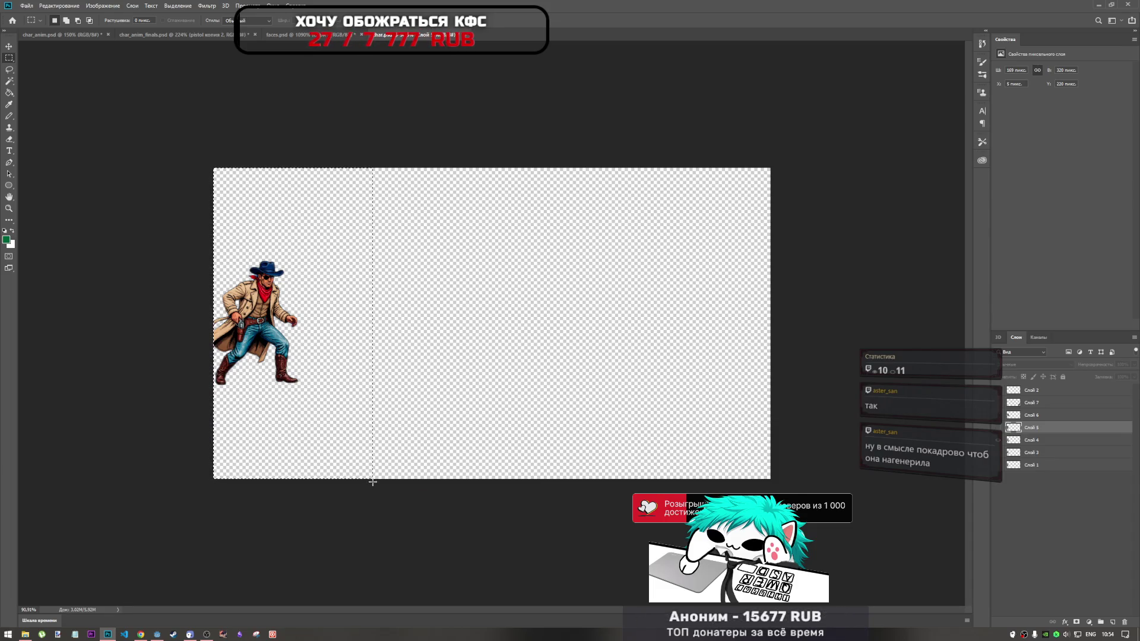
key("ctrl+d")
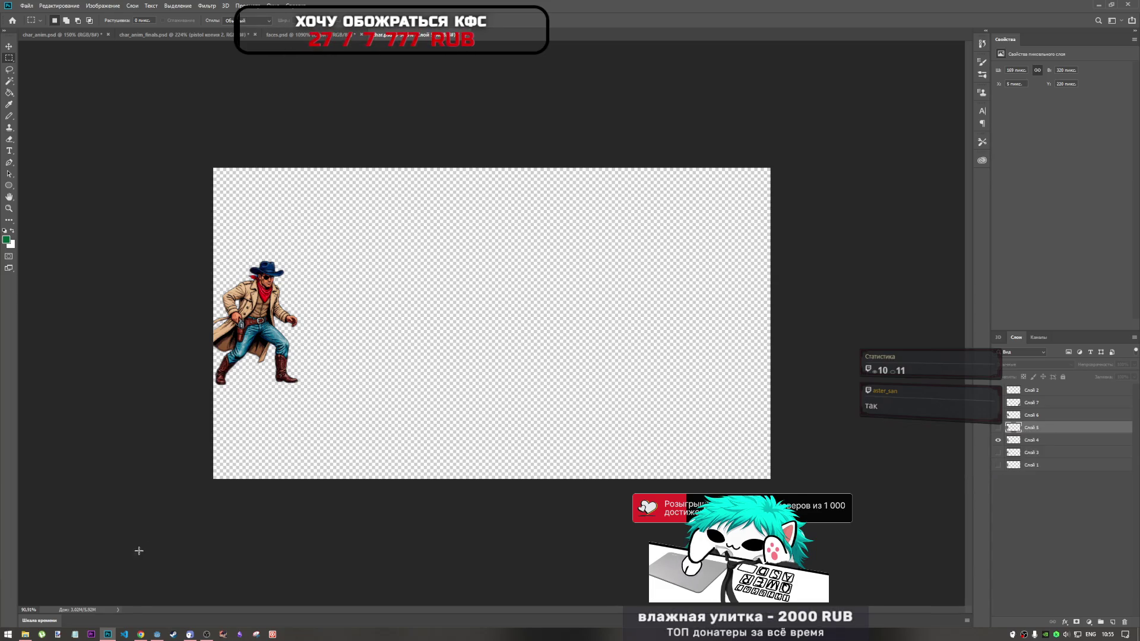
left_click(141, 634)
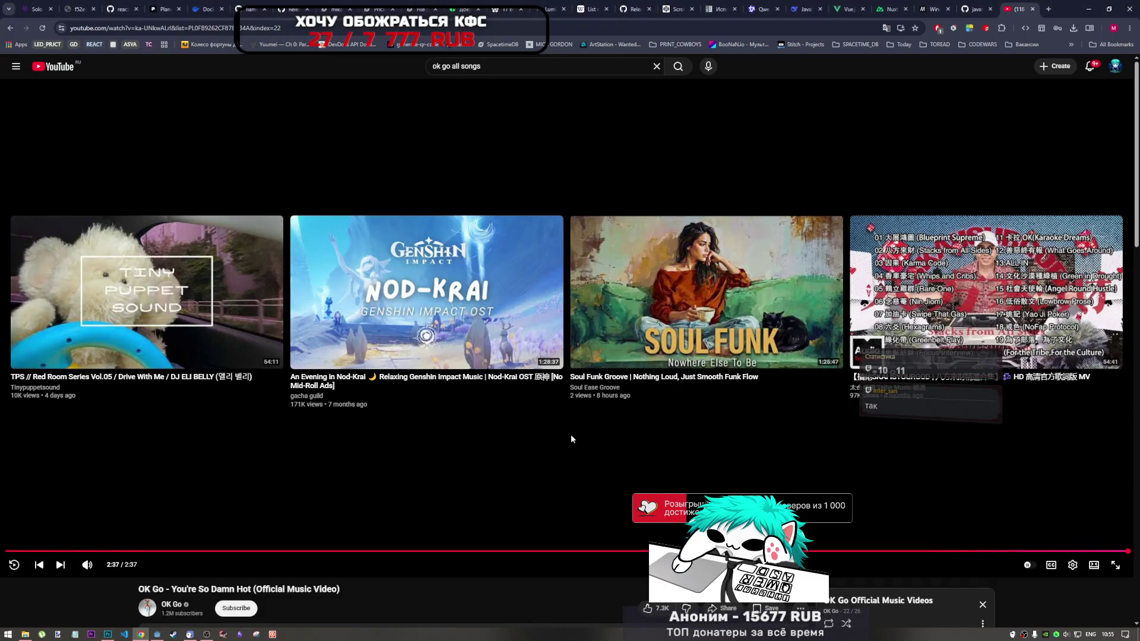
Open the TPS Red Room Series Vol.05 mix from the end-screen card, then return to Photoshop
scroll(570, 437, "down", 4)
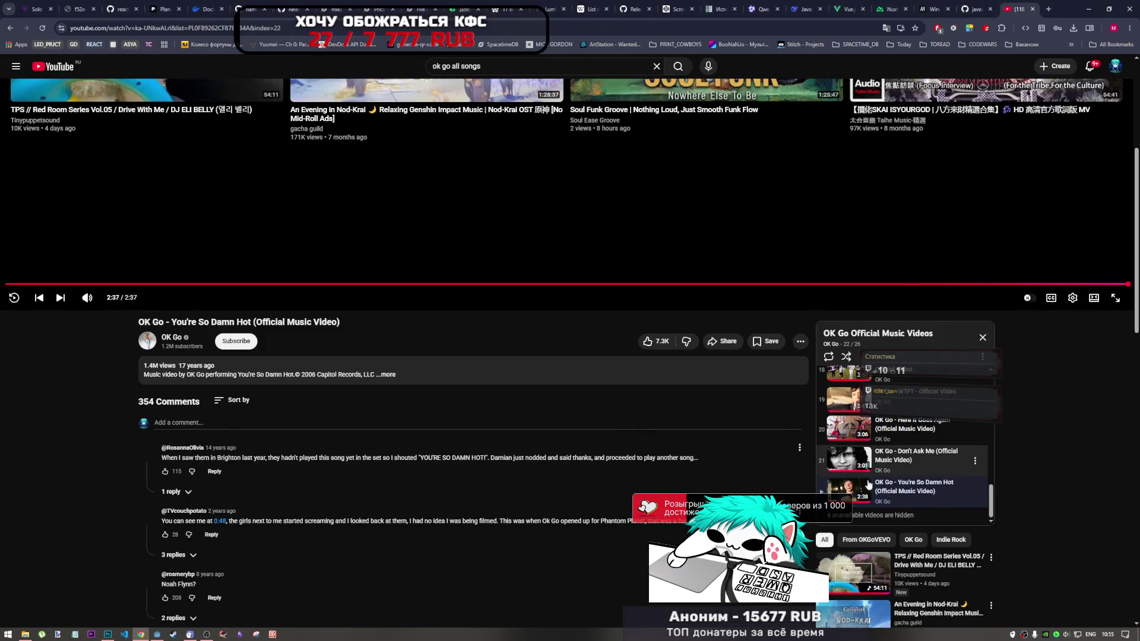
scroll(481, 497, "up", 4)
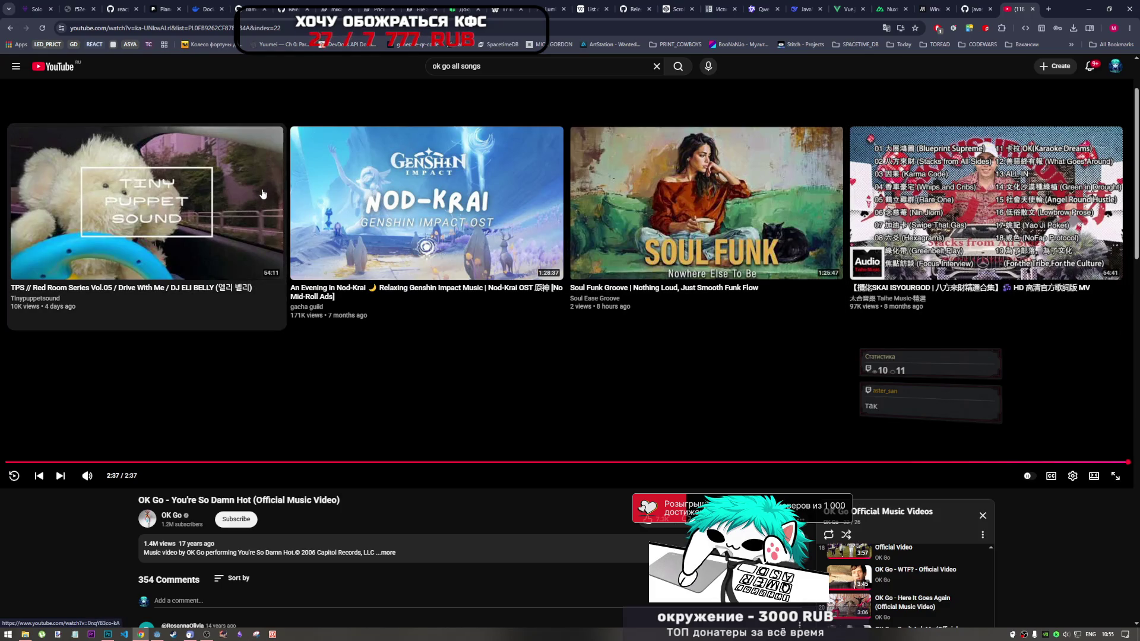
scroll(596, 429, "down", 5)
scroll(758, 492, "up", 3)
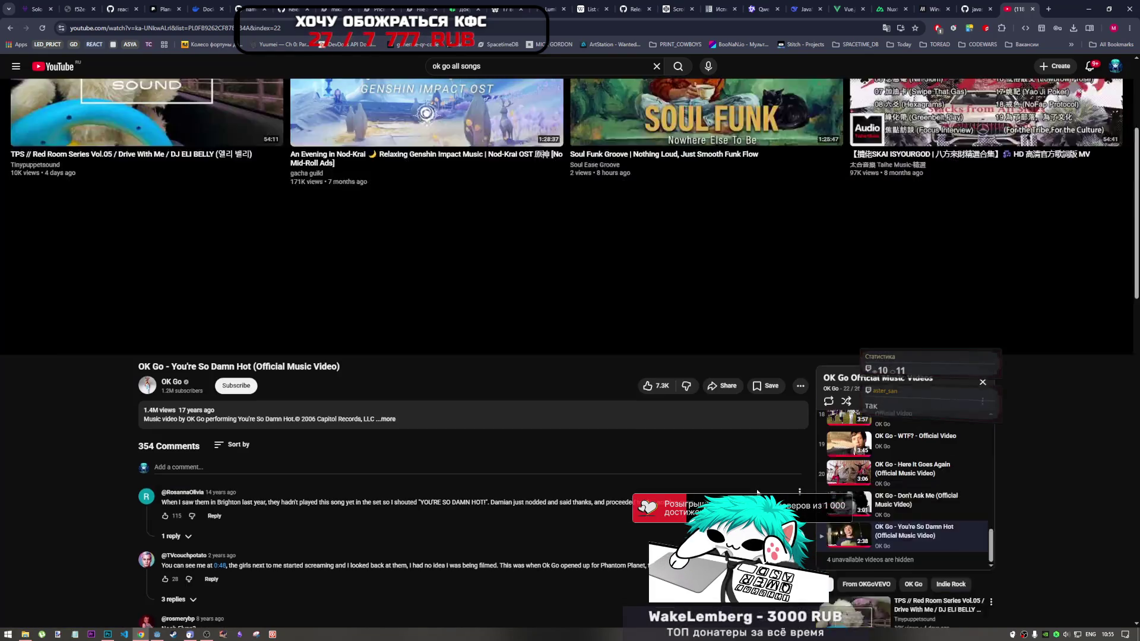
scroll(758, 492, "down", 3)
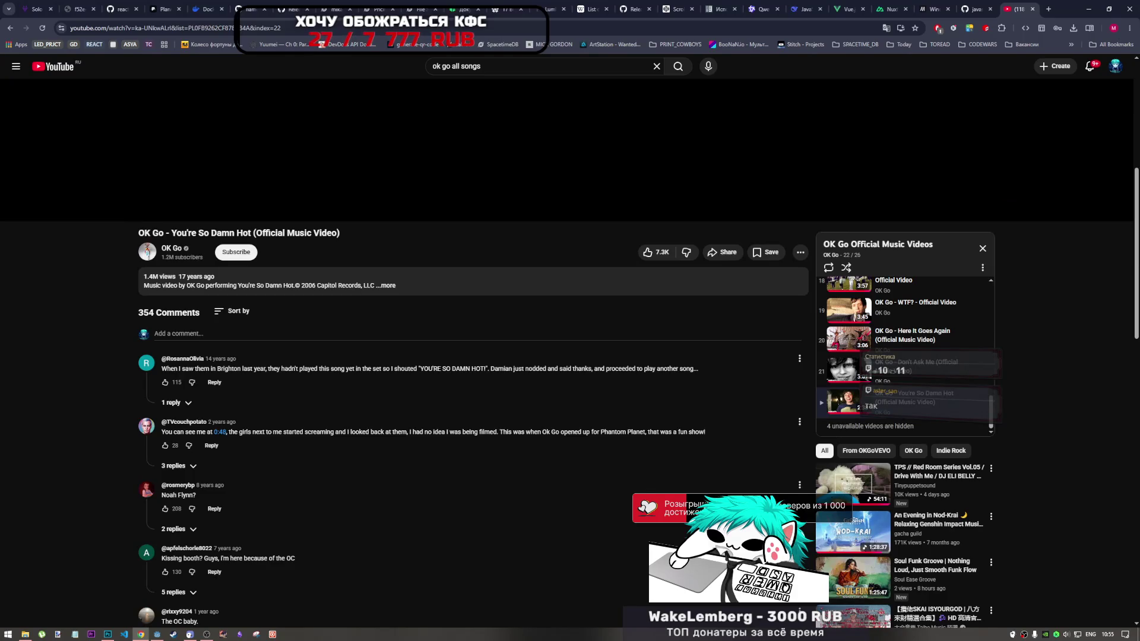
scroll(408, 450, "up", 6)
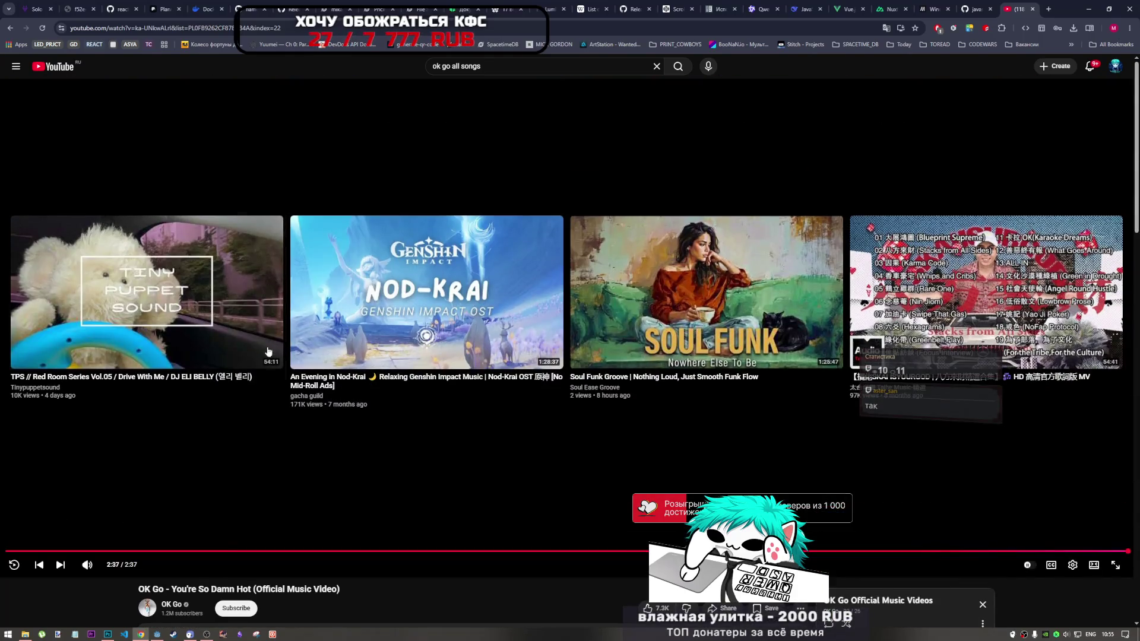
left_click(259, 337)
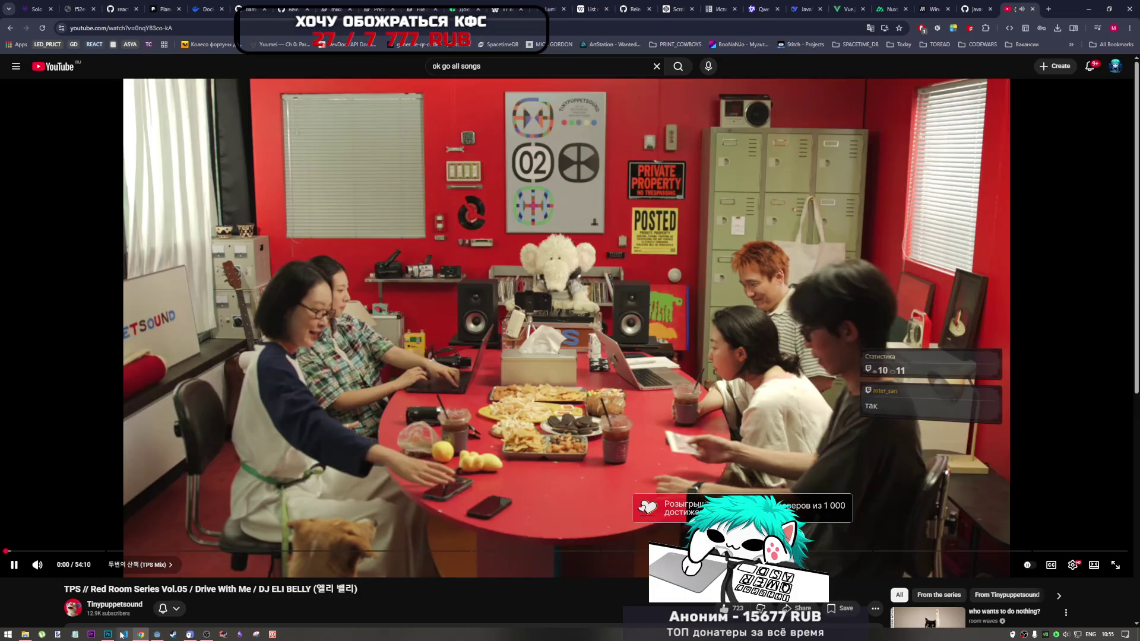
left_click(107, 634)
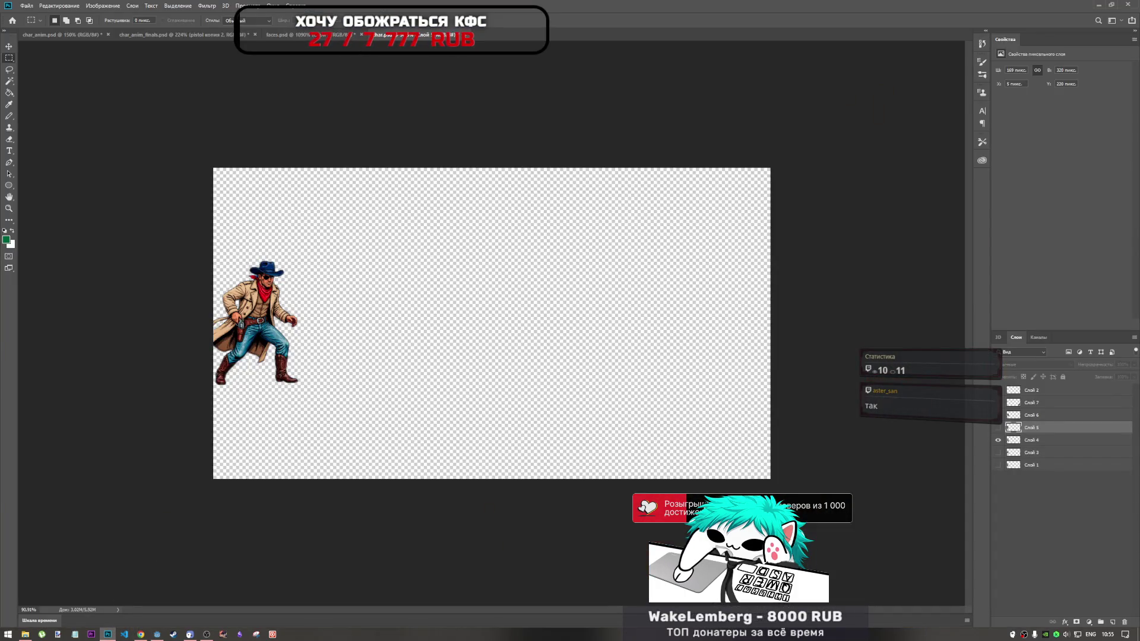
Draw trial marquee selections over the canvas and around the cowboy, then deselect
mouse_move(163, 143)
left_mouse_down()
mouse_move(720, 369)
mouse_move(859, 472)
mouse_move(803, 520)
left_mouse_up()
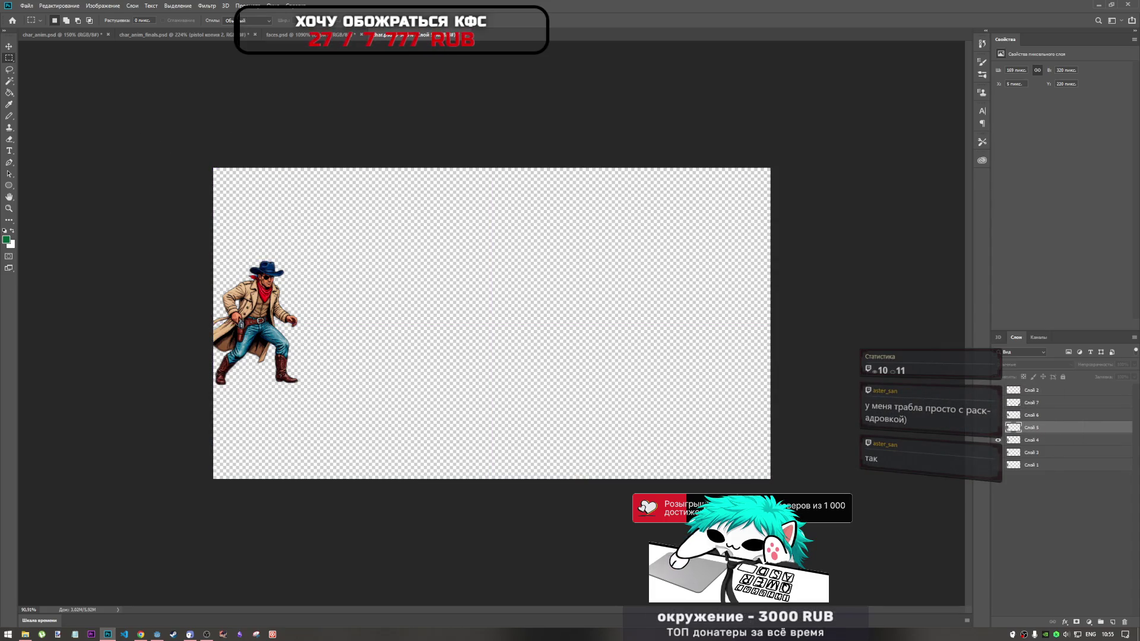
mouse_move(235, 392)
left_mouse_down()
mouse_move(287, 390)
mouse_move(883, 250)
mouse_move(846, 262)
left_mouse_up()
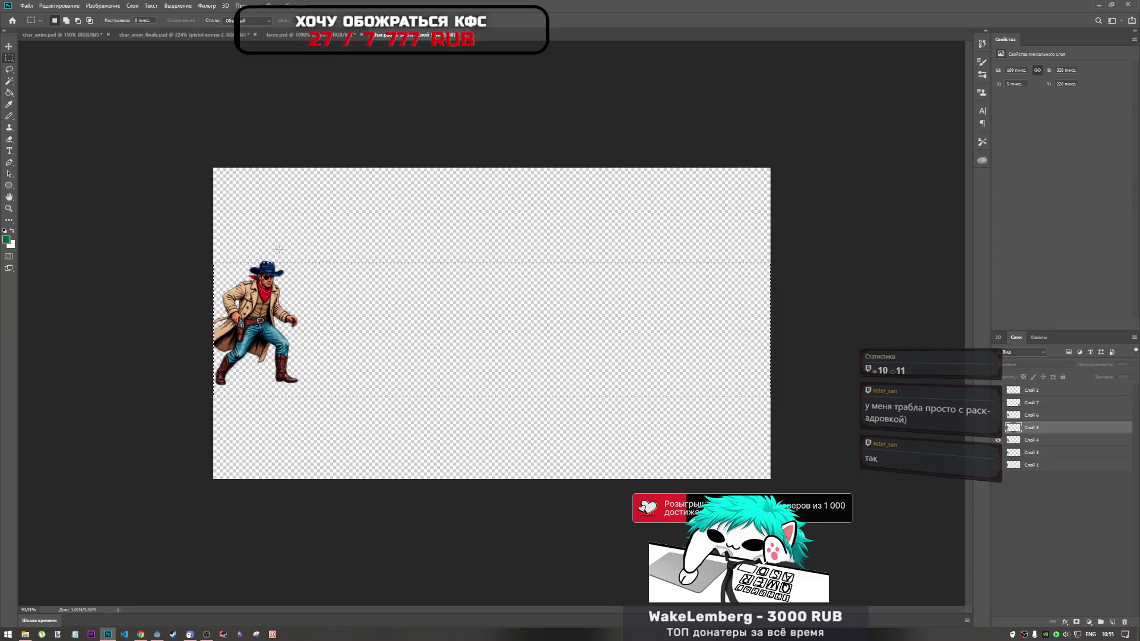
mouse_move(203, 247)
left_mouse_down()
mouse_move(307, 427)
mouse_move(337, 419)
left_mouse_up()
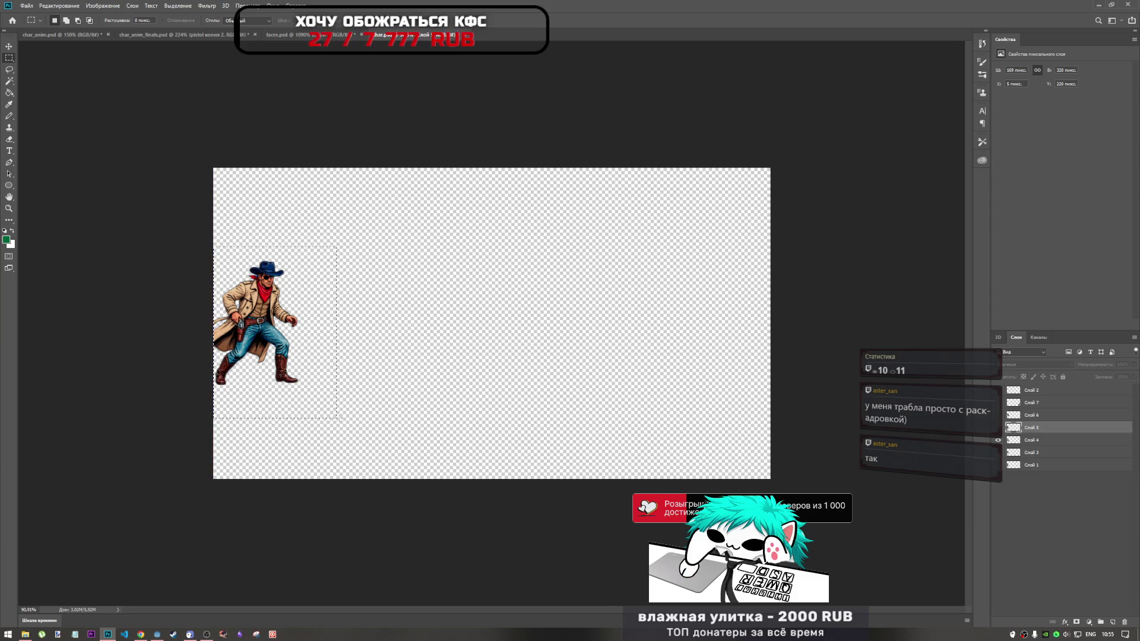
left_click(262, 390)
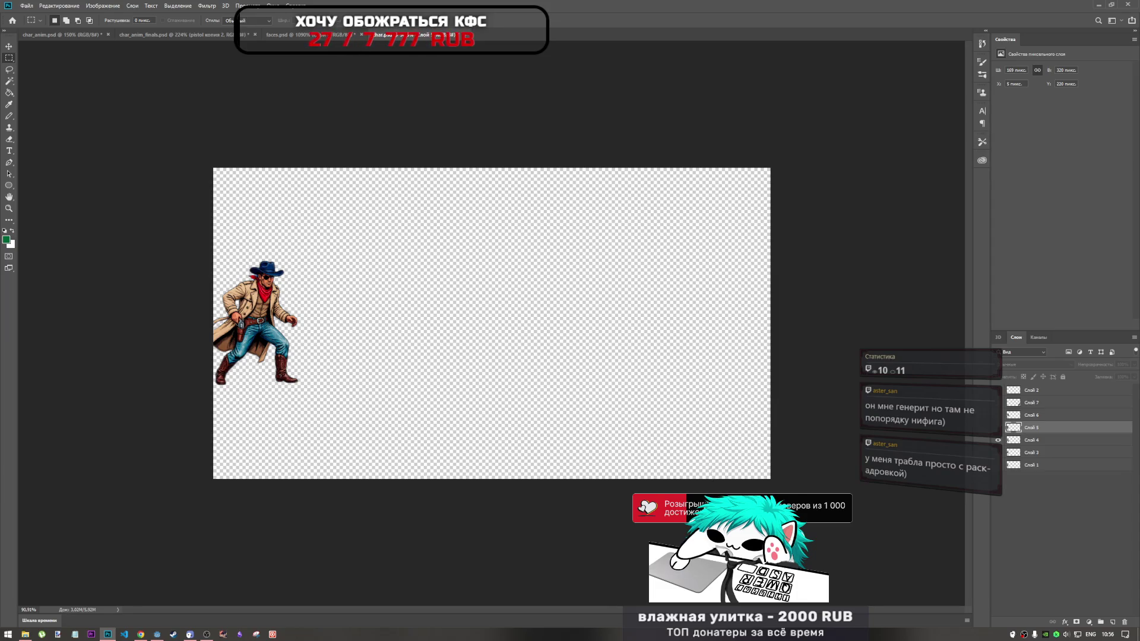
Switch to the YouTube video, back to Photoshop, then over to the Godot script editor
left_click(142, 635)
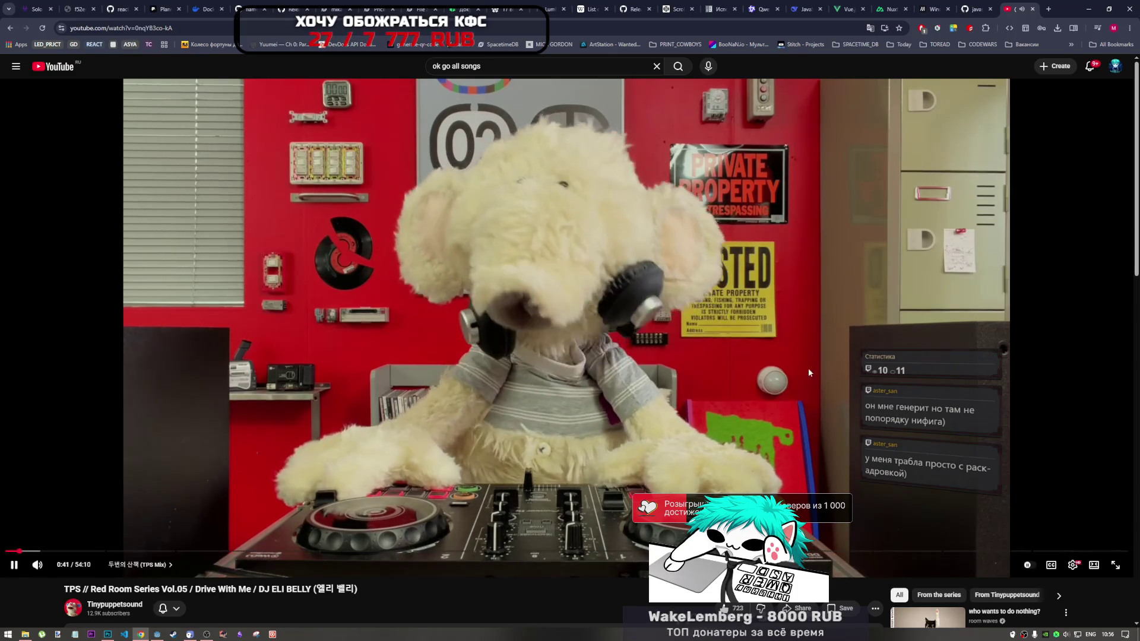
left_click(108, 634)
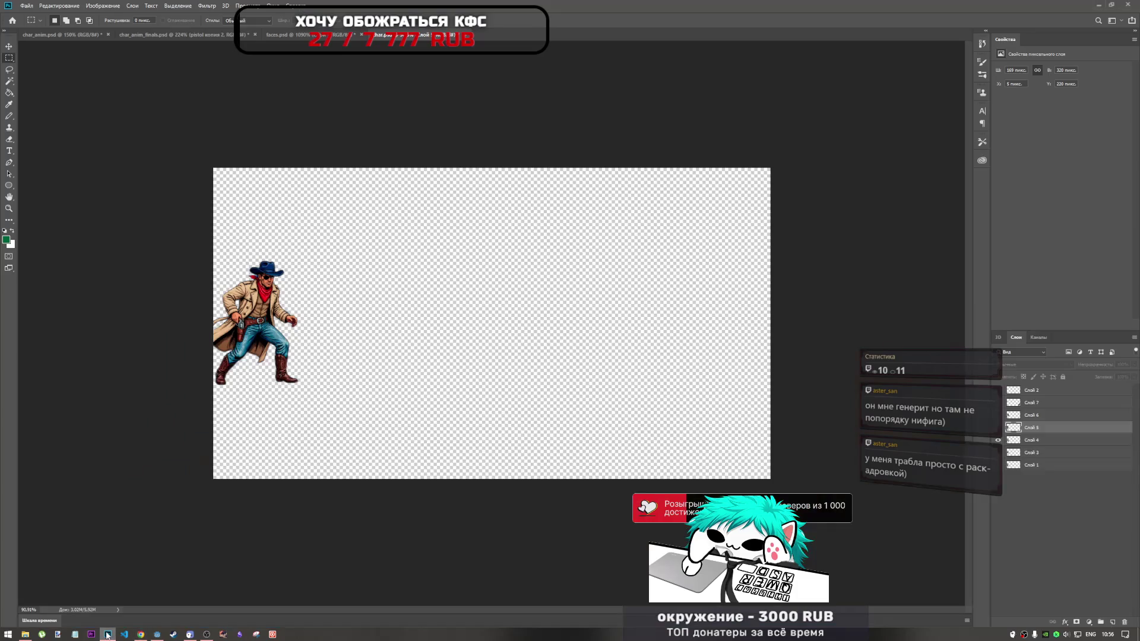
left_click(157, 633)
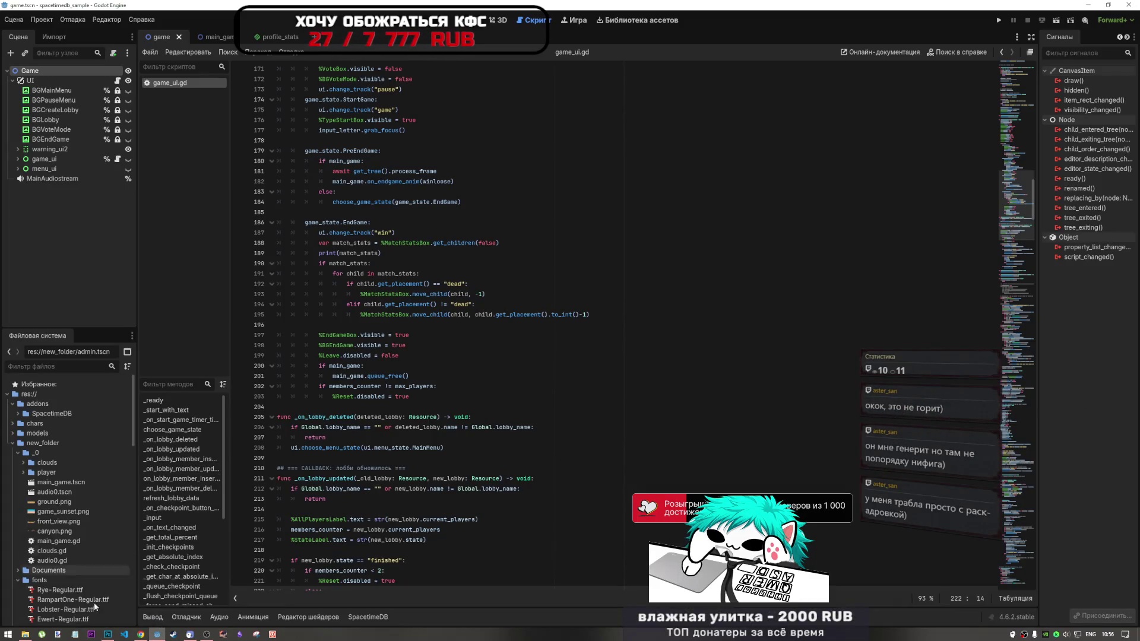
Return to Photoshop and check the taskbar clock and calendar twice
left_click(108, 634)
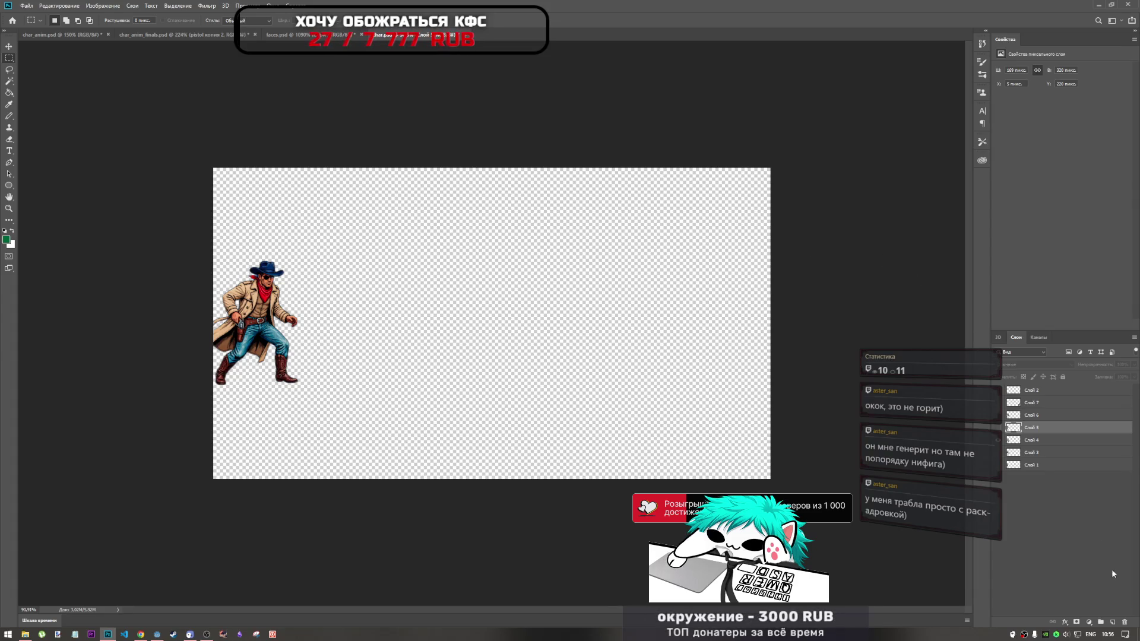
left_click(1112, 637)
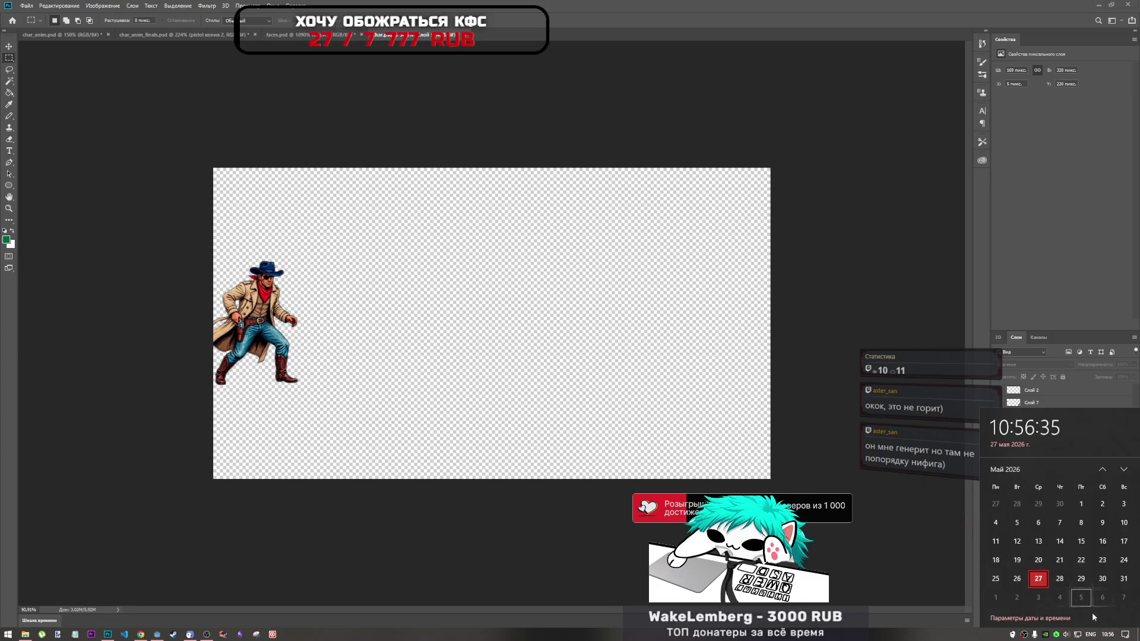
left_click(1108, 634)
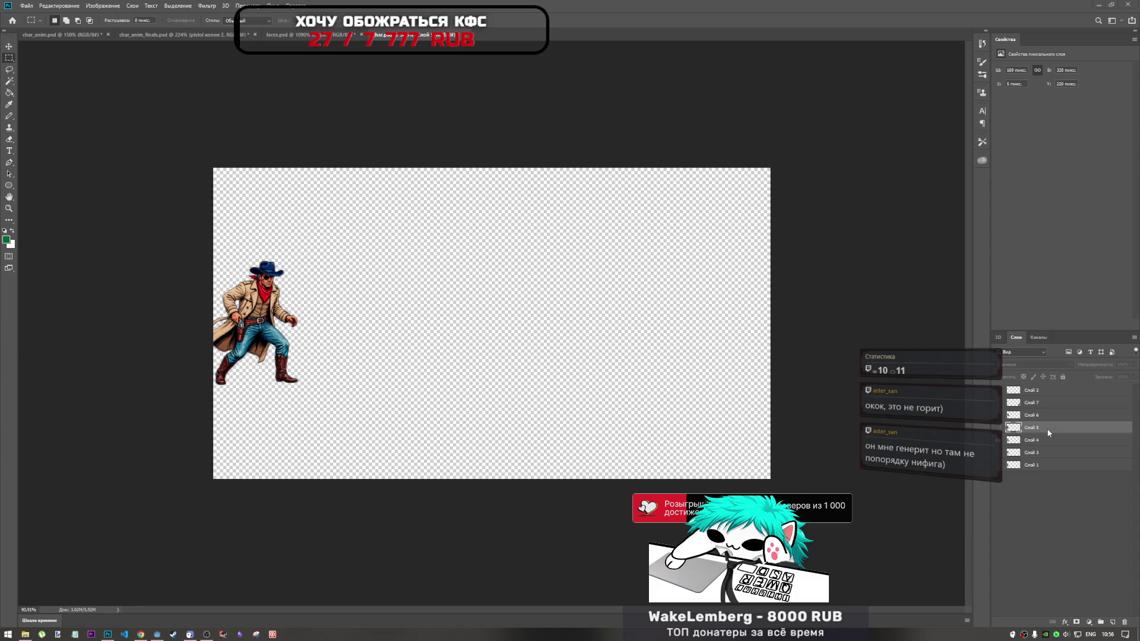
left_click(1107, 636)
left_click(1107, 635)
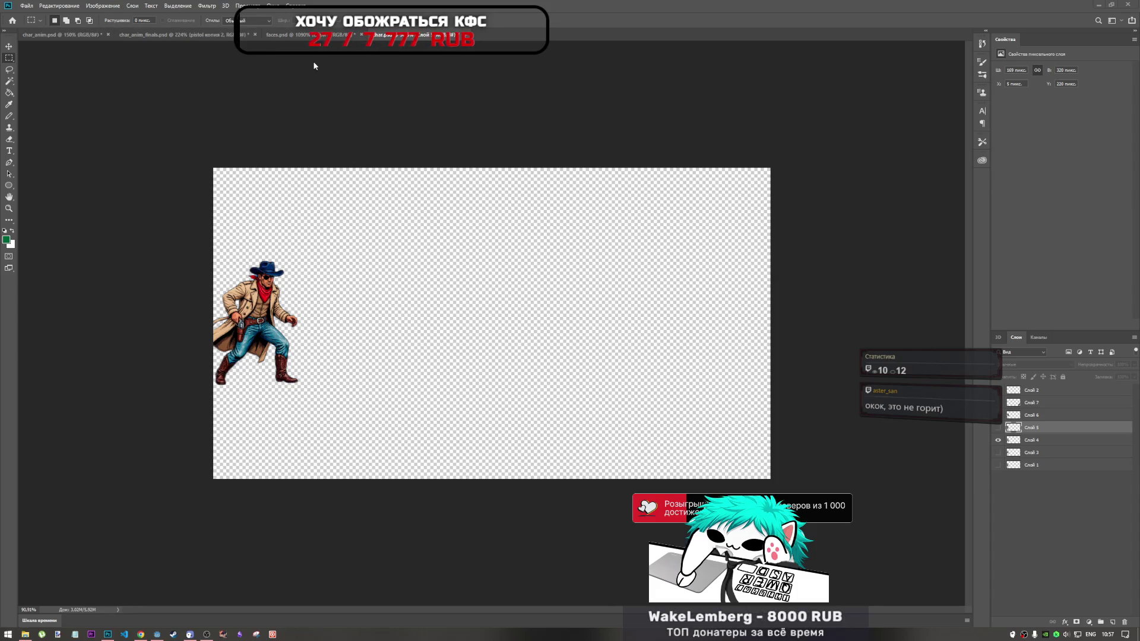
Browse the faces documents and the five-pose death animation, selecting across the strip then clearing it
left_click(309, 35)
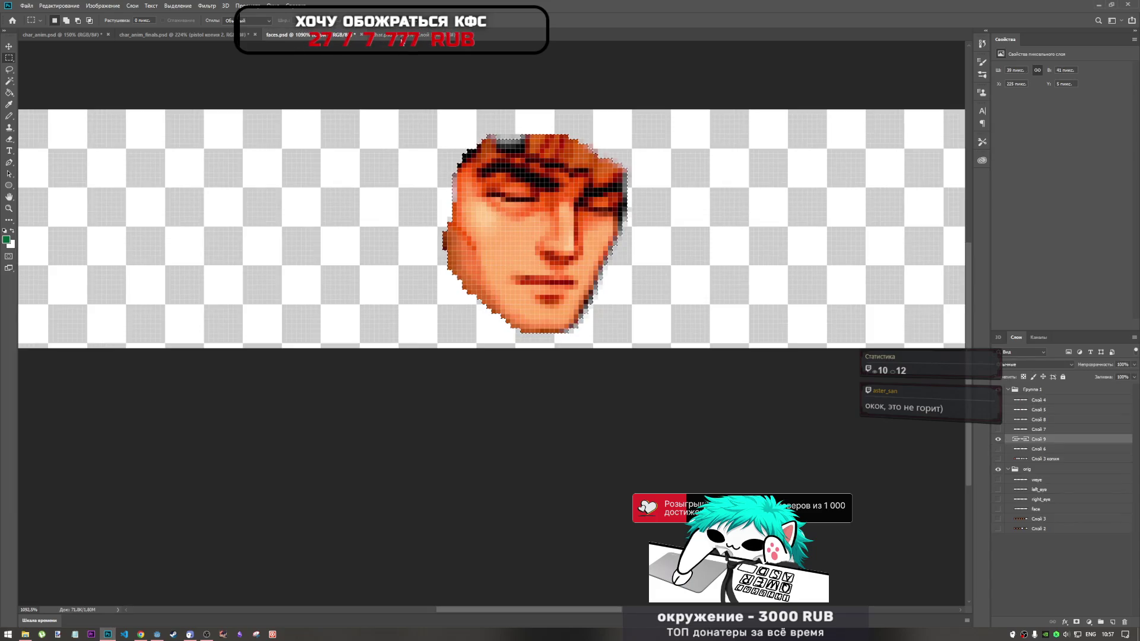
left_click(383, 35)
left_click(72, 35)
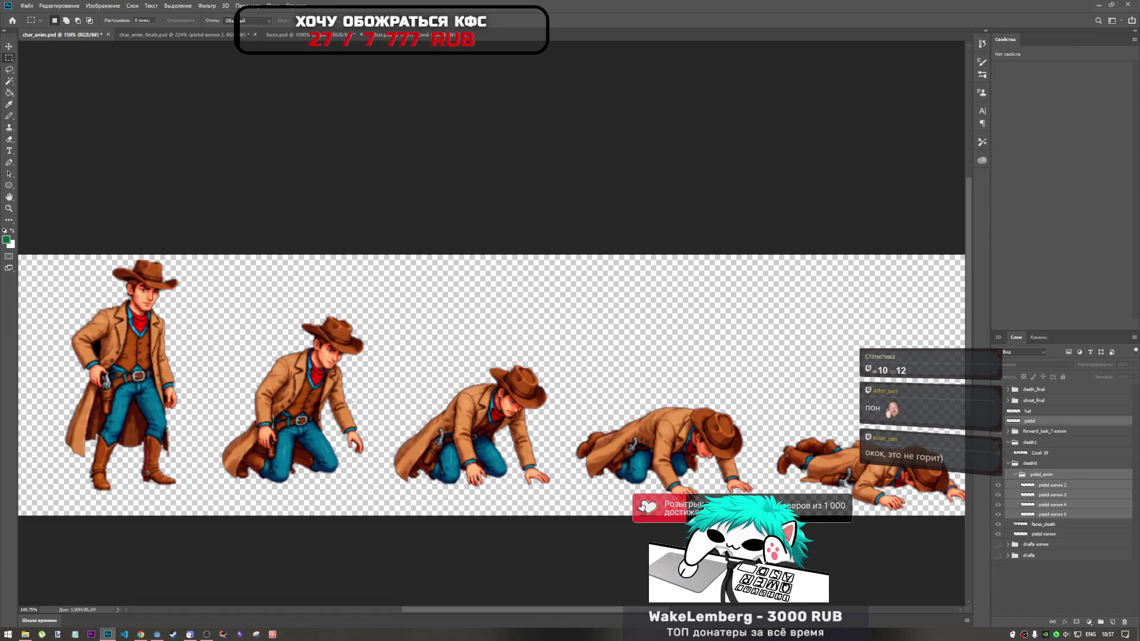
scroll(466, 345, "down", 3)
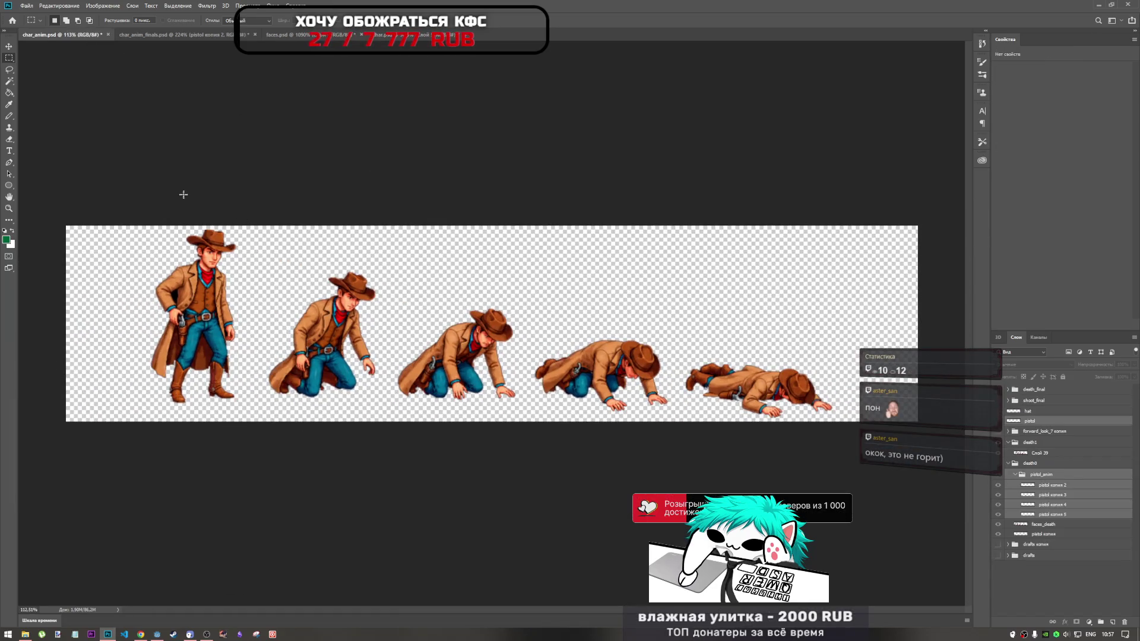
mouse_move(145, 204)
left_mouse_down()
mouse_move(356, 351)
mouse_move(846, 458)
left_mouse_up()
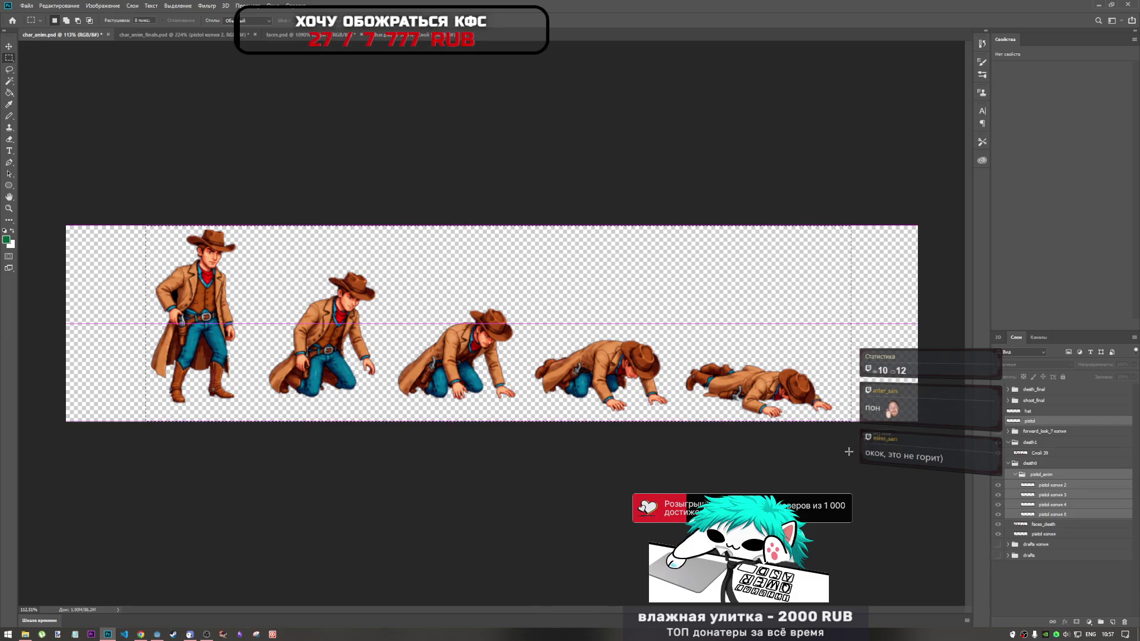
left_click(694, 447)
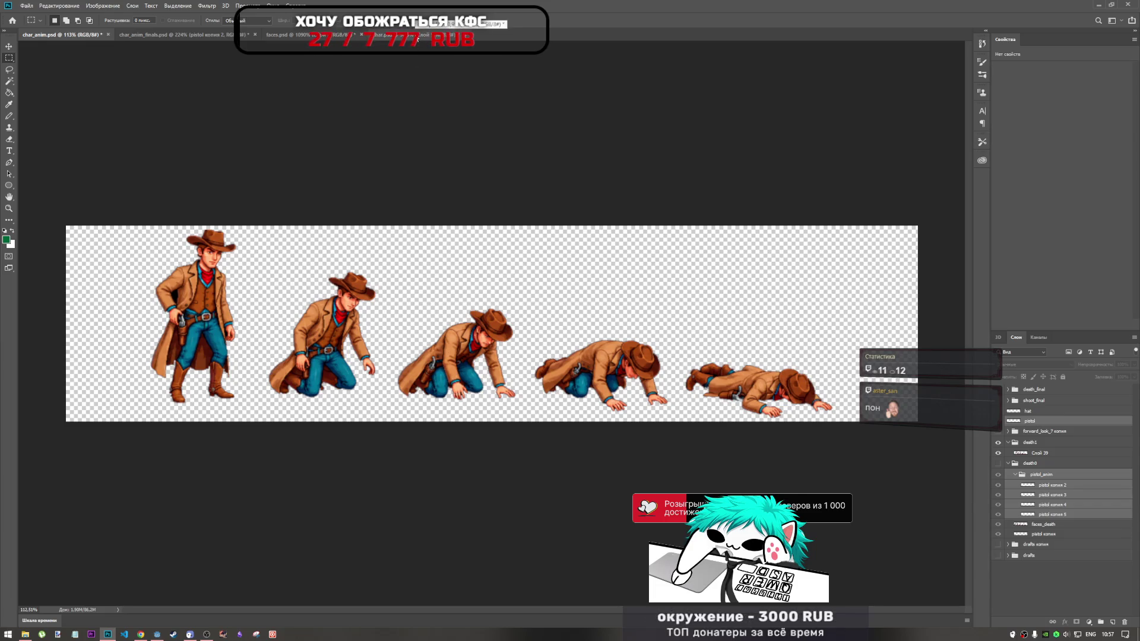
Cycle through open documents with Ctrl+Tab to reach char_anim_finals.psd with the death frames on green
left_click(317, 37)
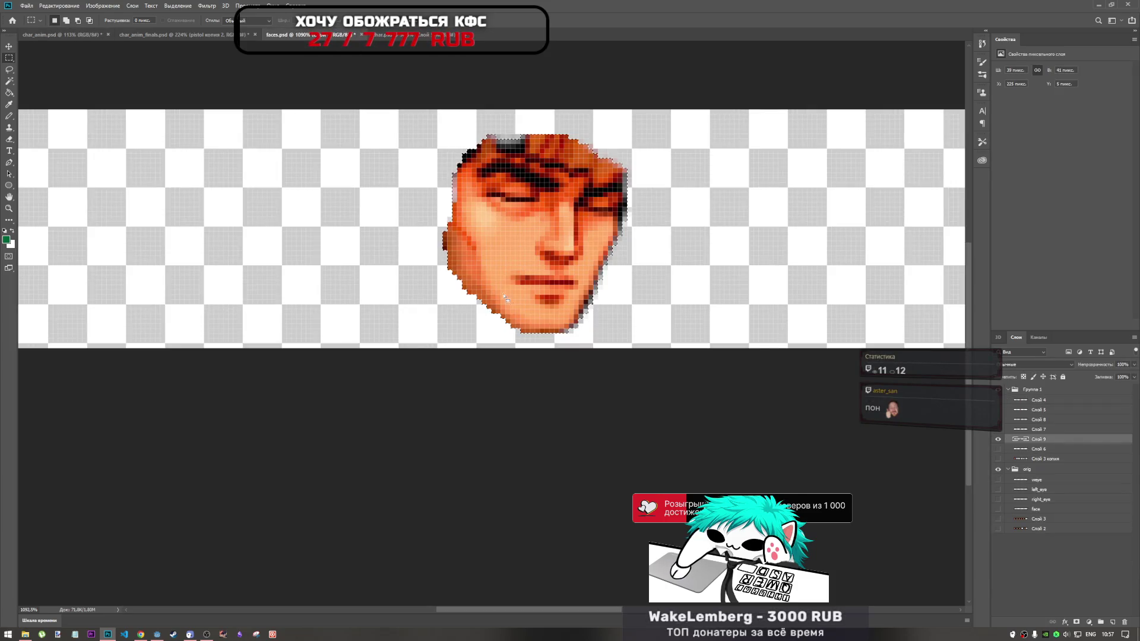
key("ctrl+Tab")
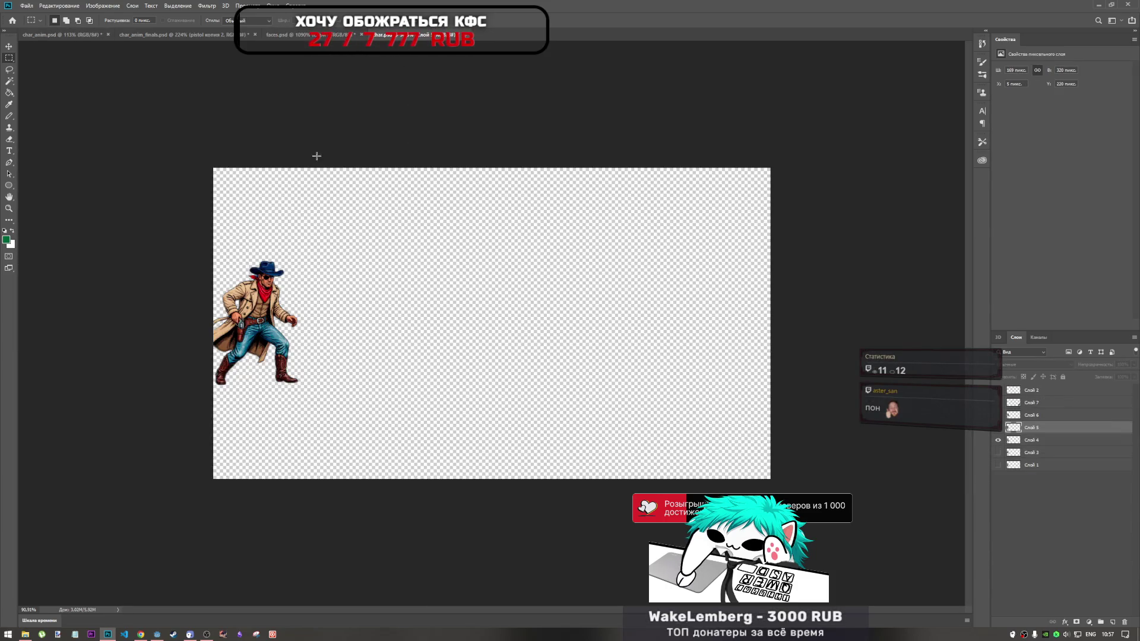
key("ctrl+shift+Tab")
key("ctrl+shift+Tab")
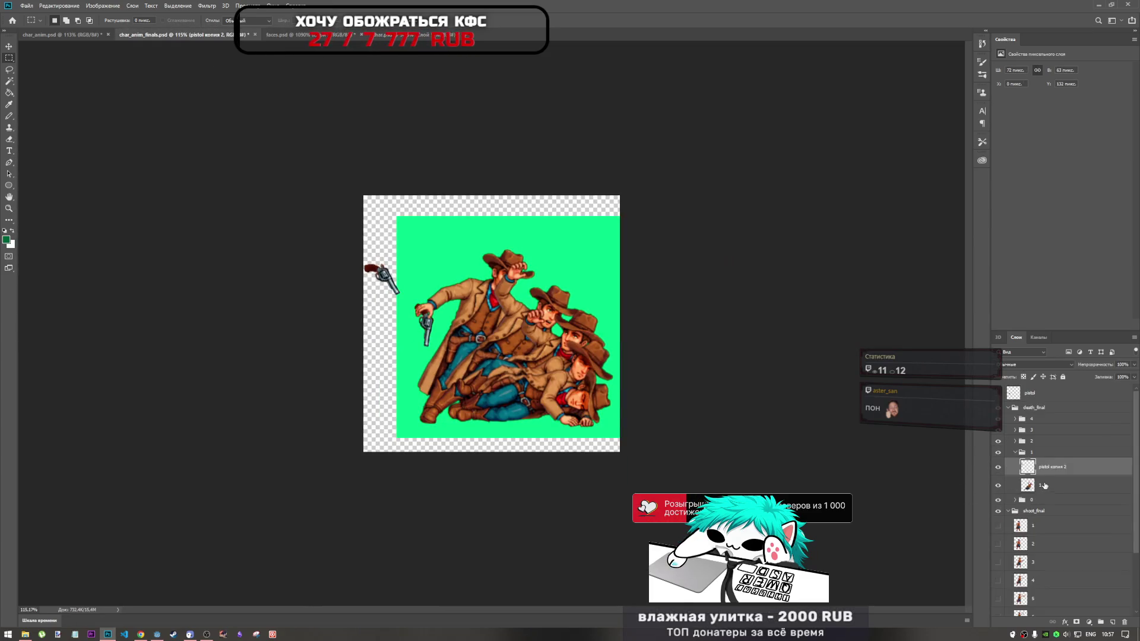
Move the pistol copy onto the upper cowboy with Free Transform and fit the frames to the window
key("ctrl+t")
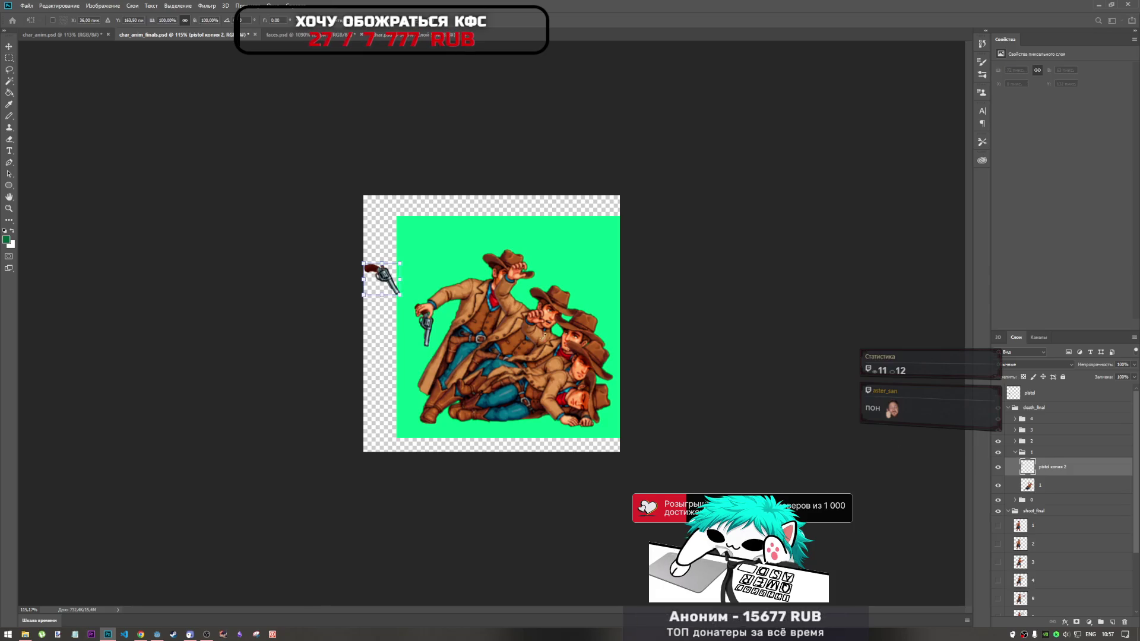
mouse_move(392, 279)
left_mouse_down()
mouse_move(457, 321)
mouse_move(475, 356)
mouse_move(486, 290)
left_mouse_up()
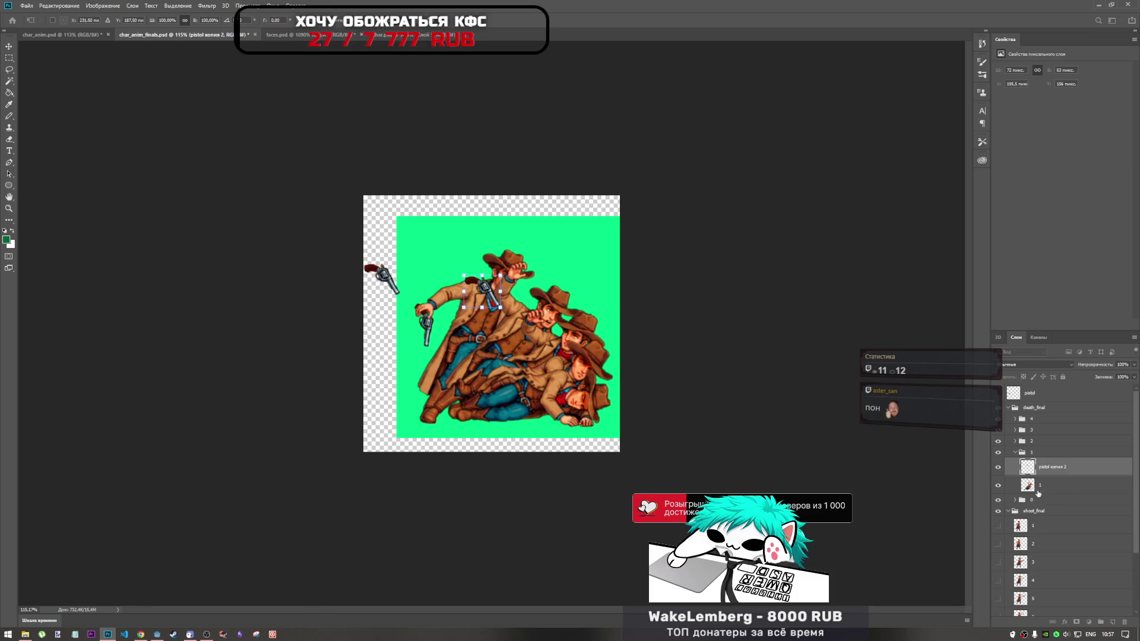
key("Return")
left_click(1015, 452)
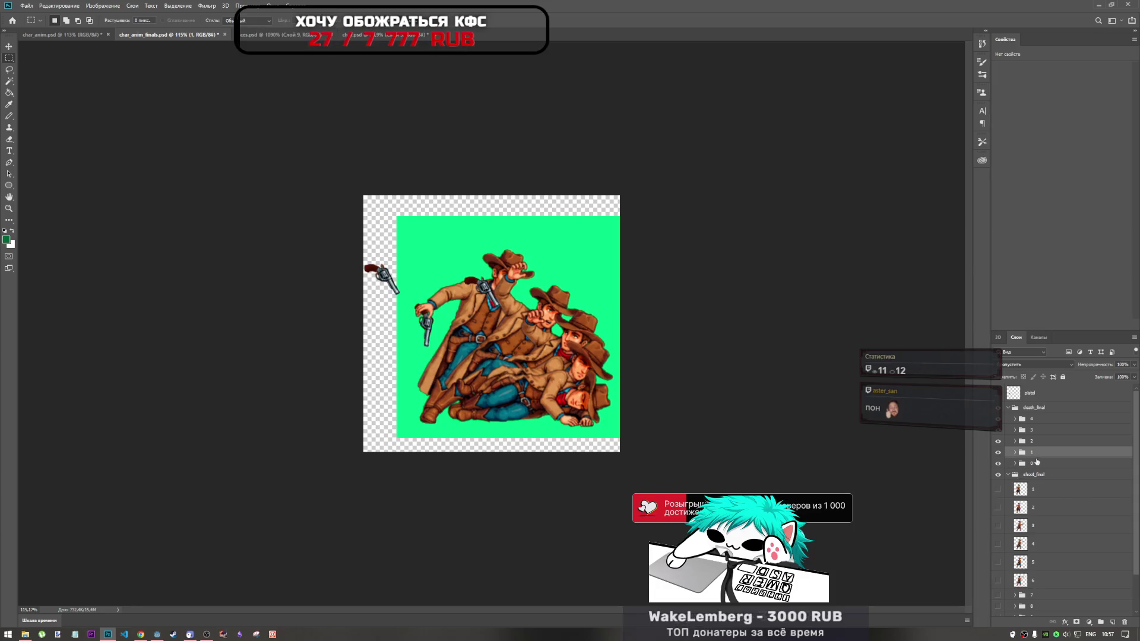
key("ctrl+0")
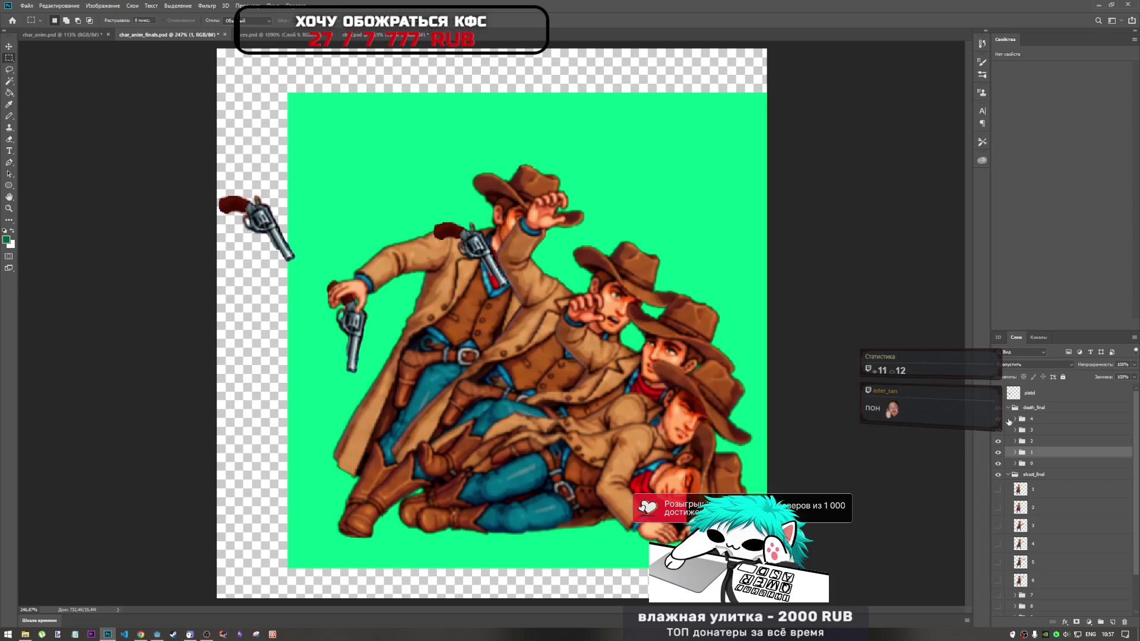
Rotate pistol копия 2 about 30° counterclockwise onto the first cowboy's chest, then open print_cowboys in Explorer
left_click(1017, 453)
left_click(1019, 464)
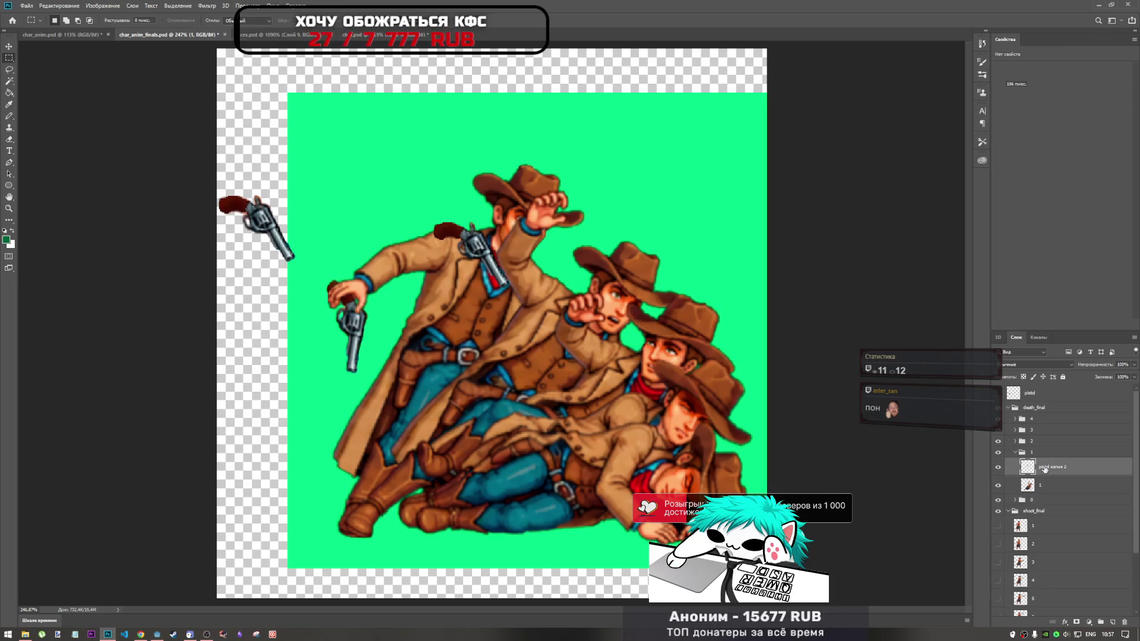
key("ctrl+t")
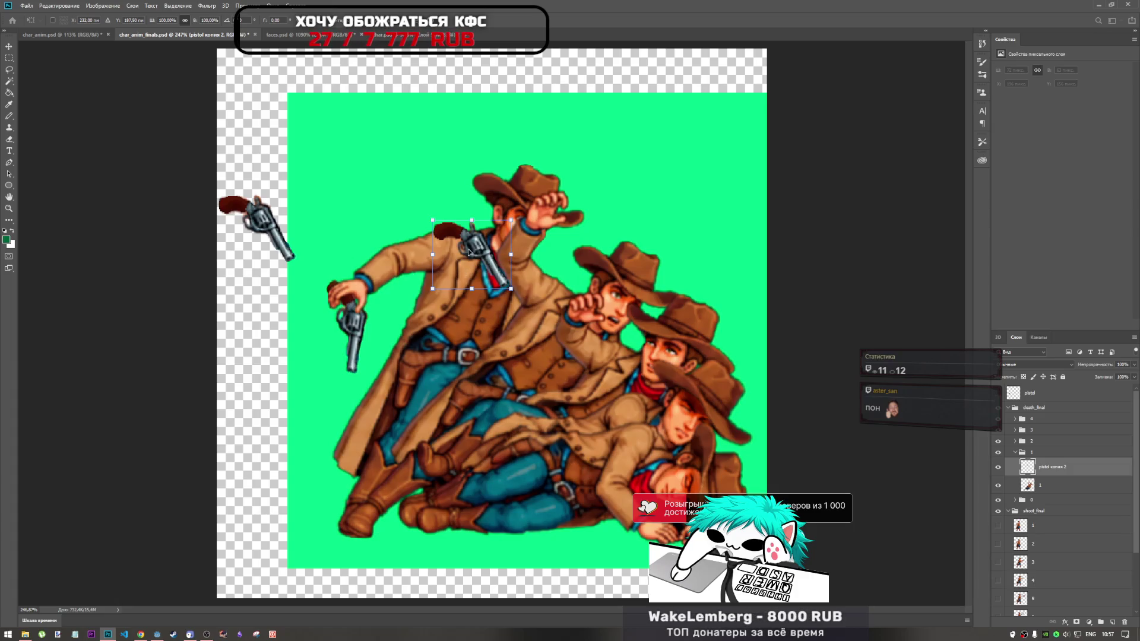
left_click_drag(502, 308, 526, 289)
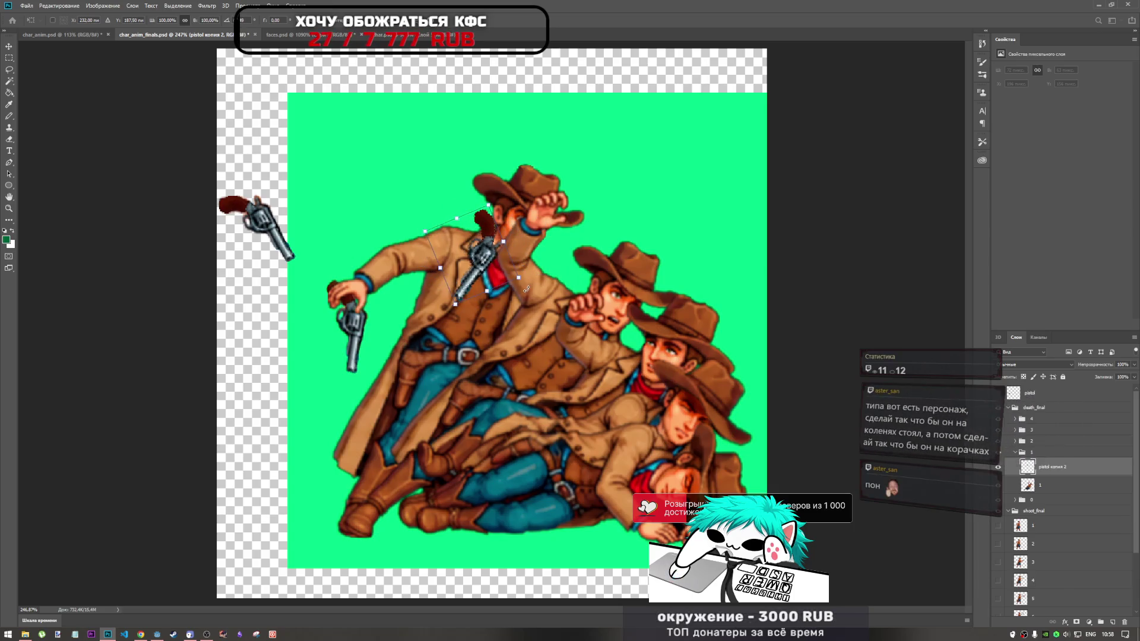
mouse_move(480, 223)
left_mouse_down()
mouse_move(334, 297)
mouse_move(501, 244)
mouse_move(351, 285)
mouse_move(486, 261)
mouse_move(484, 248)
left_mouse_up()
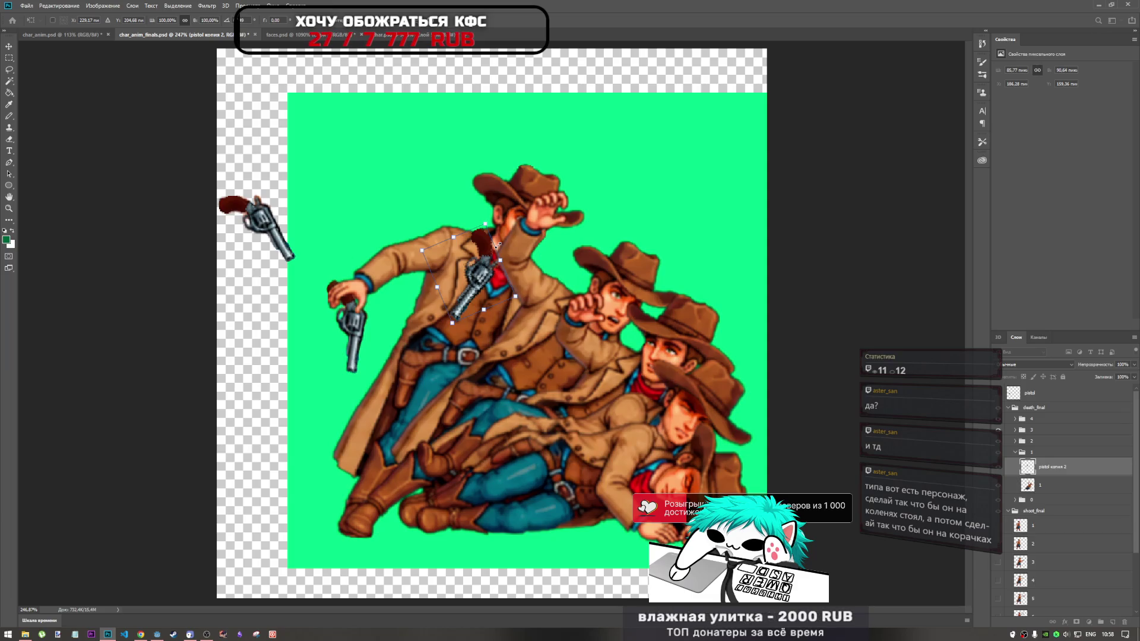
left_click(24, 635)
left_click(308, 221)
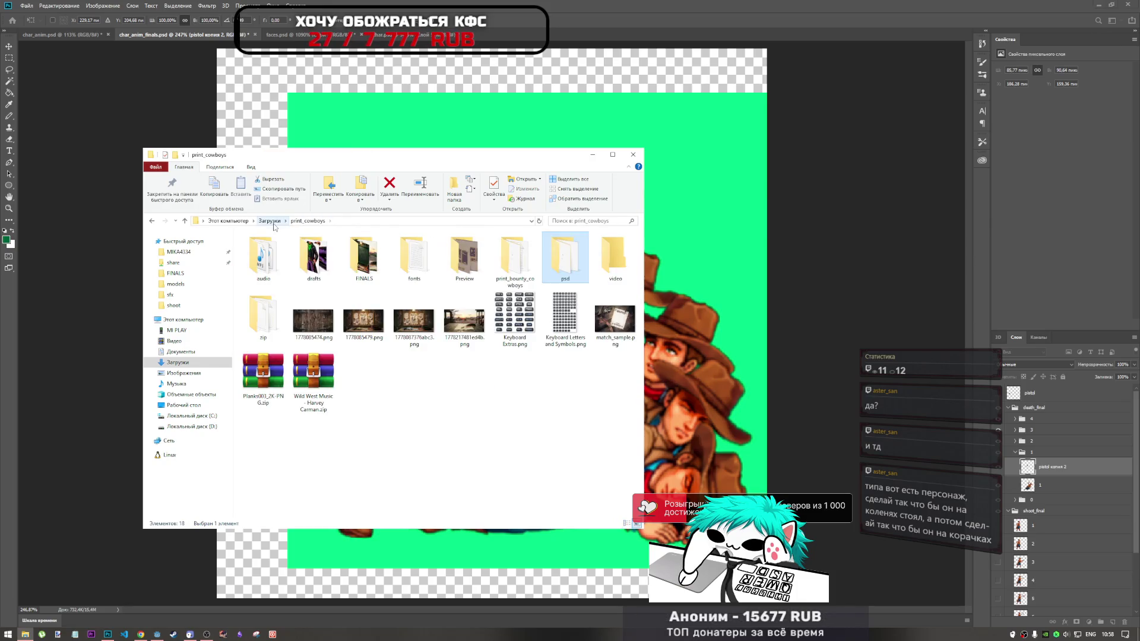
Go up to Downloads and view the ChatGPT Image death-frames reference, then close it
left_click(270, 221)
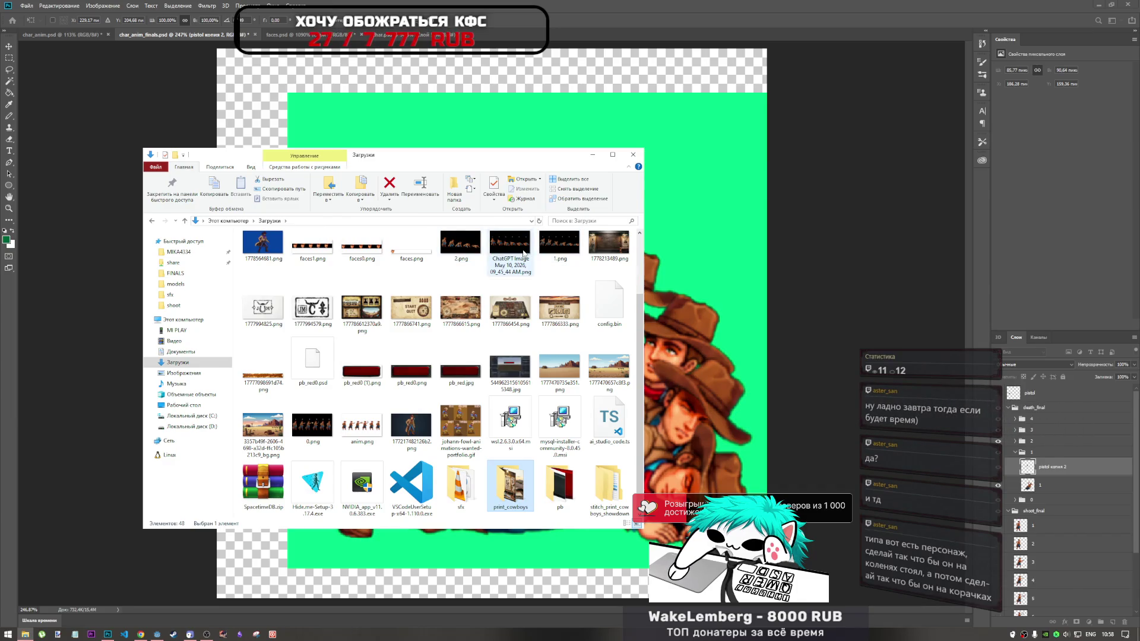
left_click(524, 252)
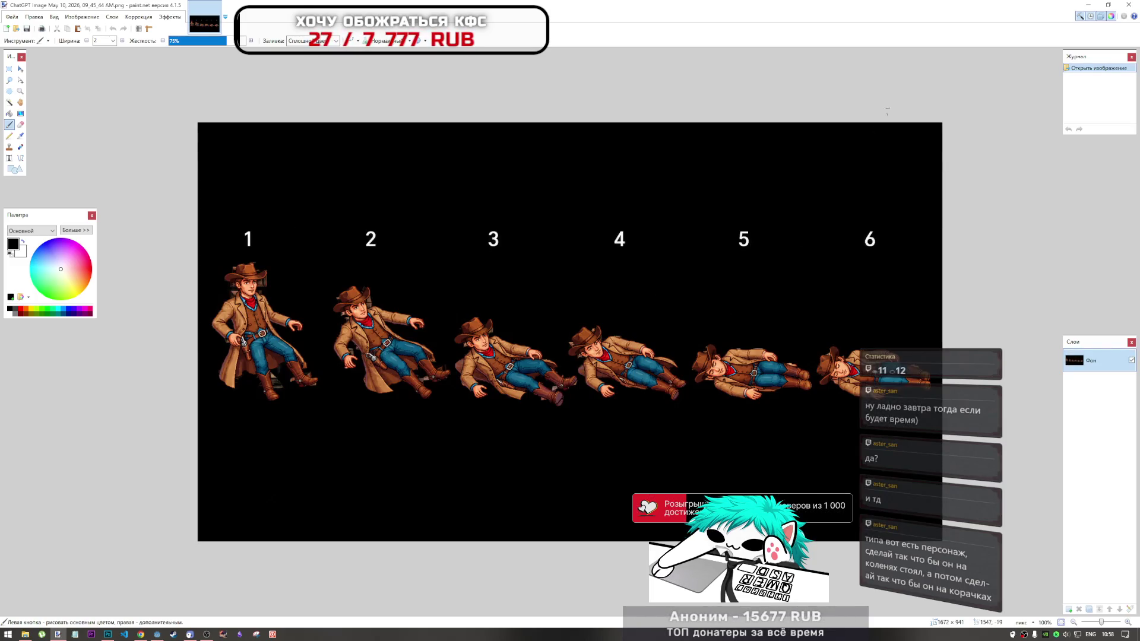
left_click(1128, 4)
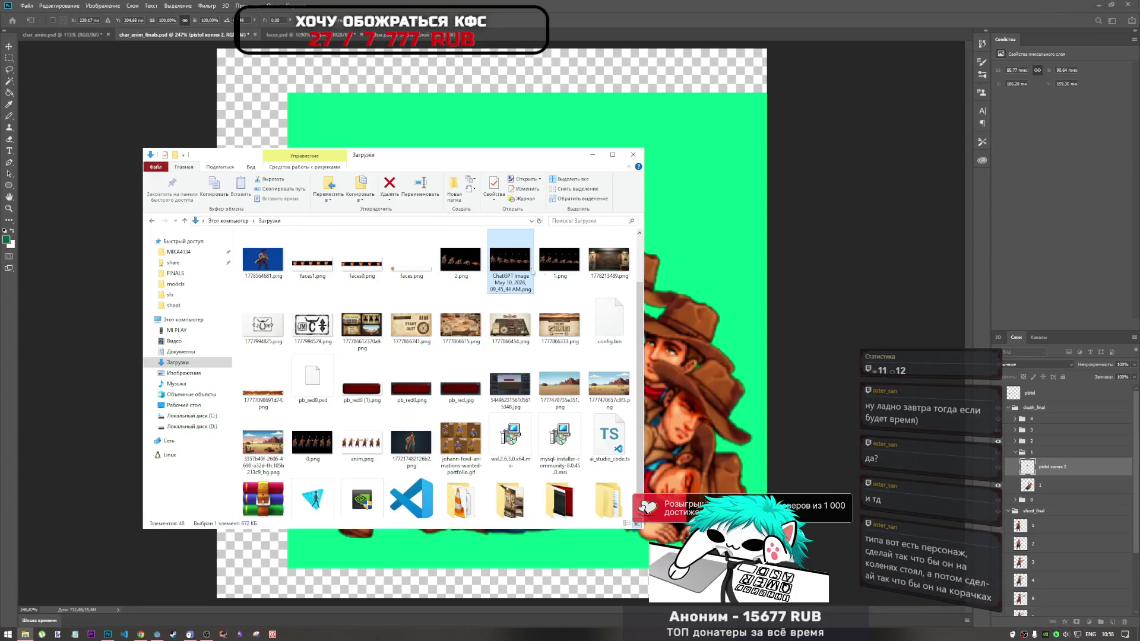
Select 0.png in Downloads, return to the Photoshop canvas, and switch to the Rectangular Marquee tool
left_click(313, 442)
mouse_move(737, 2)
left_mouse_down()
mouse_move(594, 23)
mouse_move(640, 25)
left_mouse_up()
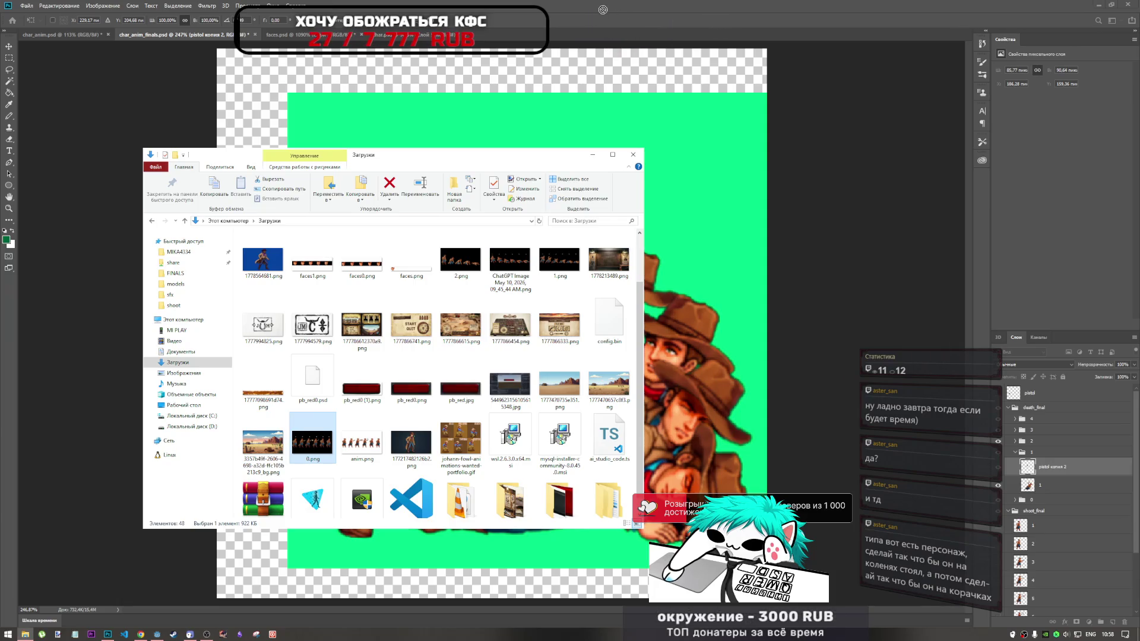
mouse_move(551, 25)
left_mouse_down()
mouse_move(386, 419)
mouse_move(324, 413)
left_mouse_up()
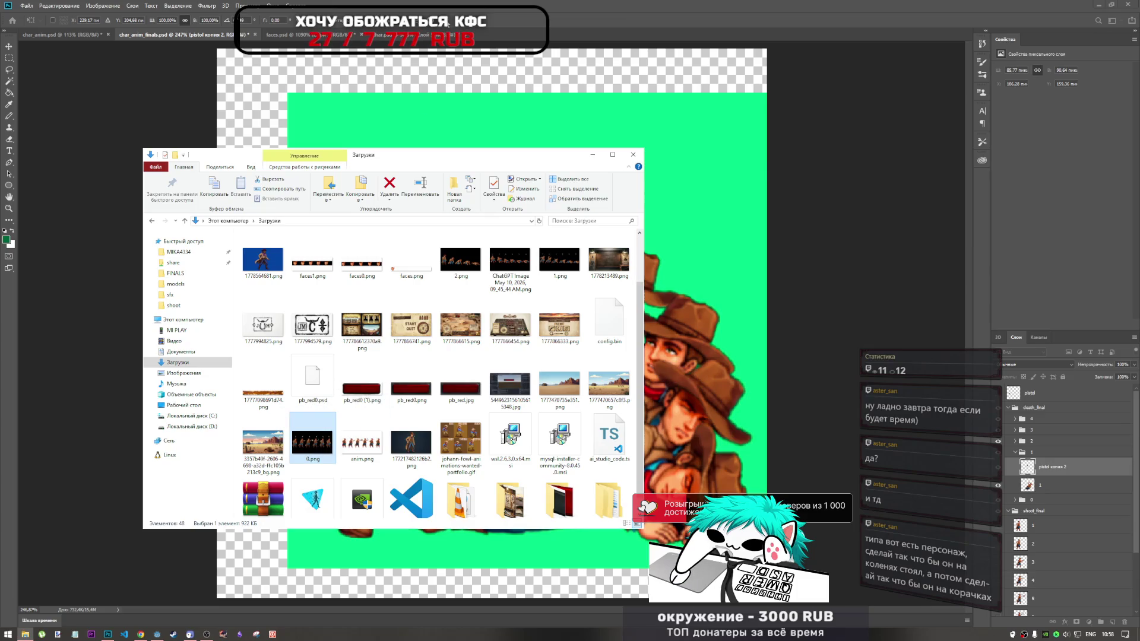
left_click(146, 544)
key("m")
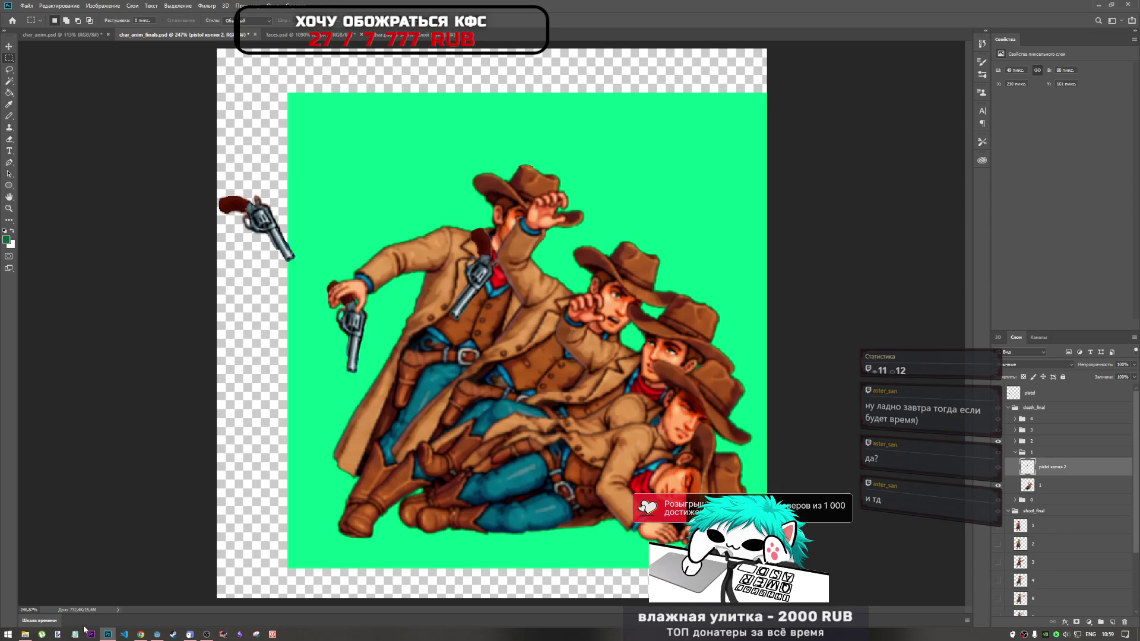
left_click(27, 635)
left_click_drag(318, 435, 679, 8)
left_click(376, 158)
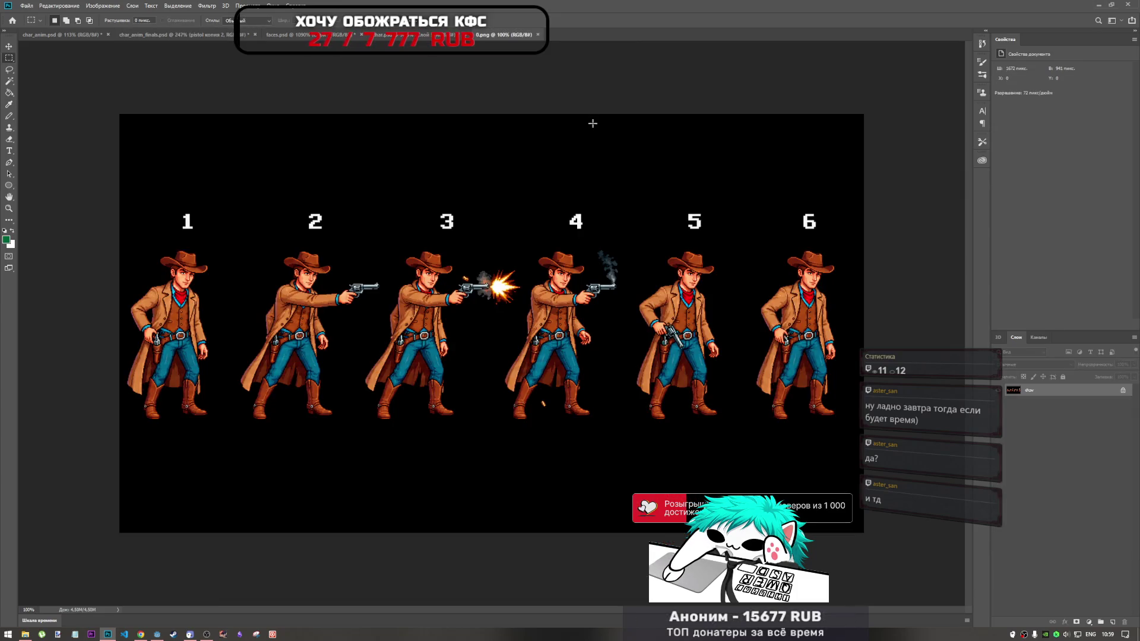
mouse_move(271, 296)
left_mouse_down()
mouse_move(274, 321)
mouse_move(250, 337)
left_mouse_up()
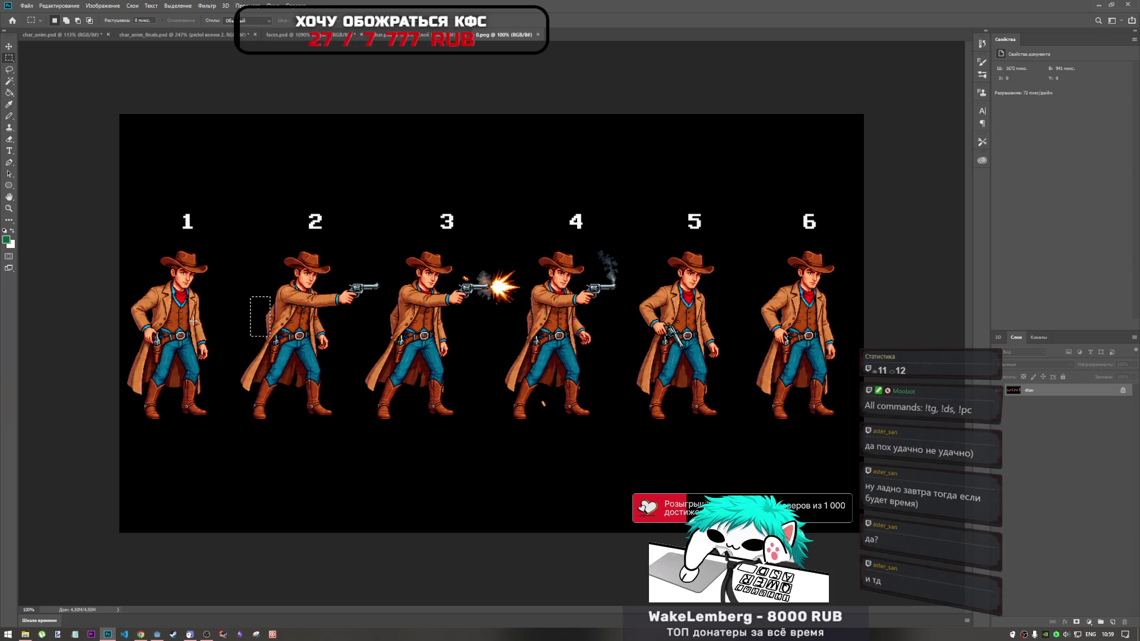
left_click_drag(148, 331, 166, 358)
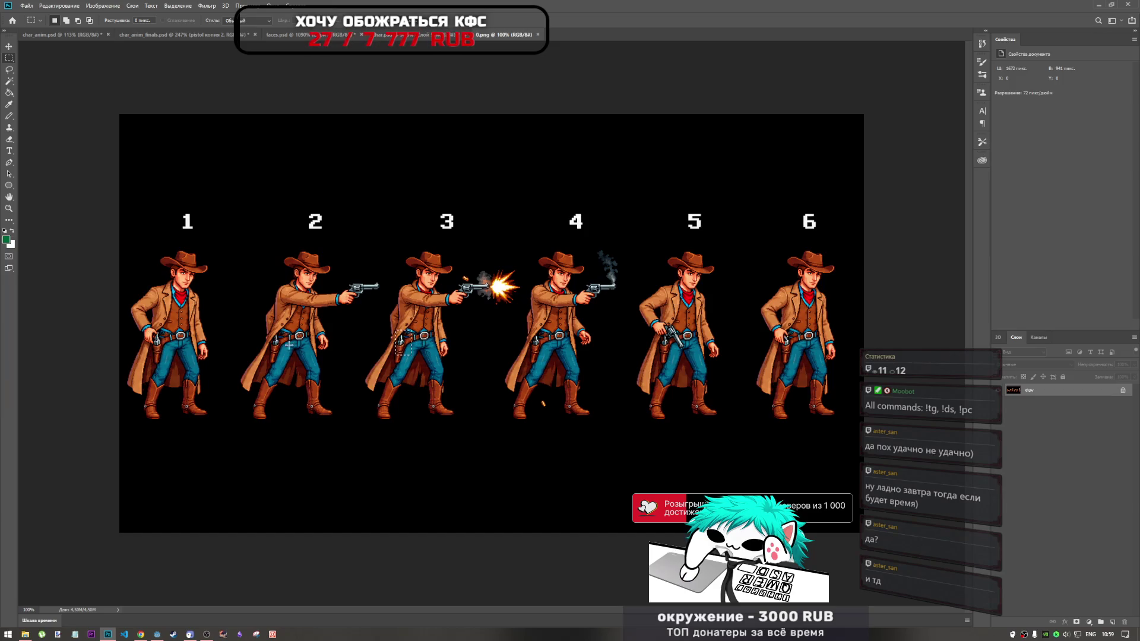
left_click_drag(268, 330, 284, 351)
left_click_drag(401, 328, 415, 362)
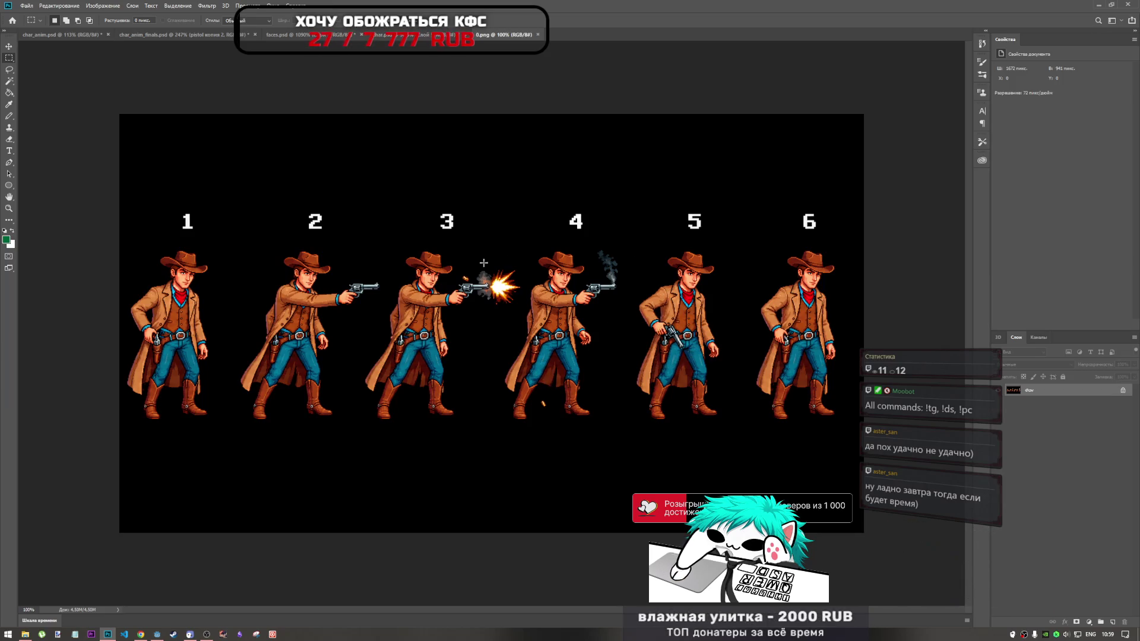
mouse_move(137, 234)
left_mouse_down()
mouse_move(516, 318)
mouse_move(913, 316)
left_mouse_up()
left_click(478, 337)
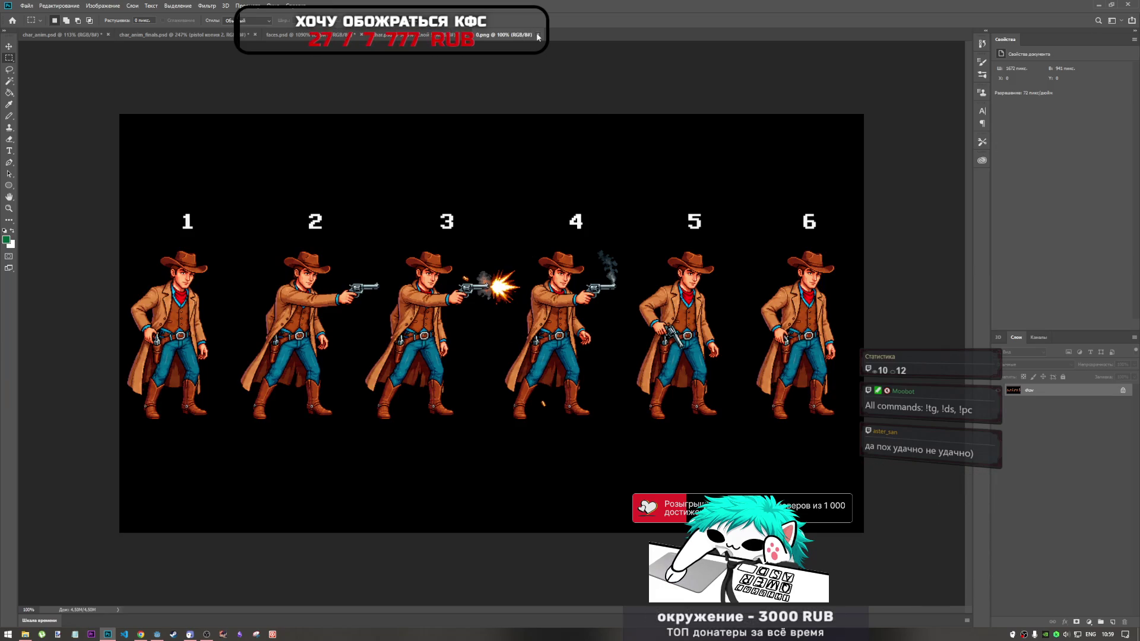
key("ctrl+w")
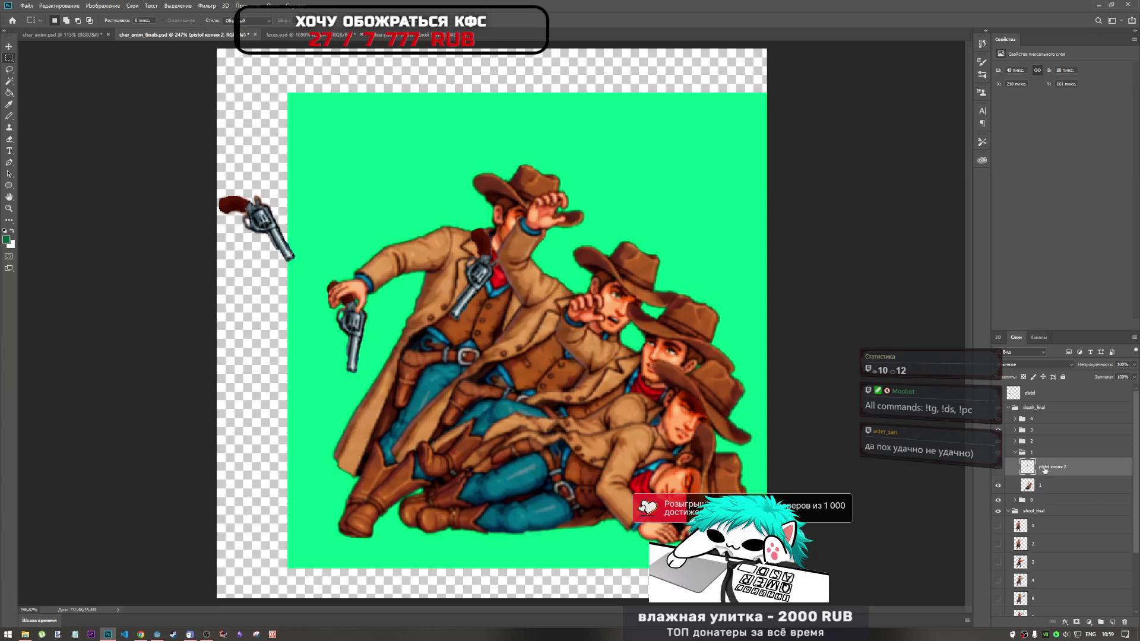
Commit the frame-1 pistol transform and collapse frame group 1
key("ctrl+t")
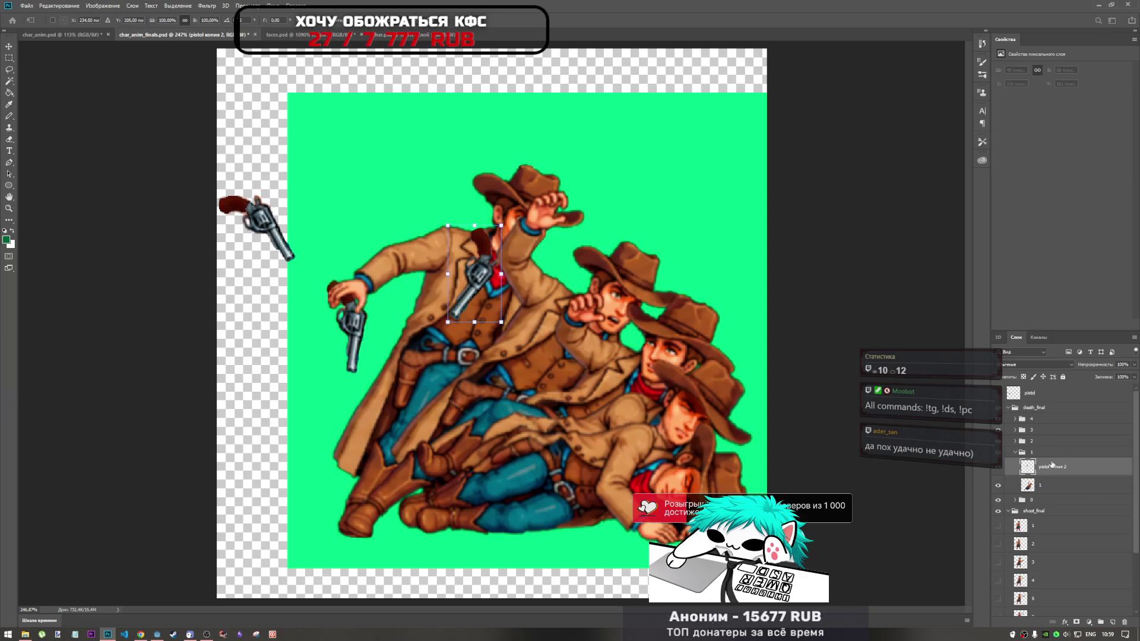
key("Return")
left_click(1015, 453)
Move pistol копия 3 right and down, rotating its barrel lower-left at the second cowboy
left_click(1015, 442)
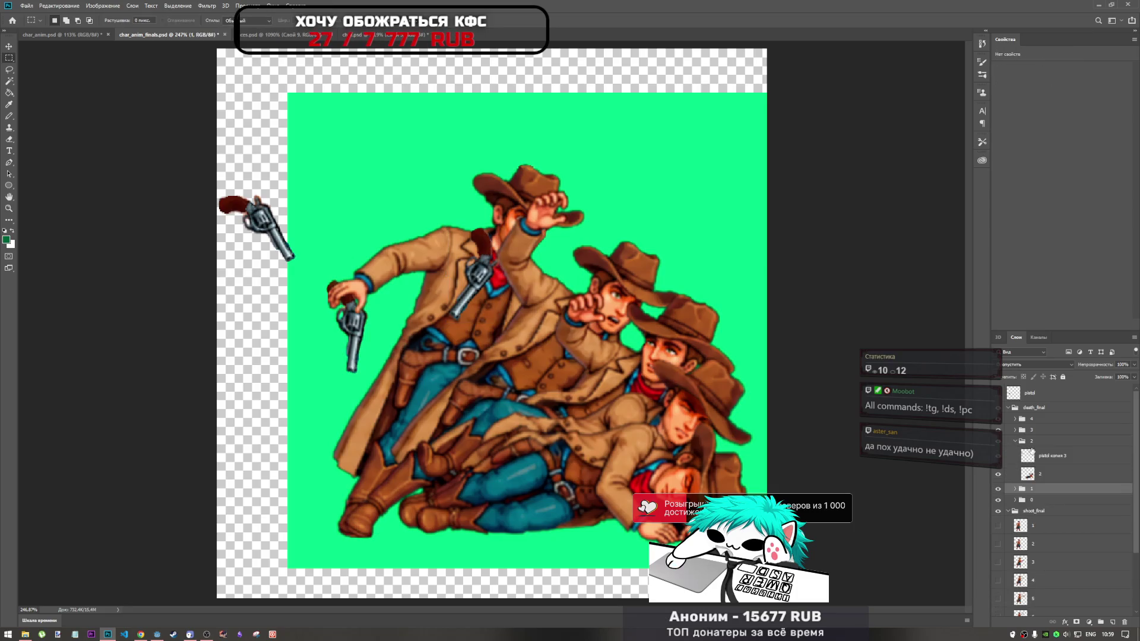
left_click(1055, 456)
key("ctrl+t")
mouse_move(283, 228)
left_mouse_down()
mouse_move(510, 347)
mouse_move(633, 389)
left_mouse_up()
mouse_move(595, 314)
left_mouse_down()
mouse_move(612, 346)
mouse_move(597, 395)
left_mouse_up()
mouse_move(559, 342)
left_mouse_down()
mouse_move(520, 316)
mouse_move(528, 334)
mouse_move(541, 222)
mouse_move(551, 357)
mouse_move(530, 365)
left_mouse_up()
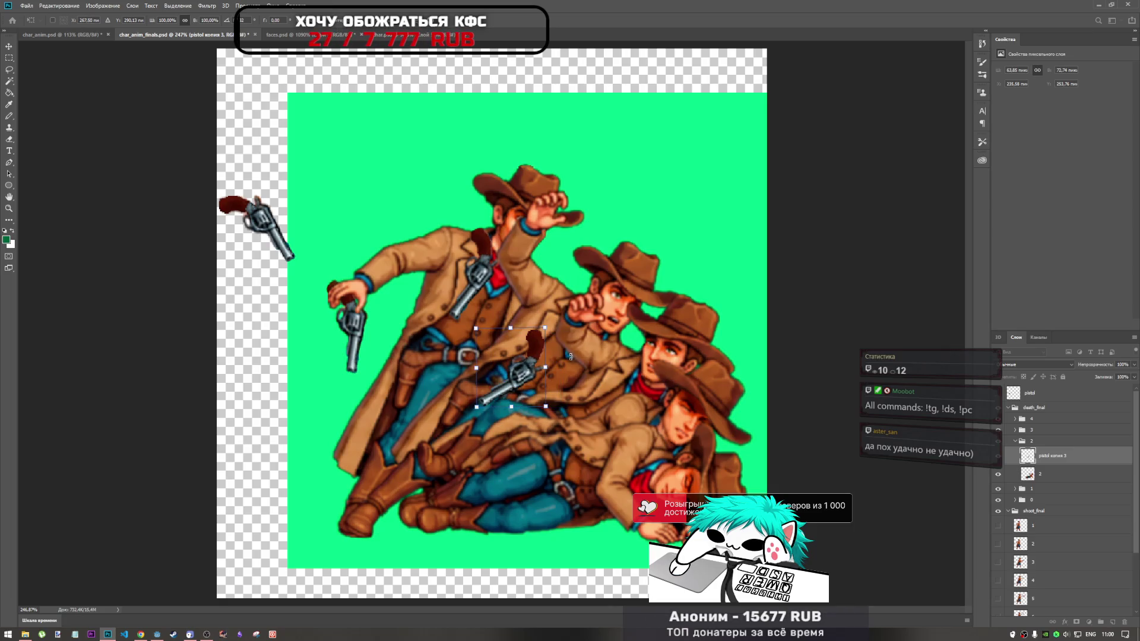
key("Return")
key("m")
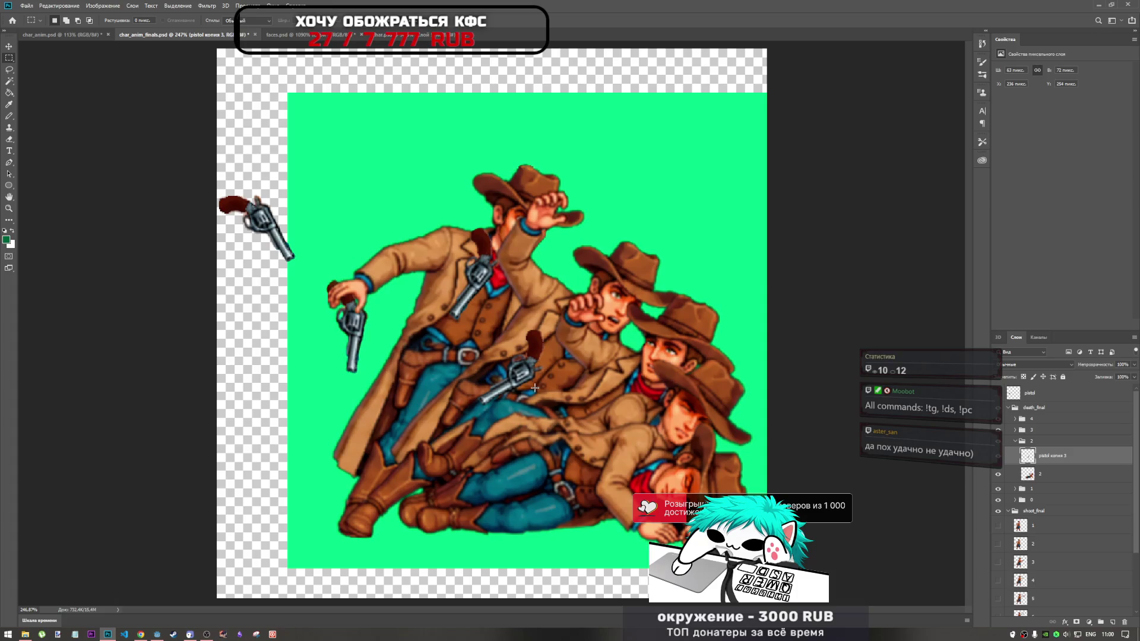
left_click(1017, 441)
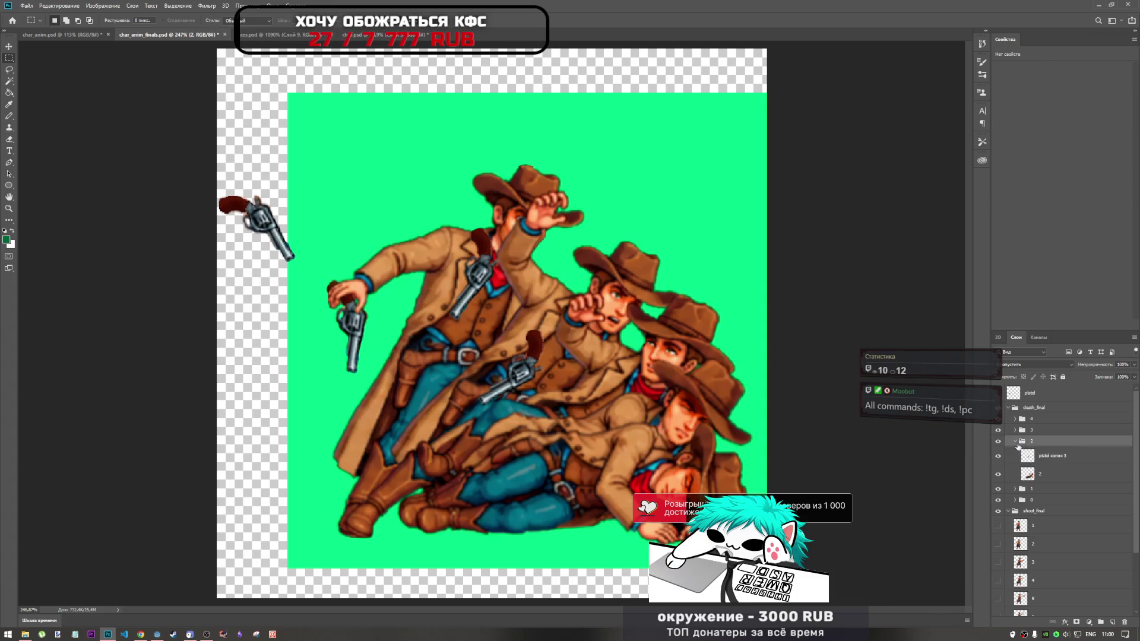
Move and rotate pistol копия 4 toward the third cowboy, hiding frame group 4 to check it
left_click(1016, 430)
left_click(1045, 445)
key("ctrl+t")
mouse_move(270, 228)
left_mouse_down()
mouse_move(597, 430)
mouse_move(557, 444)
mouse_move(588, 469)
mouse_move(544, 530)
left_mouse_up()
mouse_move(541, 472)
left_mouse_down()
mouse_move(532, 441)
mouse_move(530, 455)
mouse_move(515, 419)
mouse_move(507, 425)
left_mouse_up()
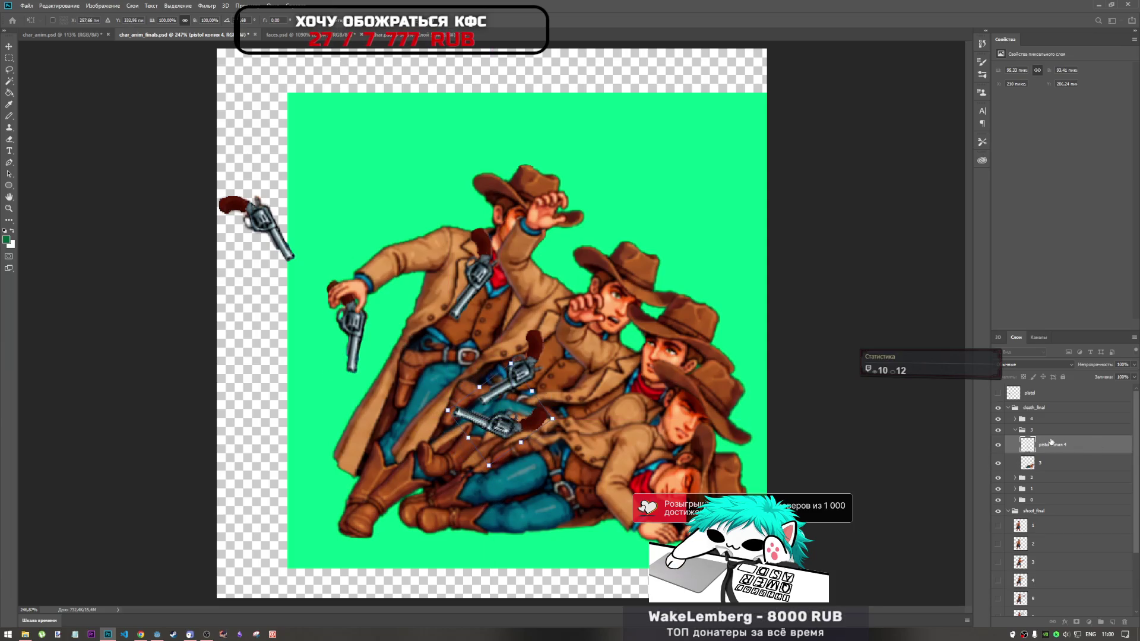
left_click(999, 419)
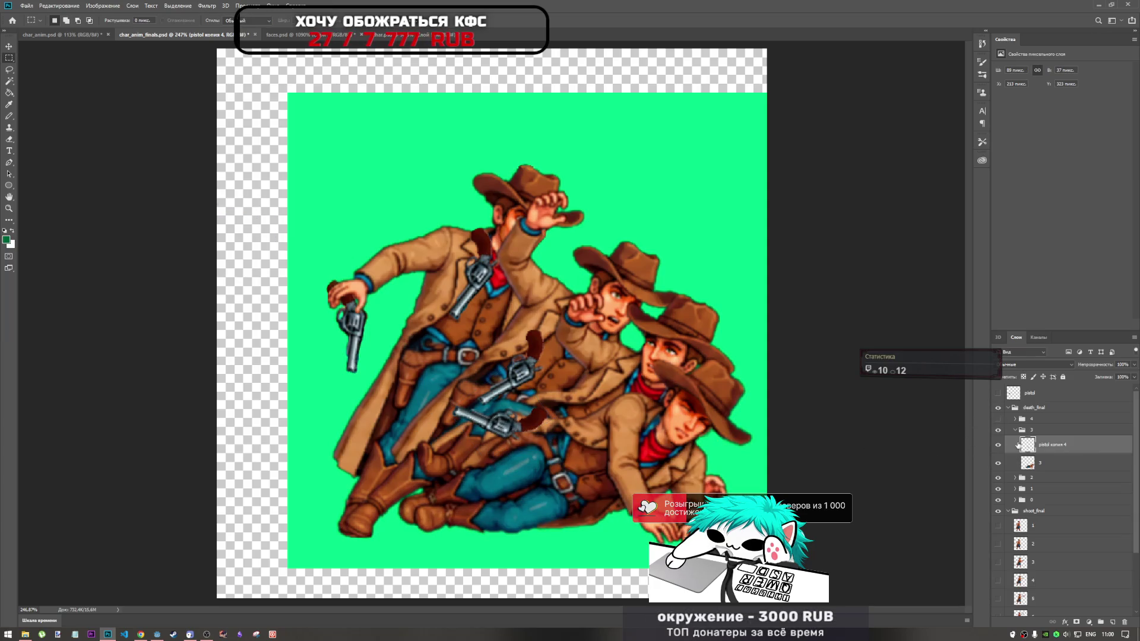
Nudge pistol копия 4 down by the lowest cowboy's legs, commit, and show frame group 4 again
key("ctrl+t")
mouse_move(510, 426)
left_mouse_down()
mouse_move(531, 493)
mouse_move(537, 455)
left_mouse_up()
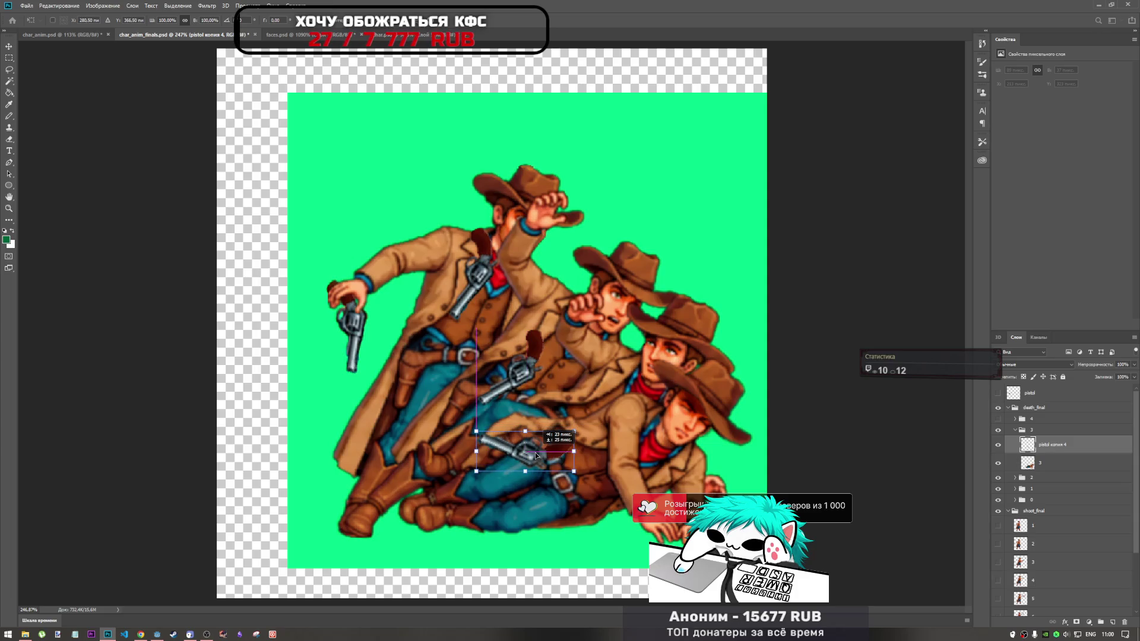
mouse_move(536, 456)
left_mouse_down()
mouse_move(523, 473)
mouse_move(542, 483)
left_mouse_up()
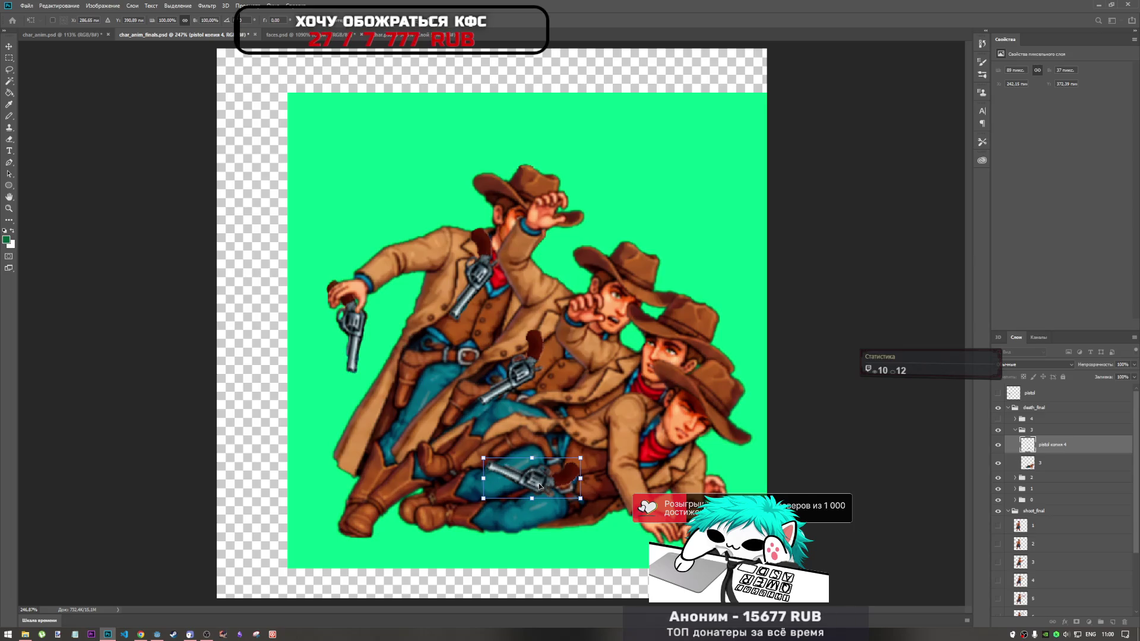
key("Return")
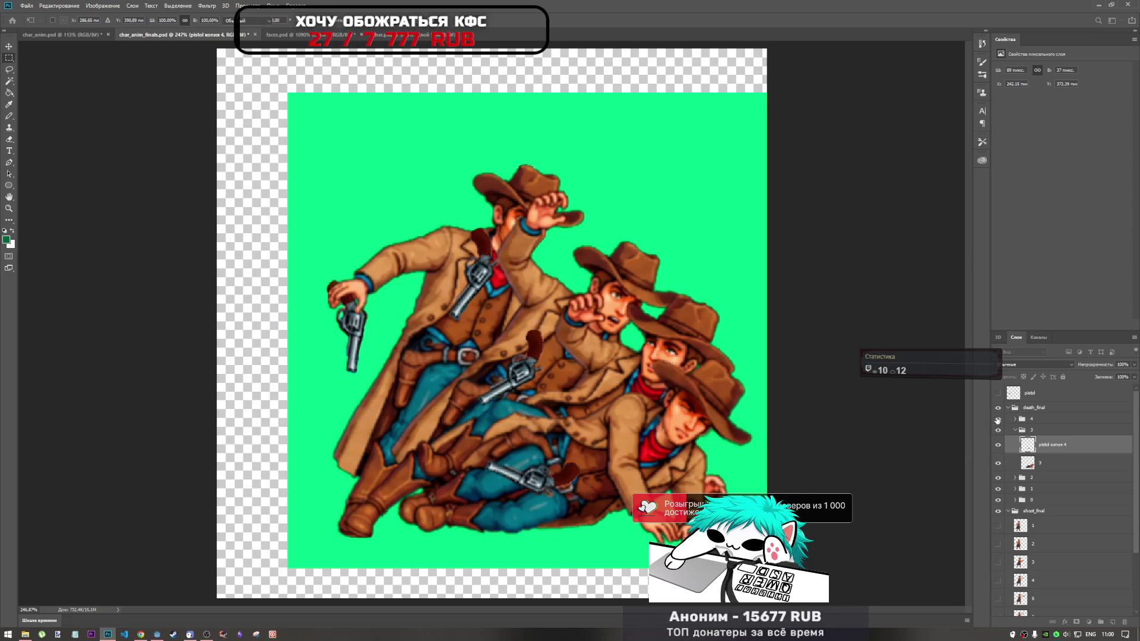
left_click(998, 419)
left_click(1015, 420)
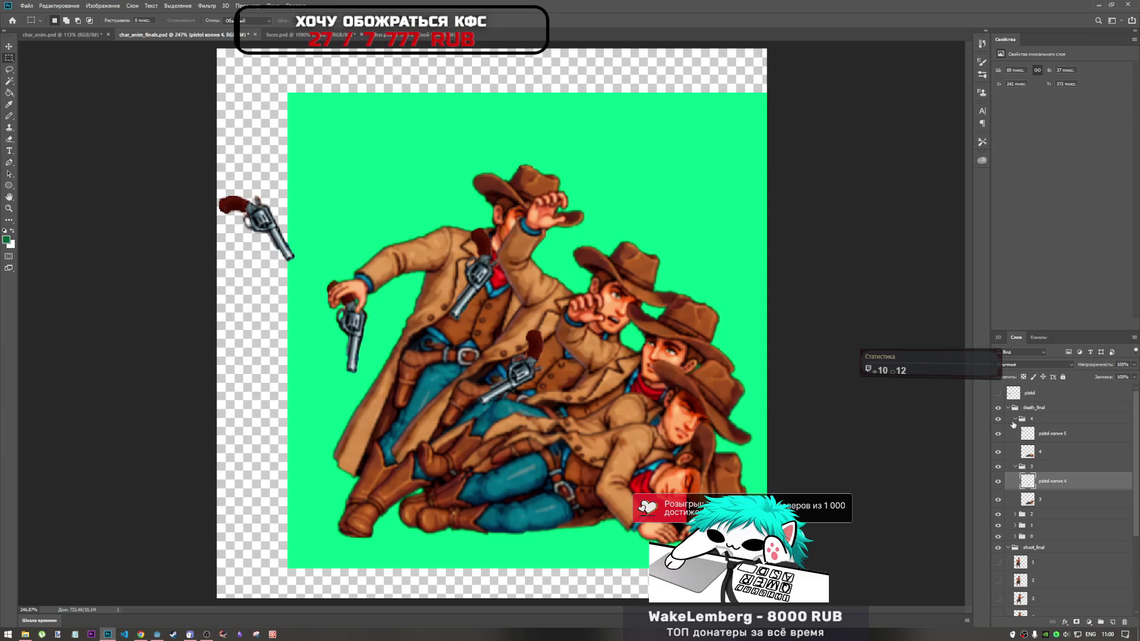
Move pistol копия 5 from the upper-left edge to the lower middle, rotated about 144° onto the lying cowboy
left_click(1015, 420)
left_click(1044, 432)
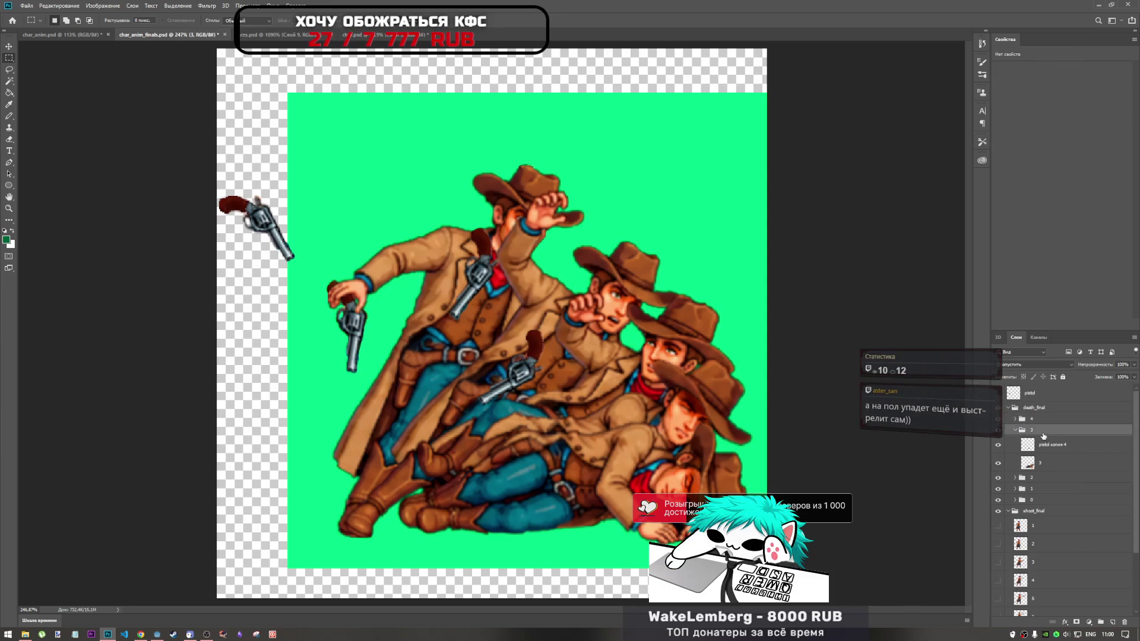
left_click(1030, 422)
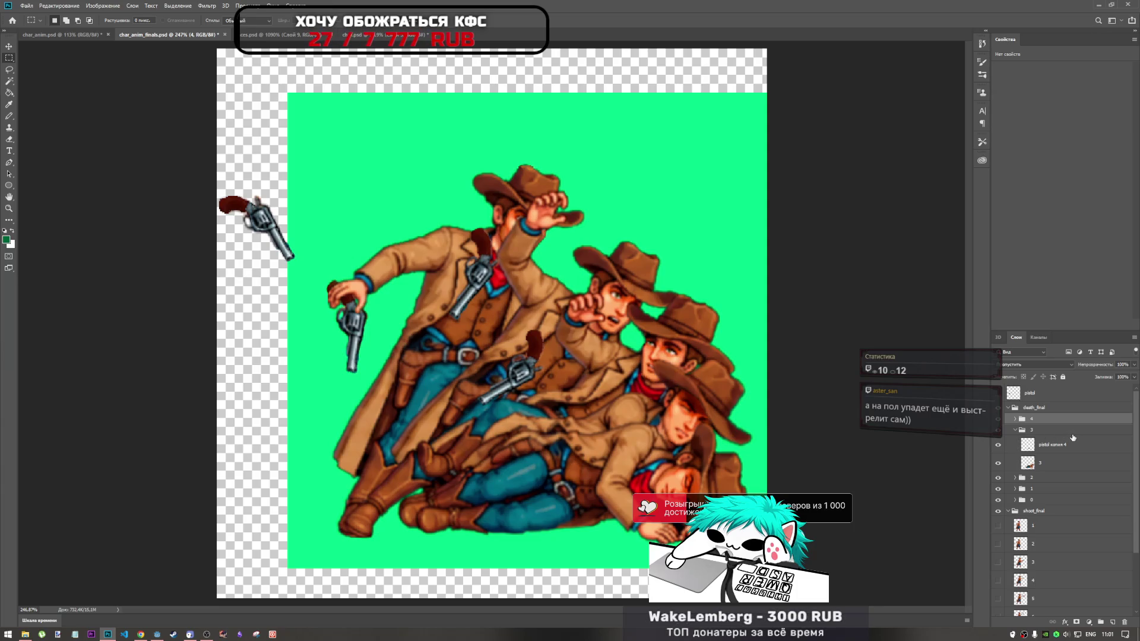
left_click(1015, 420)
left_click(1051, 433)
key("ctrl+t")
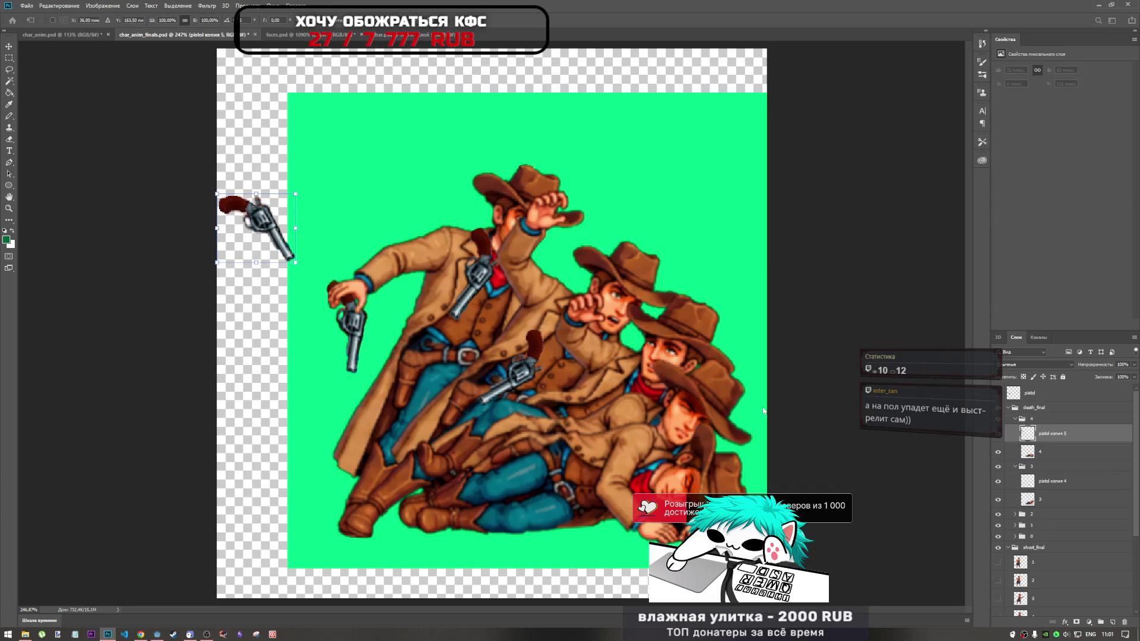
mouse_move(270, 226)
left_mouse_down()
mouse_move(585, 476)
mouse_move(564, 478)
left_mouse_up()
mouse_move(617, 437)
left_mouse_down()
mouse_move(630, 469)
mouse_move(600, 534)
mouse_move(528, 556)
mouse_move(538, 558)
left_mouse_up()
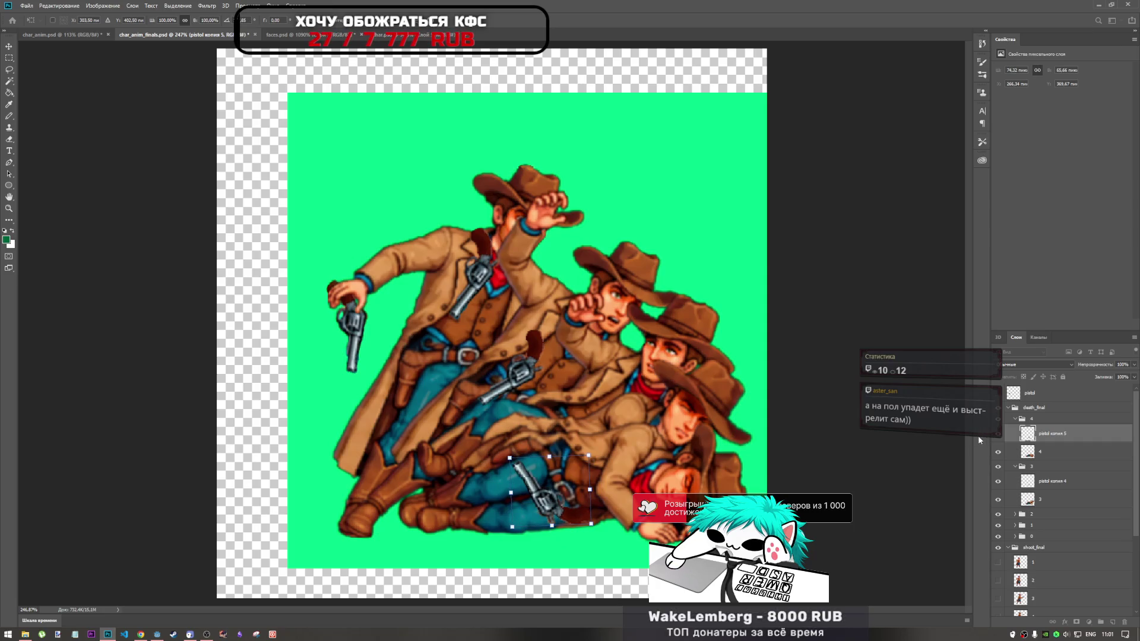
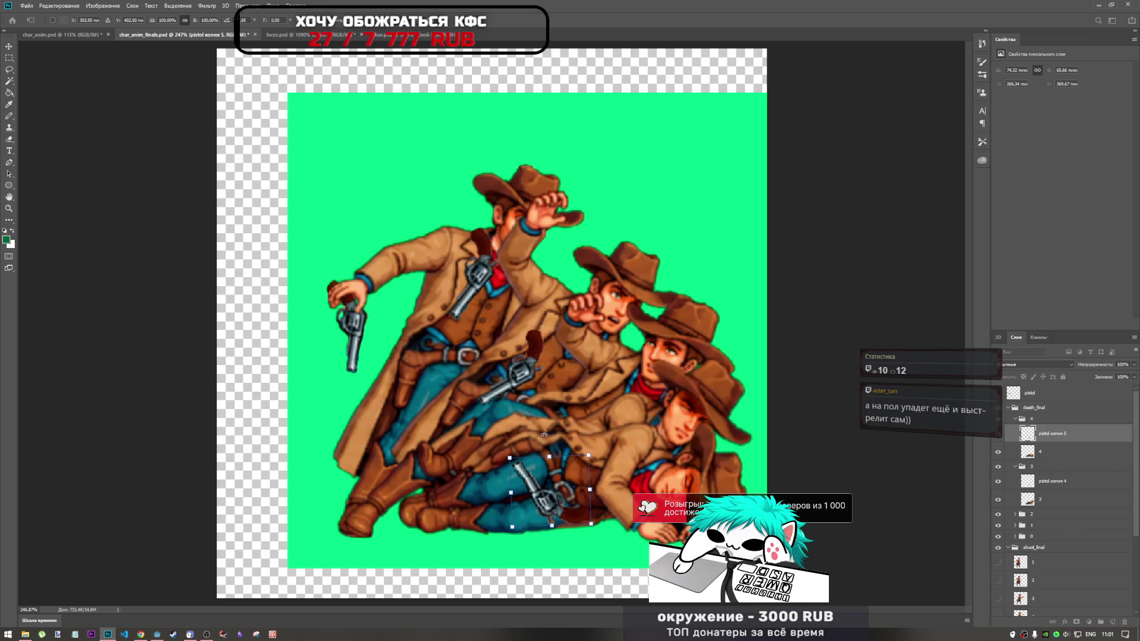
Rotate the frame-4 pistol about 90° and lower it, then toggle the frame-3 pistol to compare
left_click_drag(500, 422, 495, 427)
left_click_drag(565, 498, 565, 522)
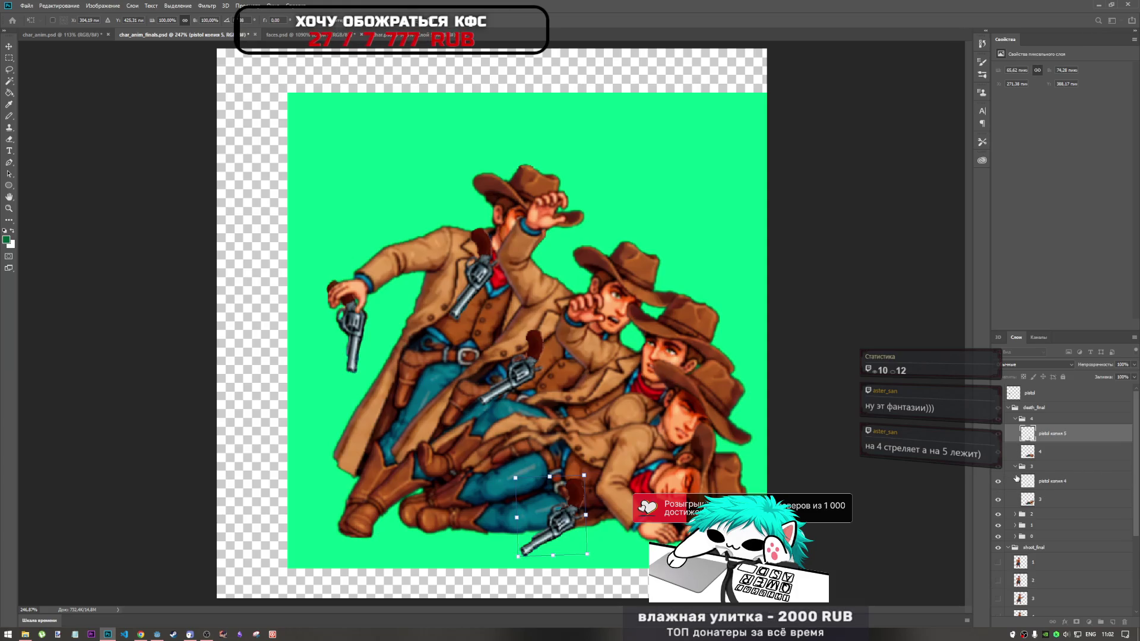
left_click(1011, 481)
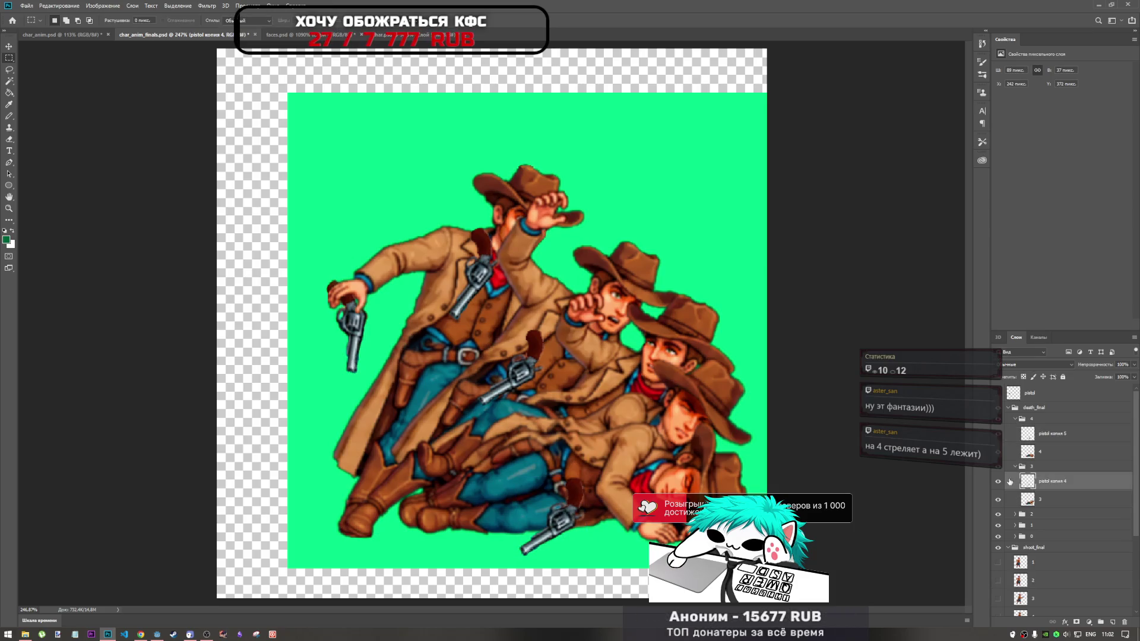
left_click(999, 482)
left_click(999, 482)
left_click(999, 454)
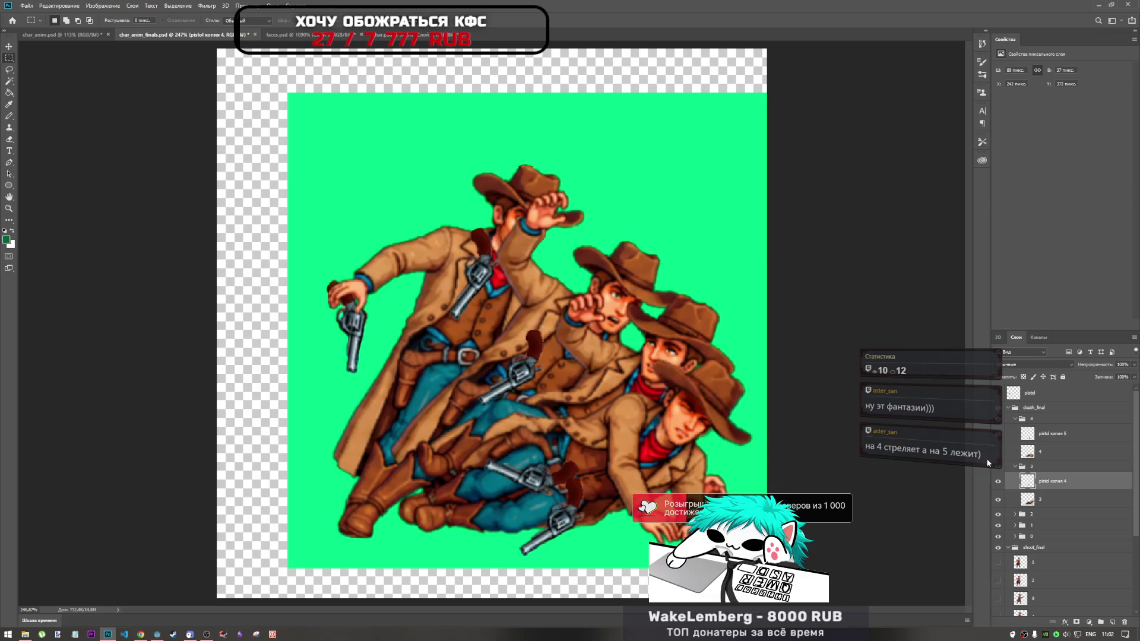
Free Transform the frame-3 pistol down onto the lower gun and nudge it up-right
left_click(1045, 438)
left_click(1031, 488)
key("ctrl+t")
left_click_drag(549, 471, 555, 530)
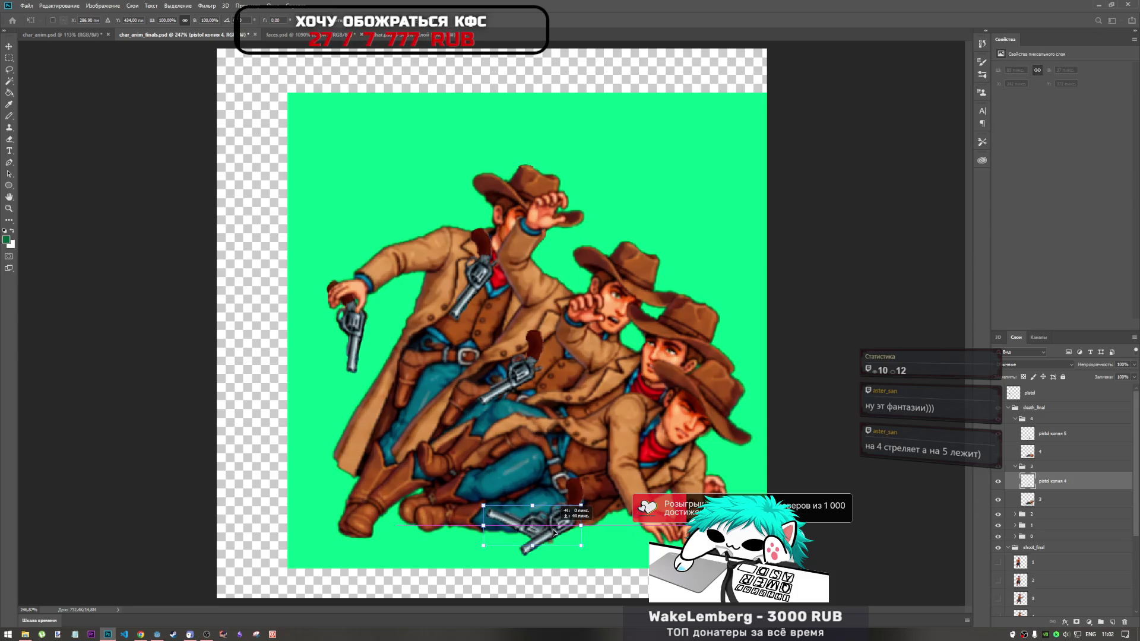
left_click_drag(554, 533, 559, 527)
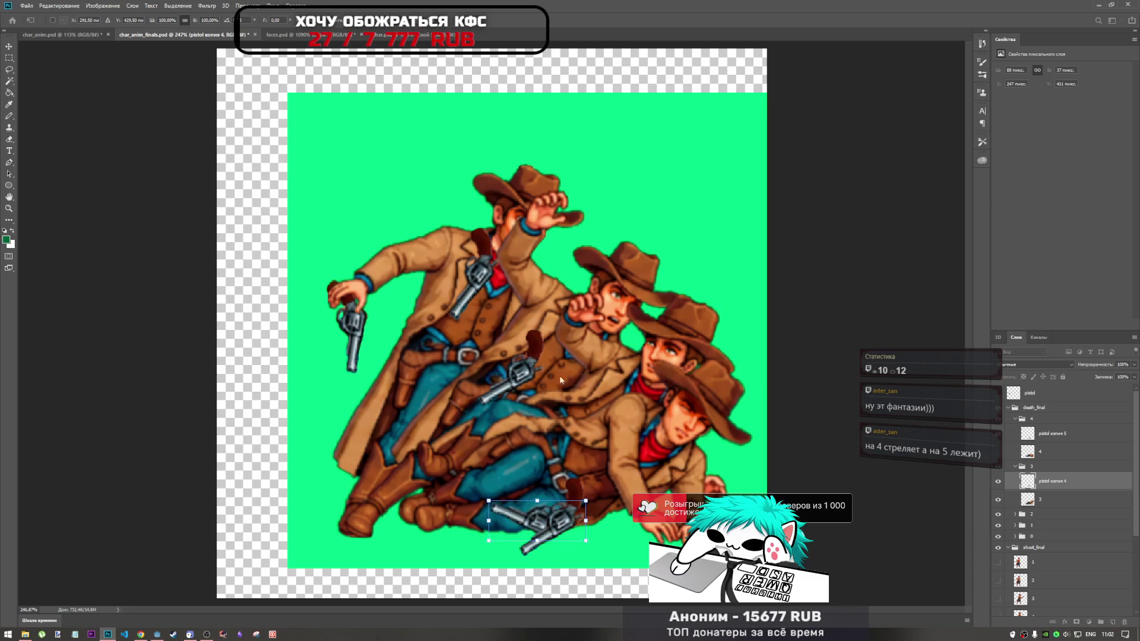
Lower the frame-2 pistol about 29 px and check the frame-3 pistol, leaving it in place
left_click(1015, 514)
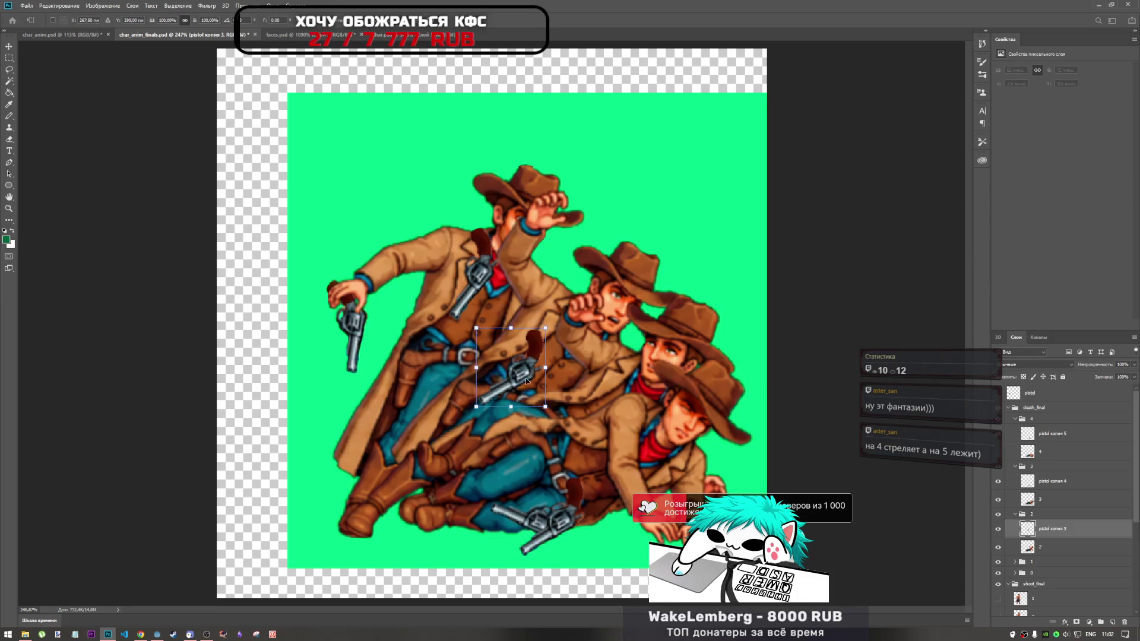
key("ctrl+t")
mouse_move(524, 375)
left_mouse_down()
mouse_move(528, 404)
mouse_move(517, 390)
mouse_move(534, 390)
left_mouse_up()
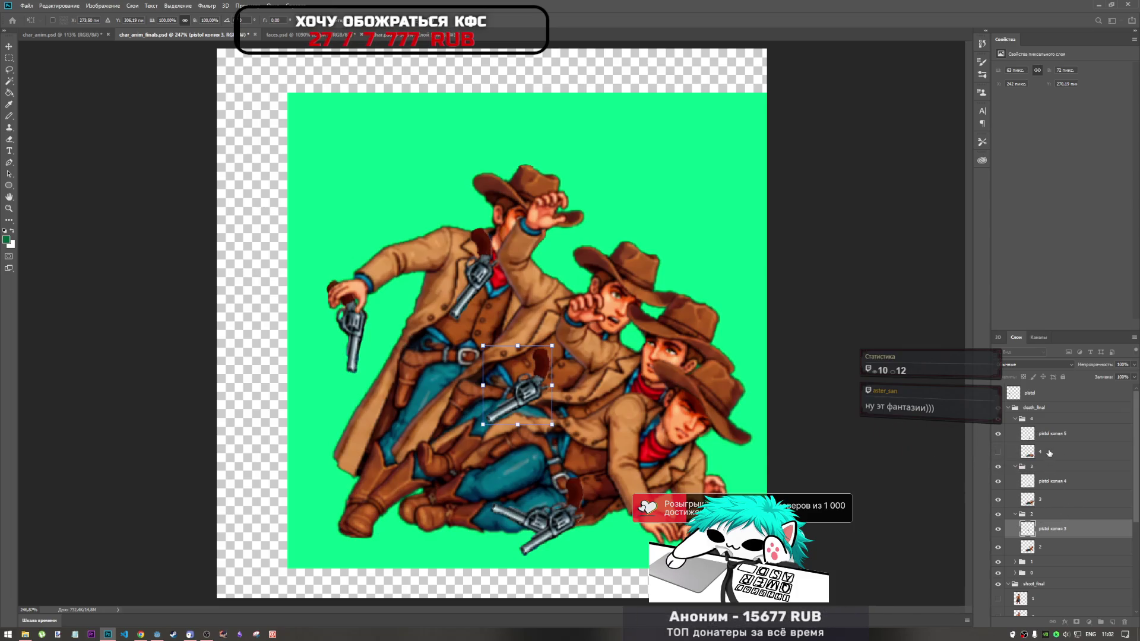
left_click(1051, 434)
left_click(1050, 482)
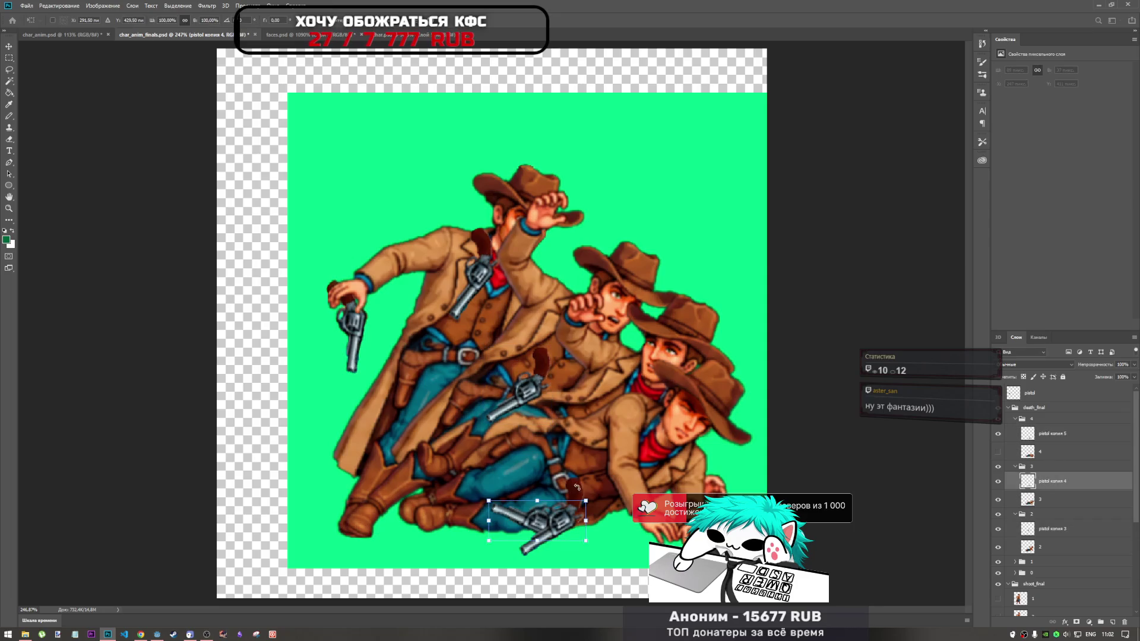
mouse_move(549, 524)
left_mouse_down()
mouse_move(550, 454)
mouse_move(553, 521)
left_mouse_up()
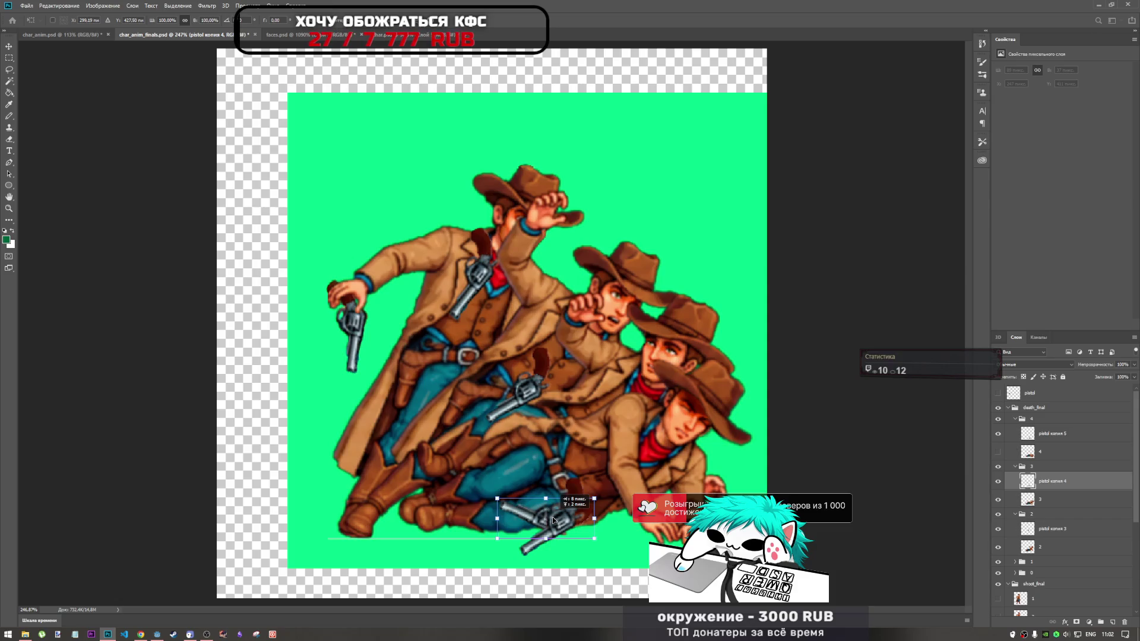
left_click_drag(553, 521, 553, 521)
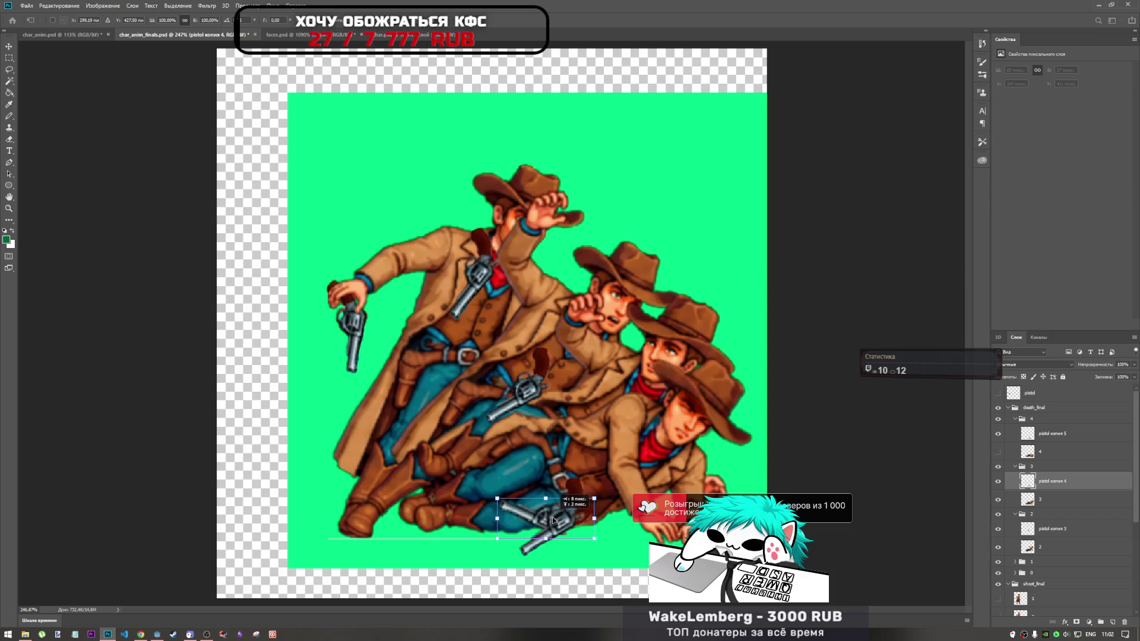
left_click_drag(553, 521, 553, 521)
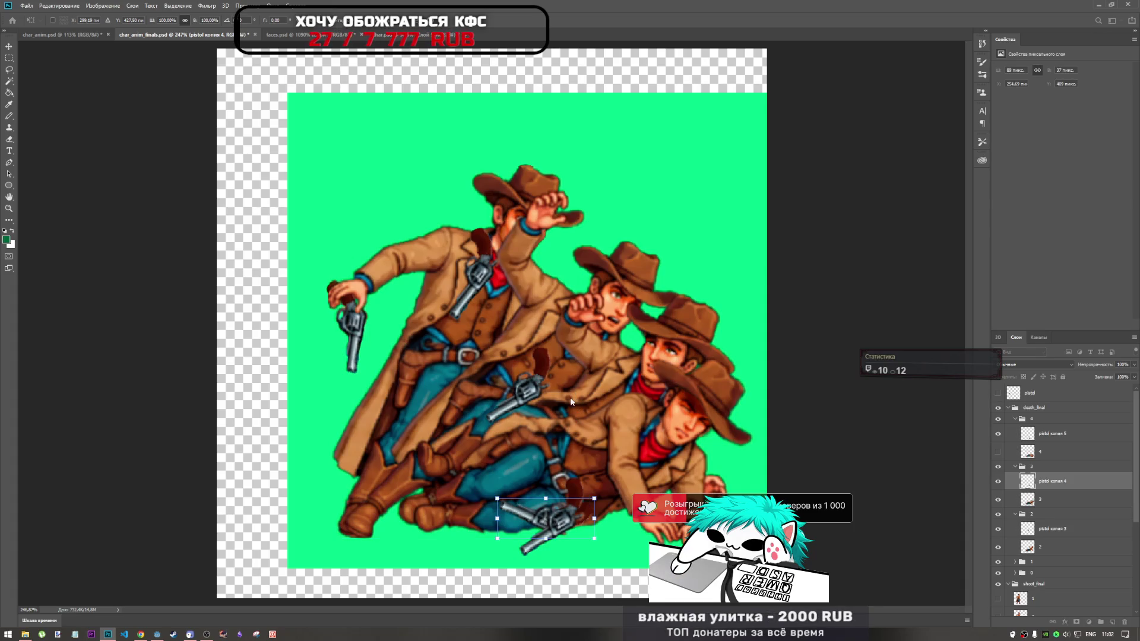
Rotate the frame-2 pistol about 16°, settle it slightly lower and commit the transform
left_click(1046, 529)
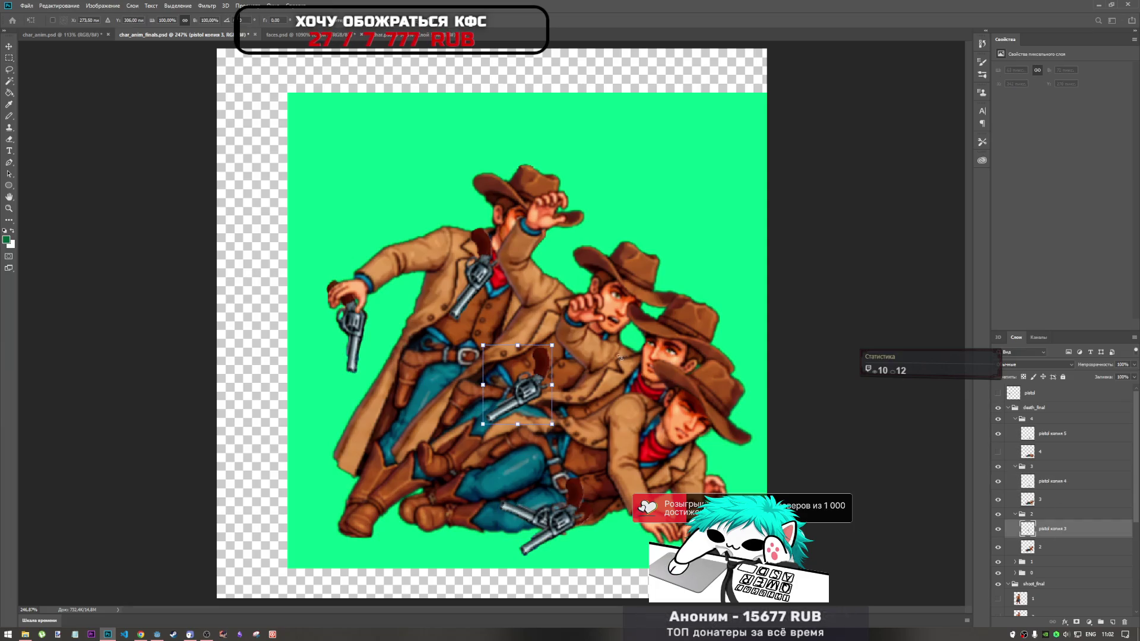
left_click_drag(567, 337, 577, 353)
left_click_drag(535, 386, 540, 395)
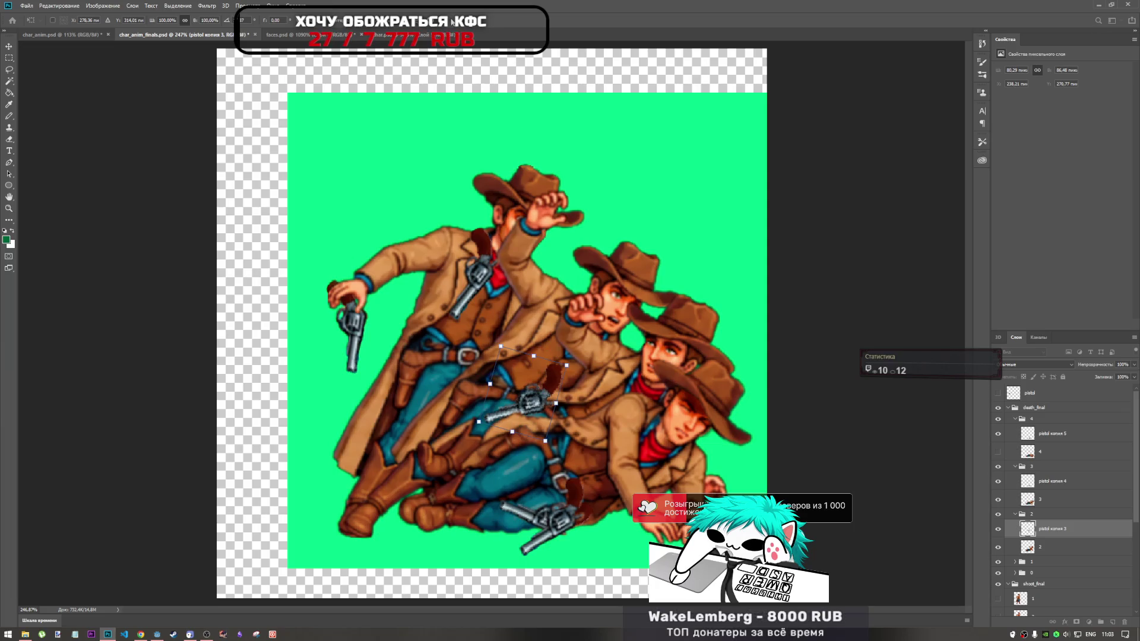
left_click_drag(538, 404, 533, 395)
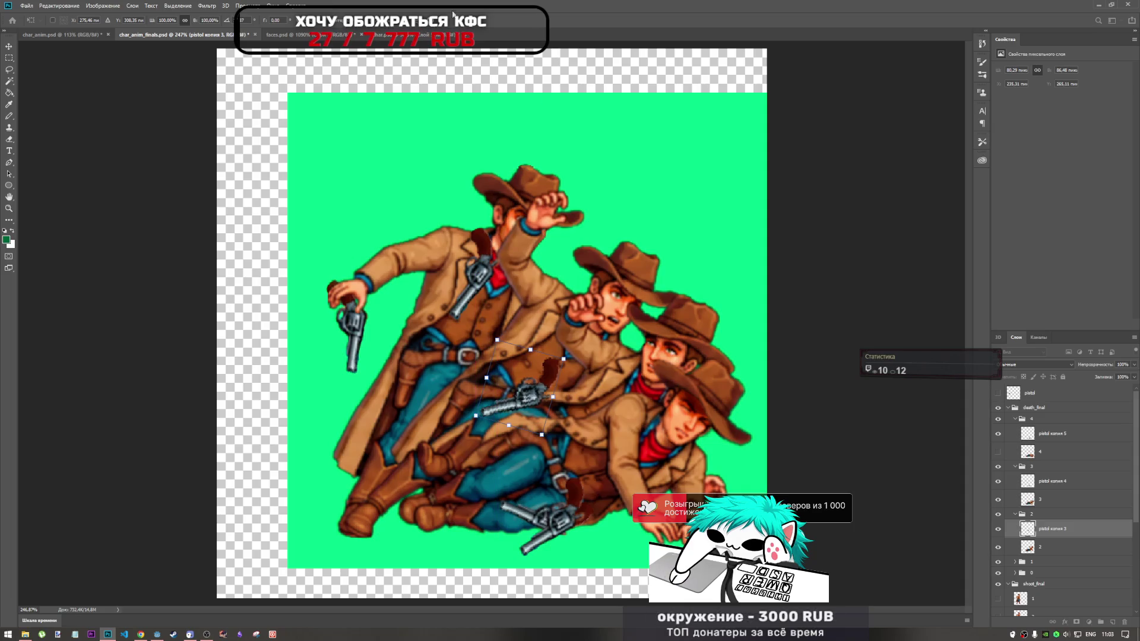
key("Return")
left_click(1053, 547)
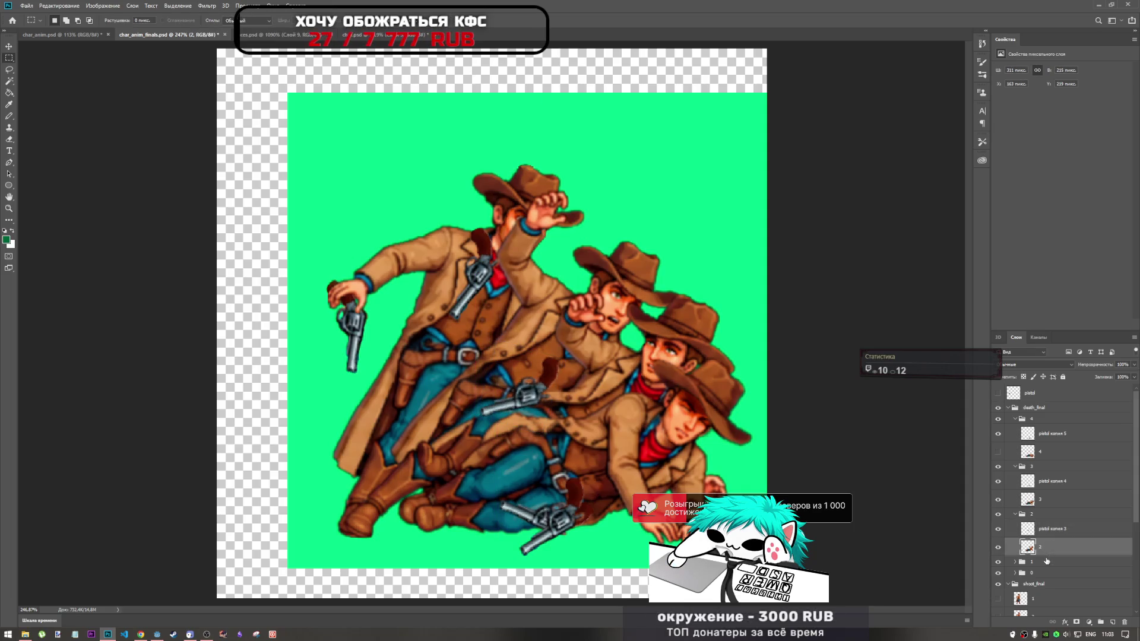
Raise the frame-3 pistol about 30 px and nudge it into place
key("ctrl+t")
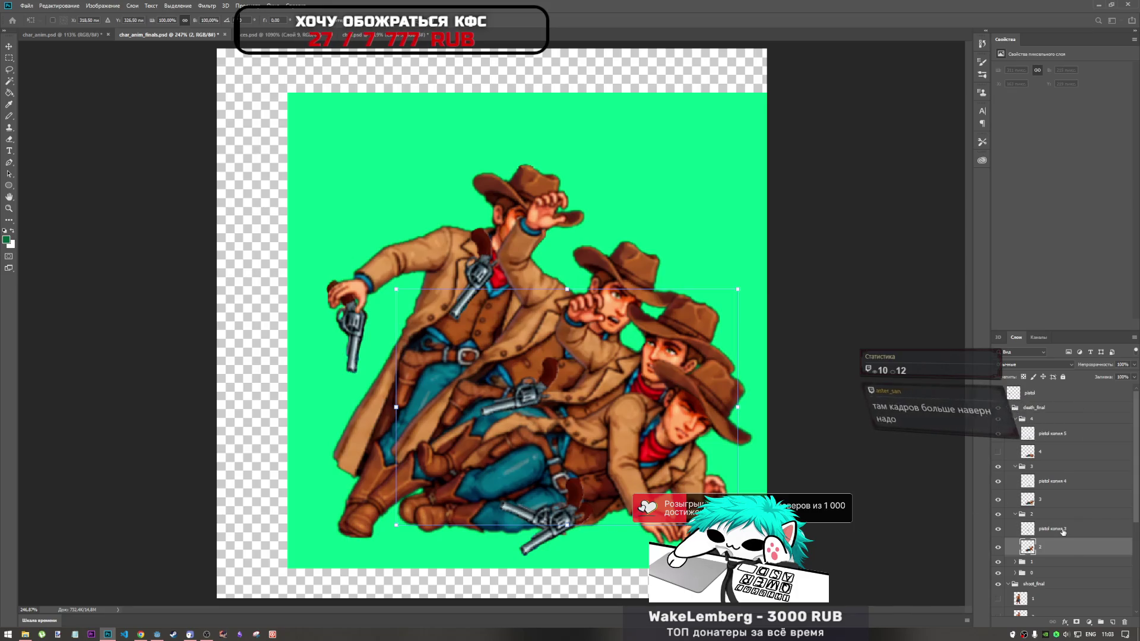
key("Return")
left_click(1053, 528)
key("ctrl+t")
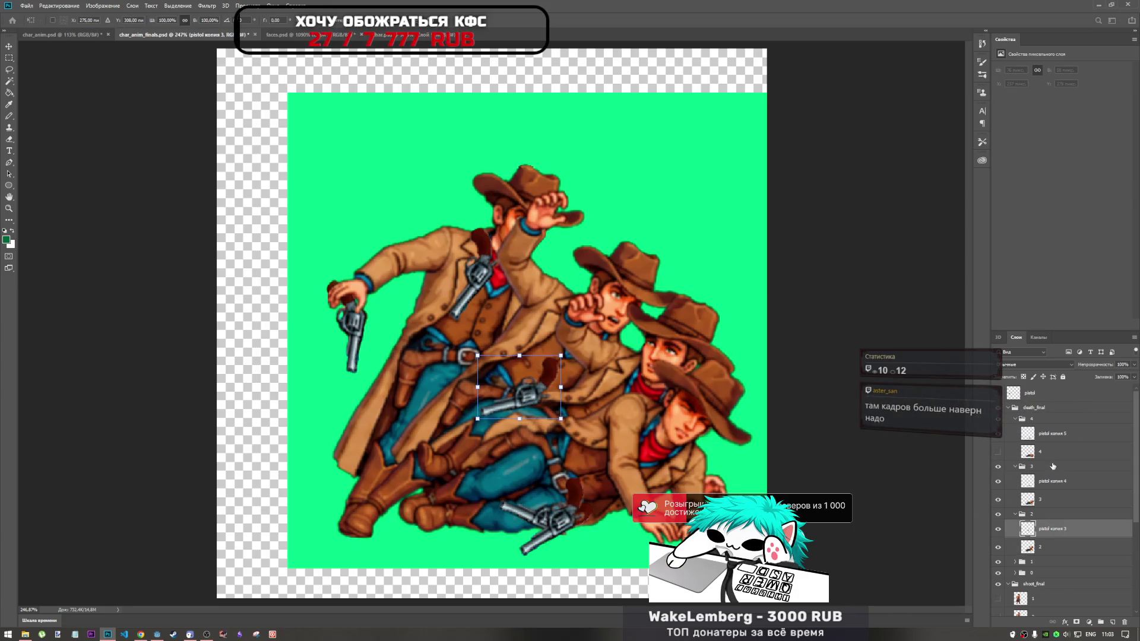
key("Return")
left_click(1053, 481)
key("ctrl+t")
mouse_move(575, 516)
left_mouse_down()
mouse_move(571, 493)
mouse_move(569, 503)
mouse_move(601, 485)
mouse_move(546, 516)
mouse_move(548, 502)
left_mouse_up()
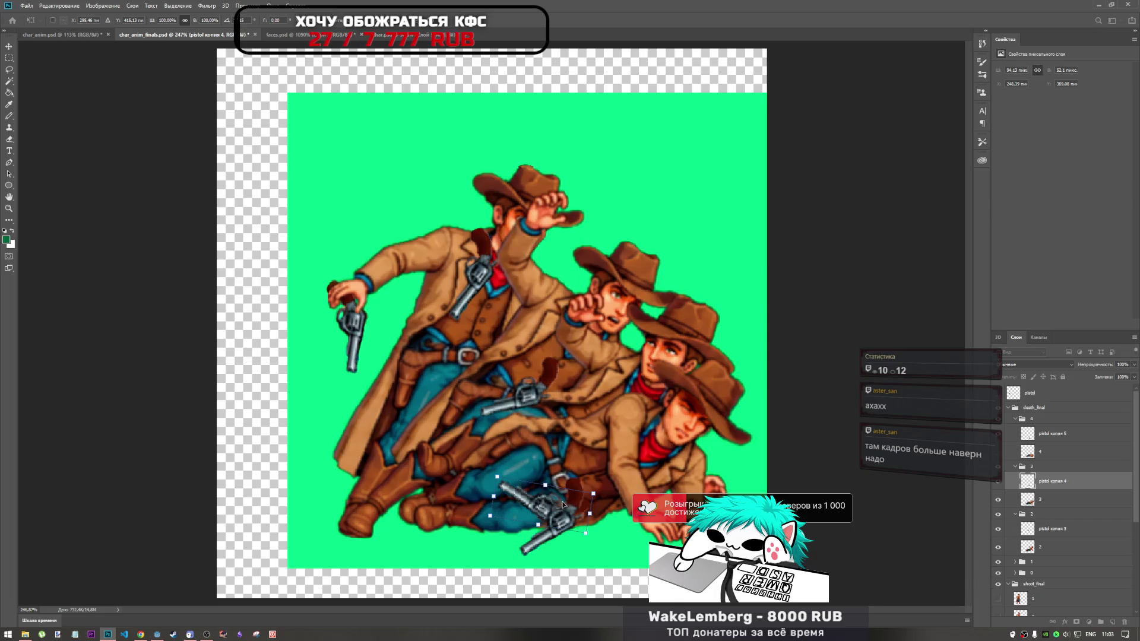
left_click_drag(555, 504, 553, 514)
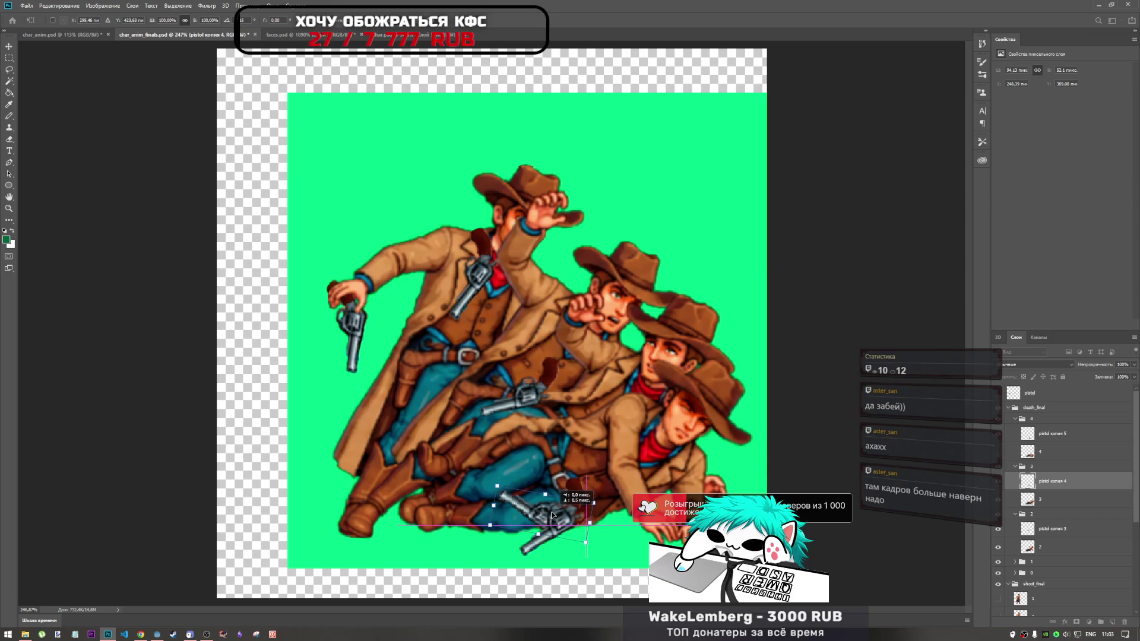
left_click_drag(553, 515, 552, 515)
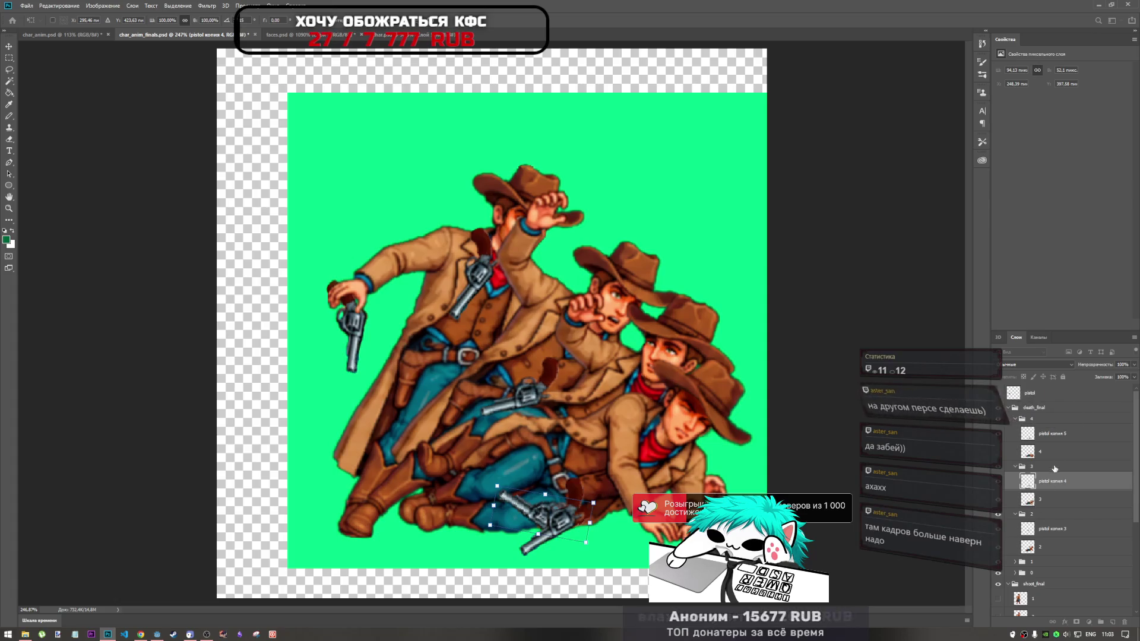
Shift the frame-3 pistol slightly right and down into its final spot above the frame-4 pistol
left_click(1053, 441)
key("ctrl+t")
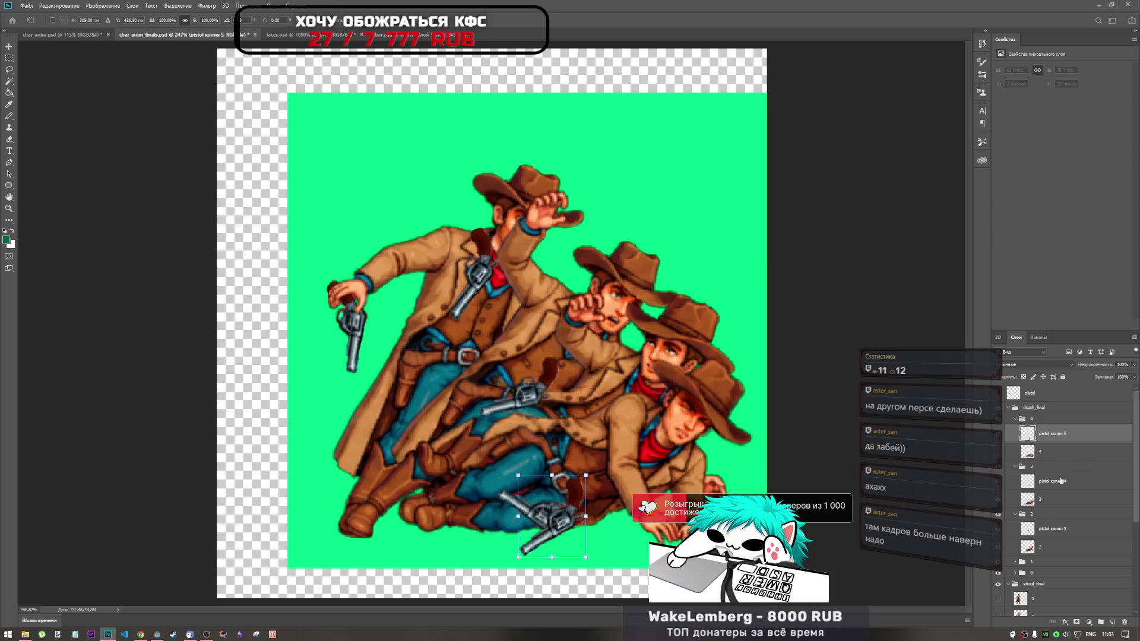
left_click(1053, 481)
key("ctrl+t")
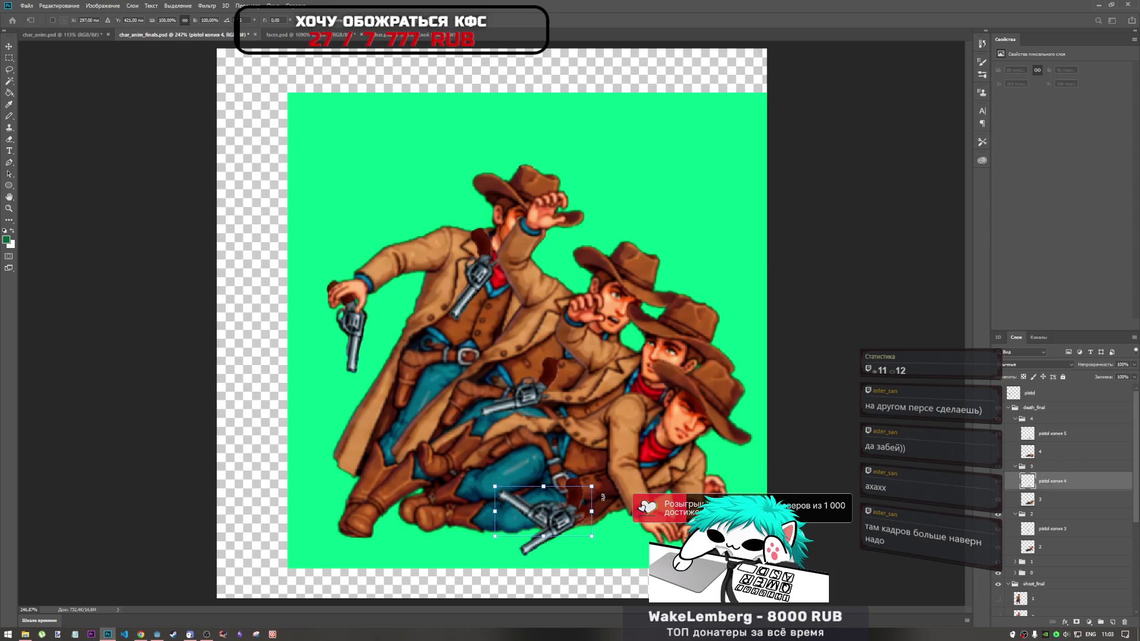
left_click_drag(580, 497, 581, 504)
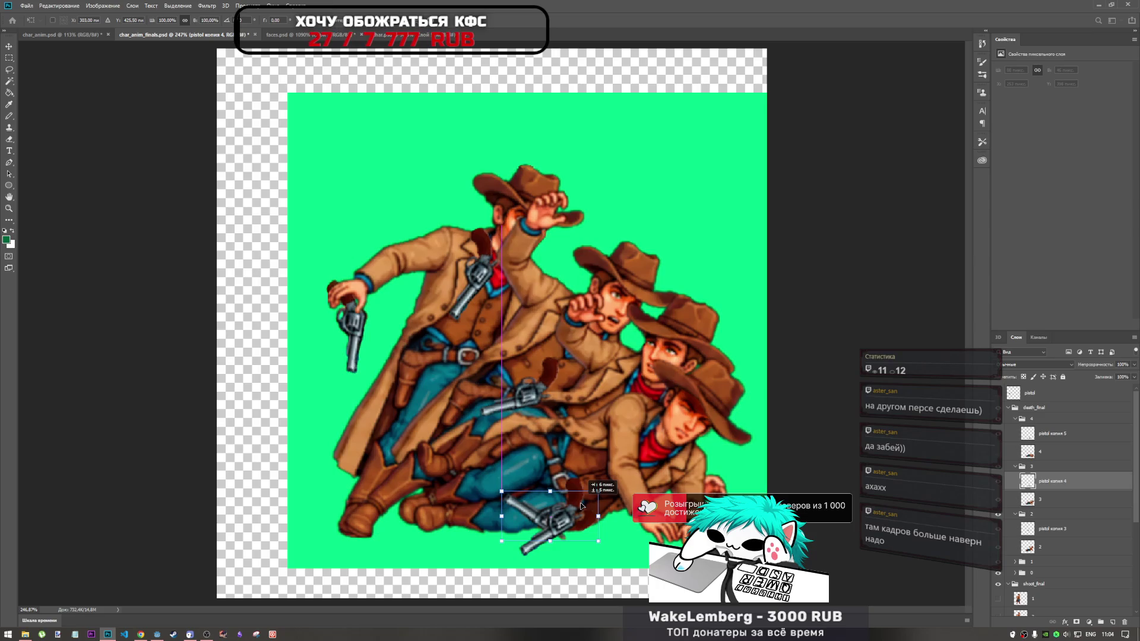
left_click_drag(581, 505, 581, 506)
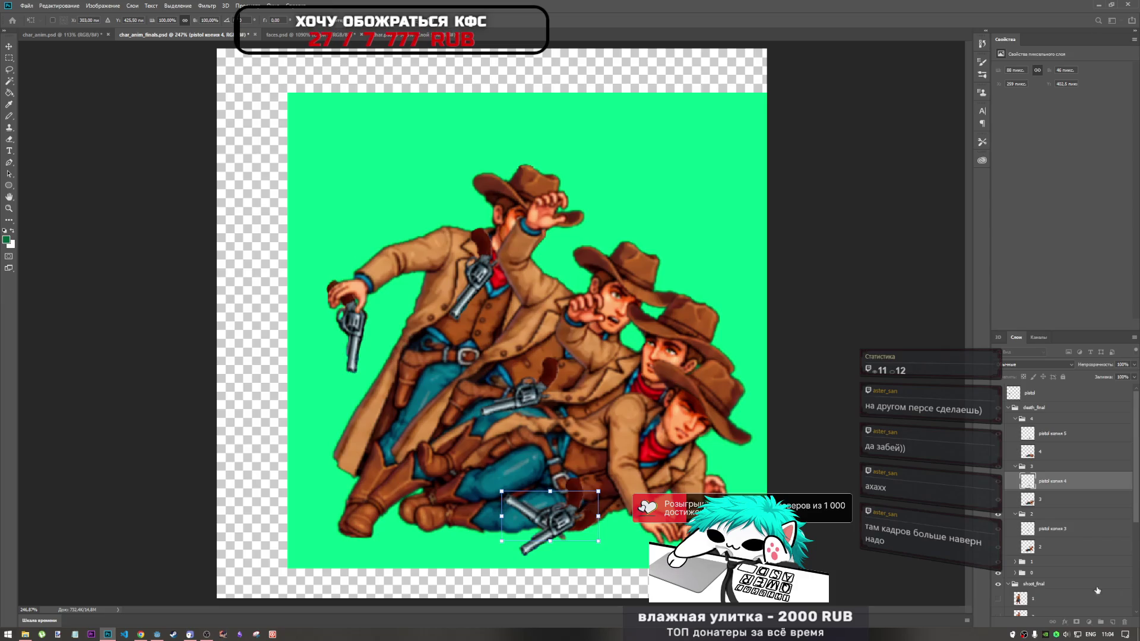
left_click(1052, 434)
key("m")
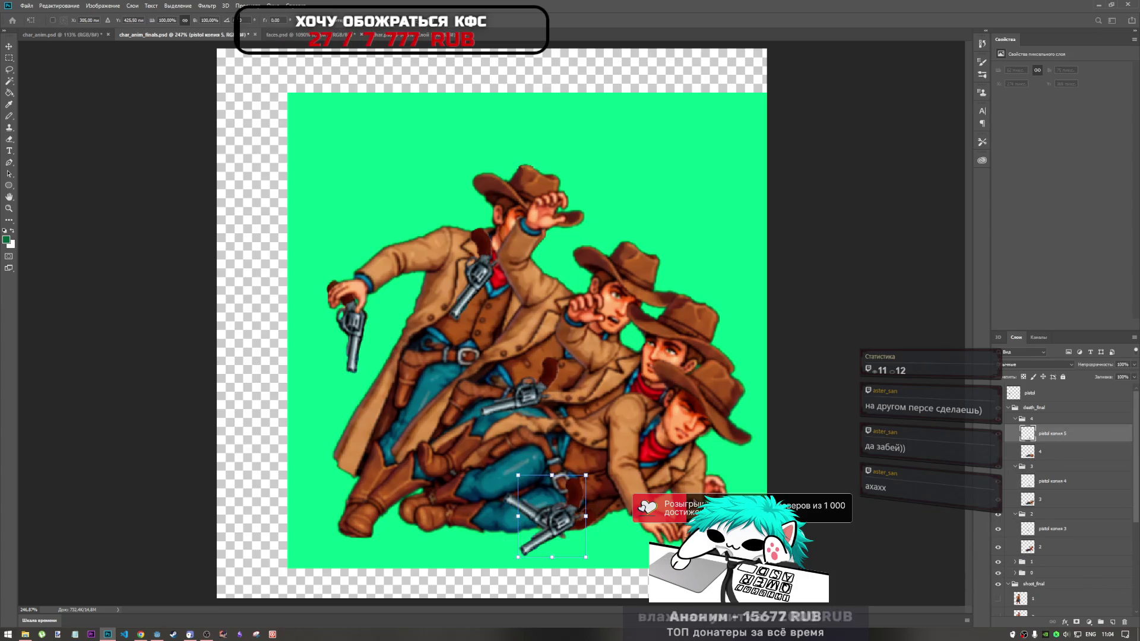
key("ctrl+t")
left_click_drag(562, 505, 566, 538)
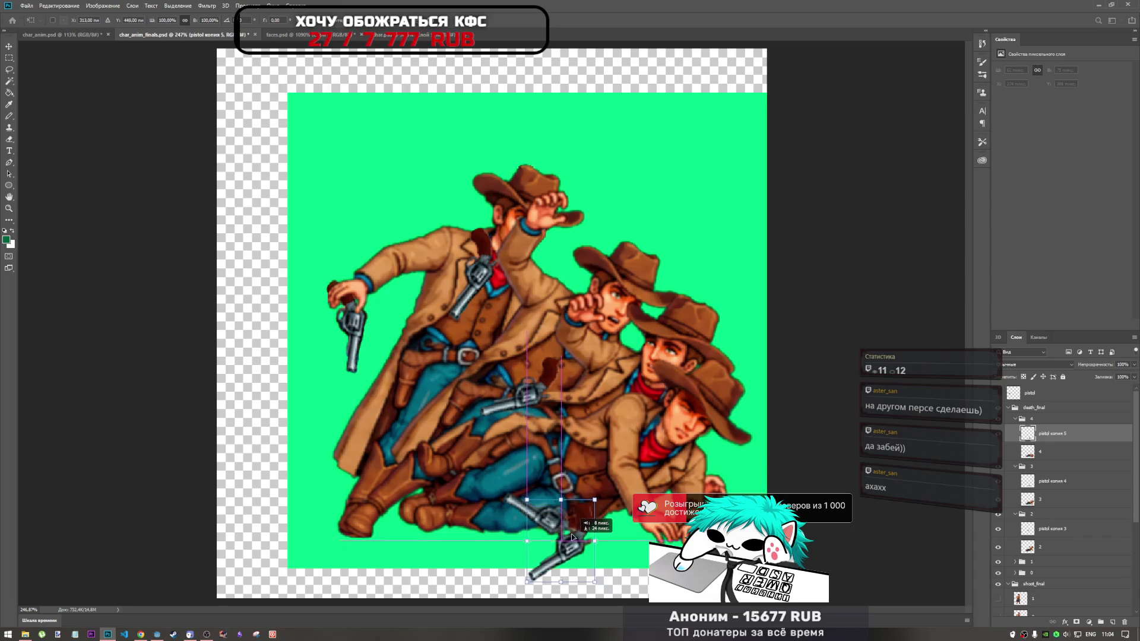
mouse_move(596, 489)
left_mouse_down()
mouse_move(610, 518)
mouse_move(568, 537)
mouse_move(577, 530)
left_mouse_up()
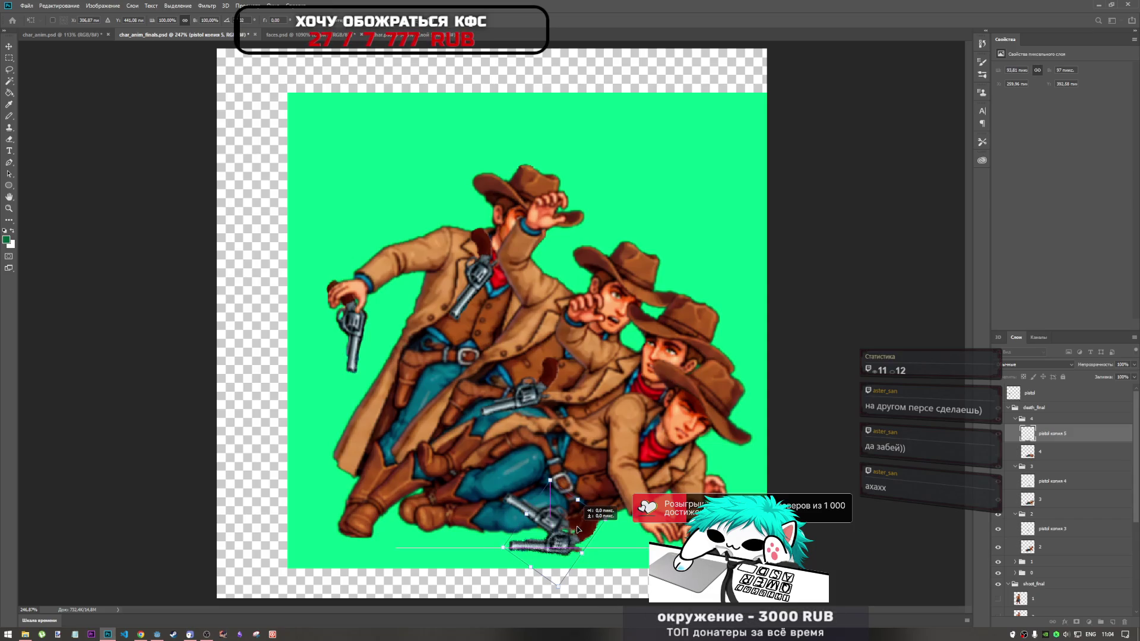
left_click_drag(577, 530, 584, 532)
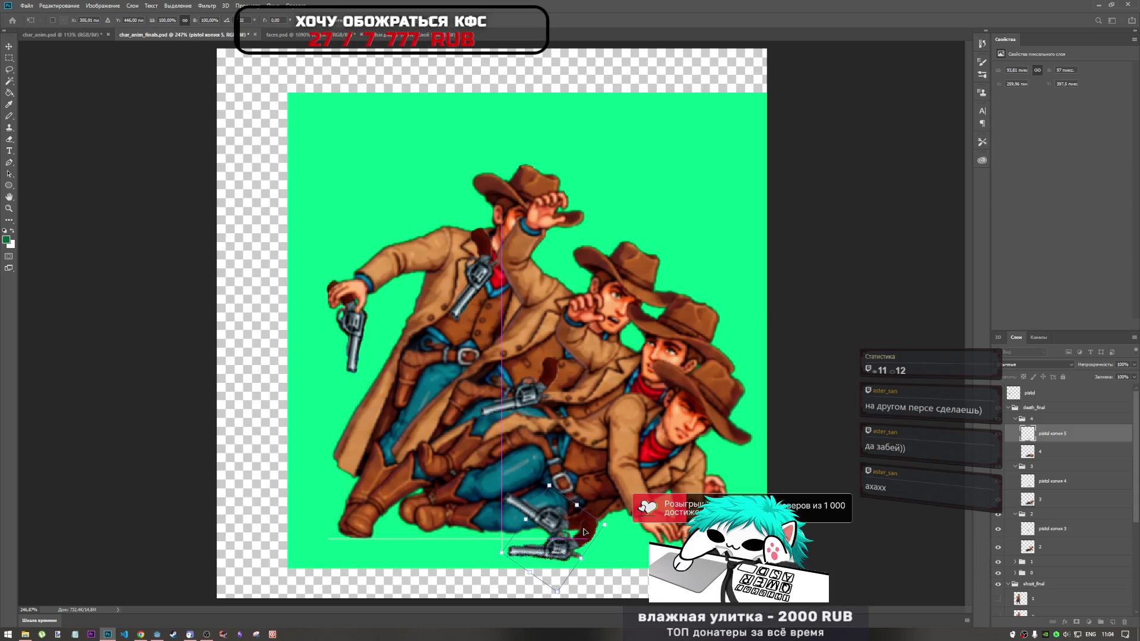
left_click(453, 25)
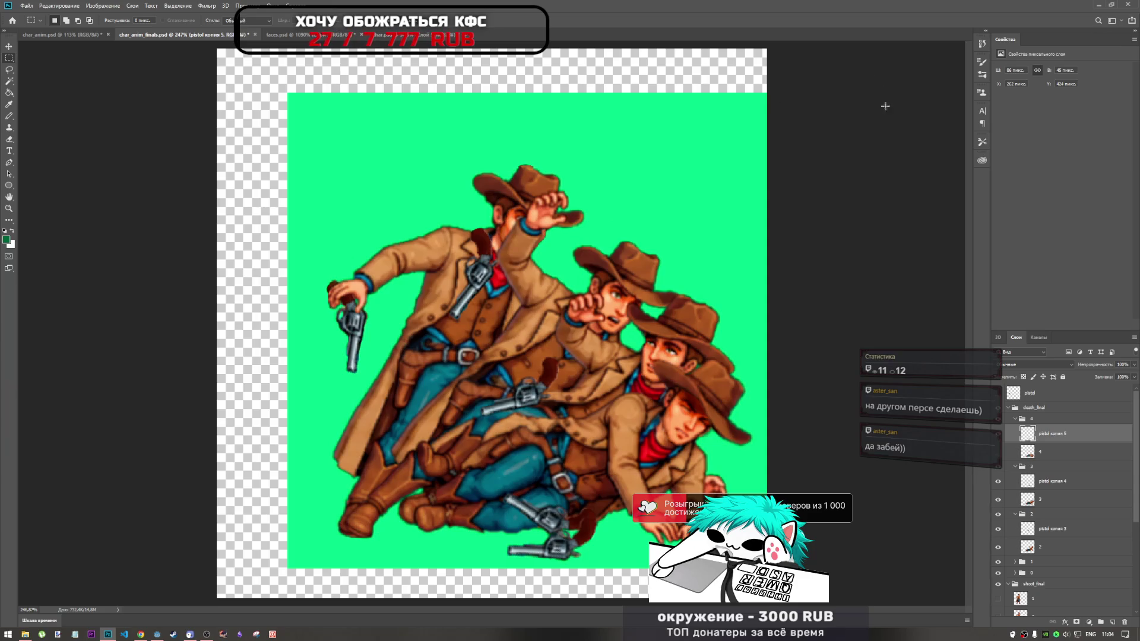
scroll(1056, 535, "down", 5)
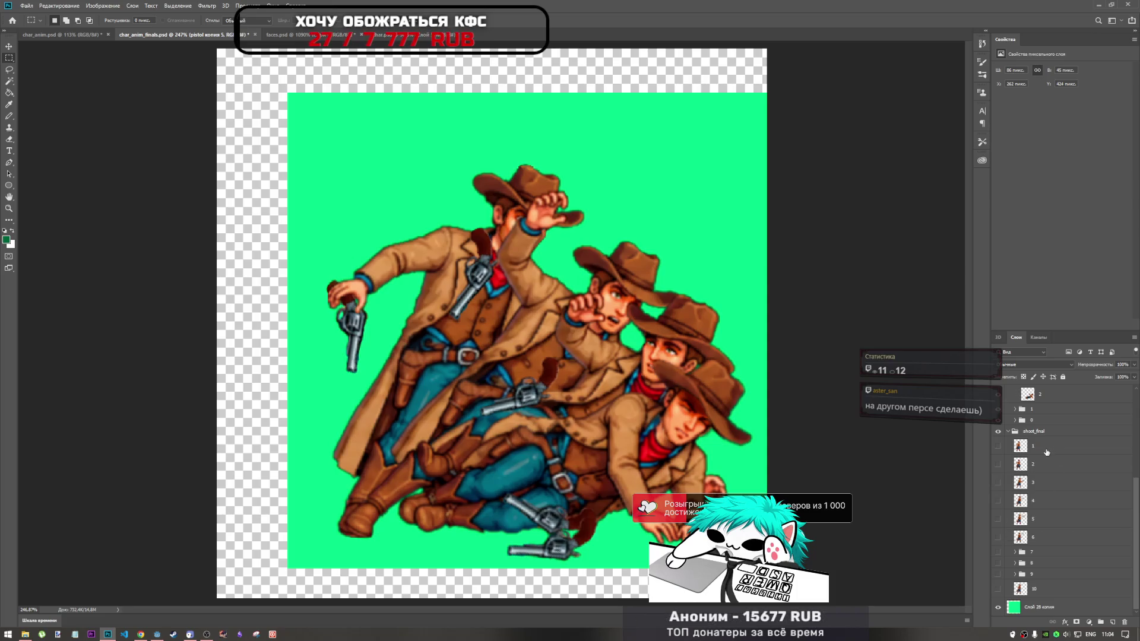
left_click(157, 634)
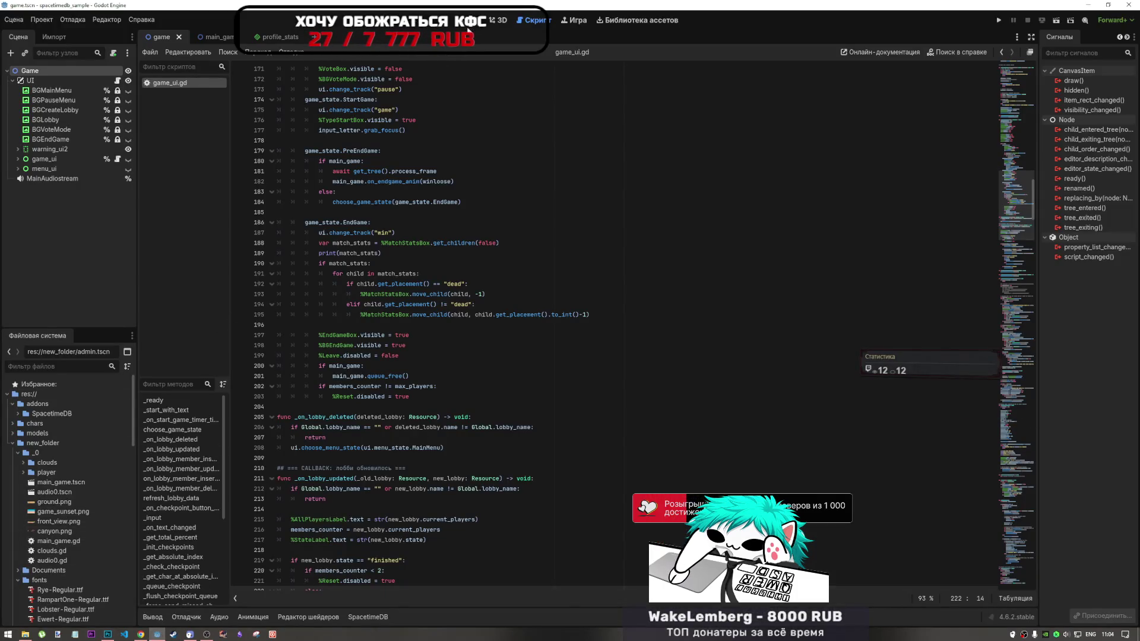
In Godot's 2D view, browse the player folder and inspect the enemy_dead.png sprite sheet
left_click(474, 19)
scroll(48, 451, "down", 4)
scroll(47, 451, "up", 5)
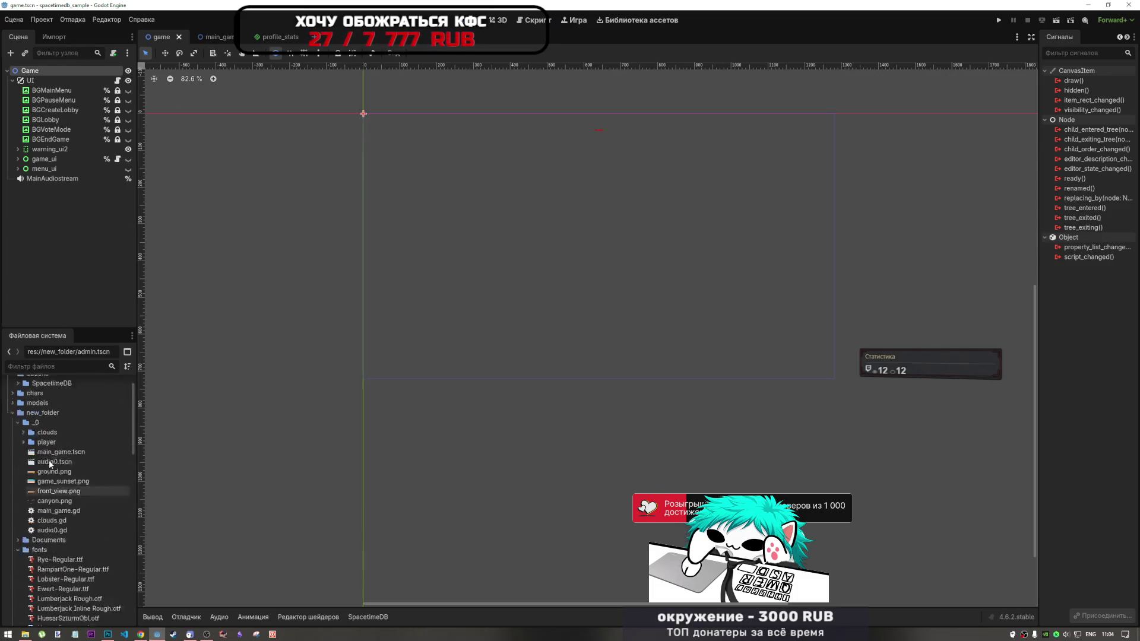
left_click(23, 473)
left_click(53, 497)
left_click(50, 504)
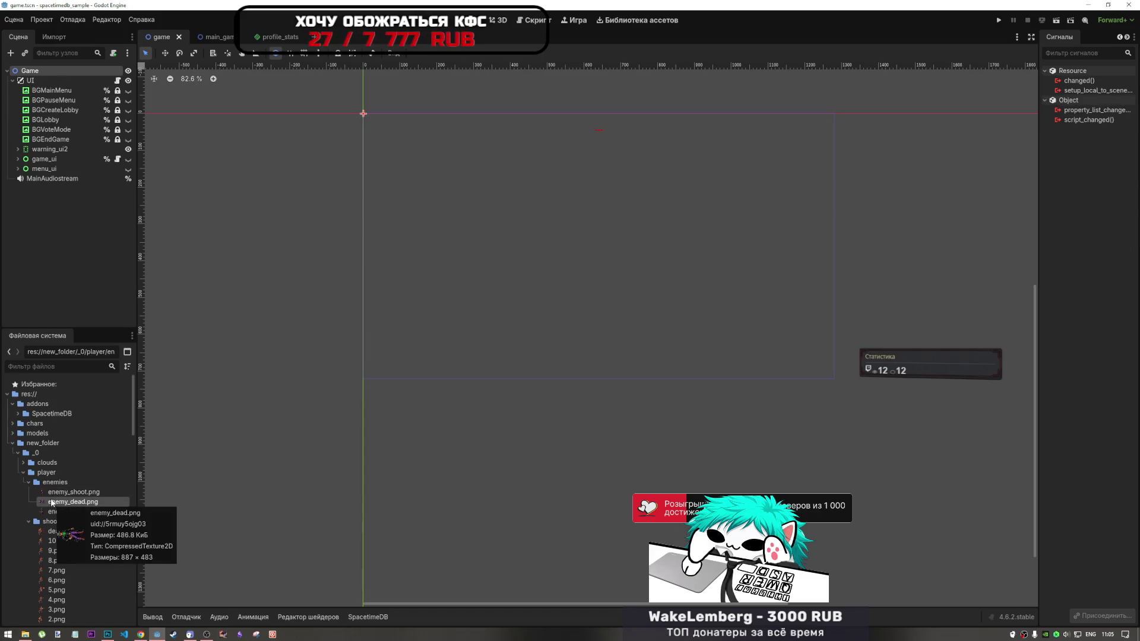
scroll(60, 469, "down", 8)
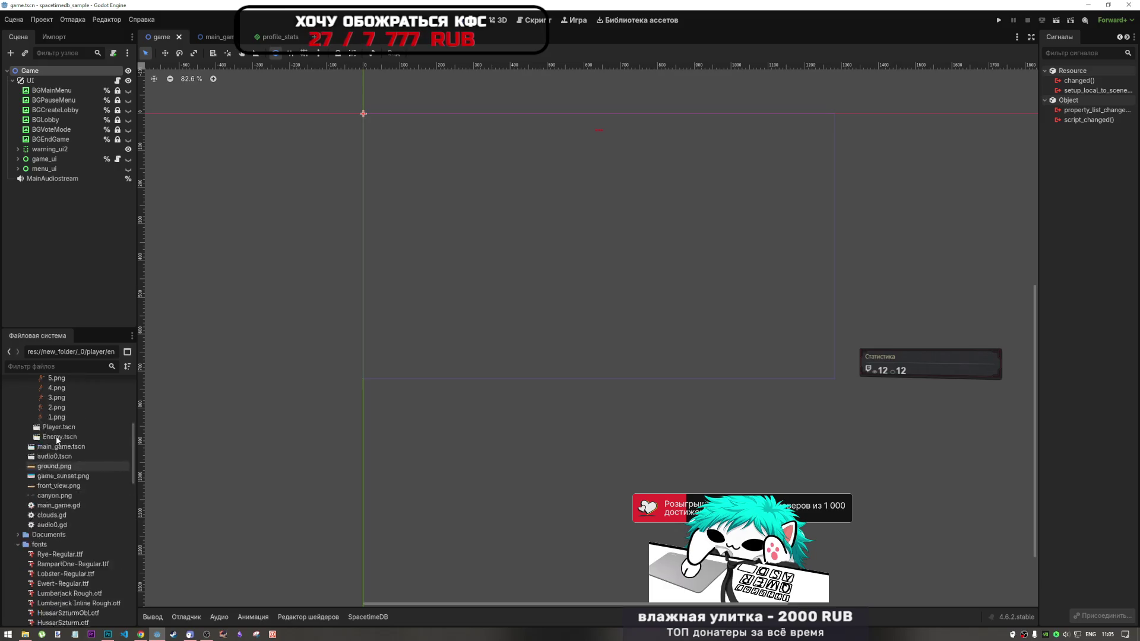
Open Enemy.tscn, look over the cowboy sprite, then return to the Photoshop document
double_click(59, 468)
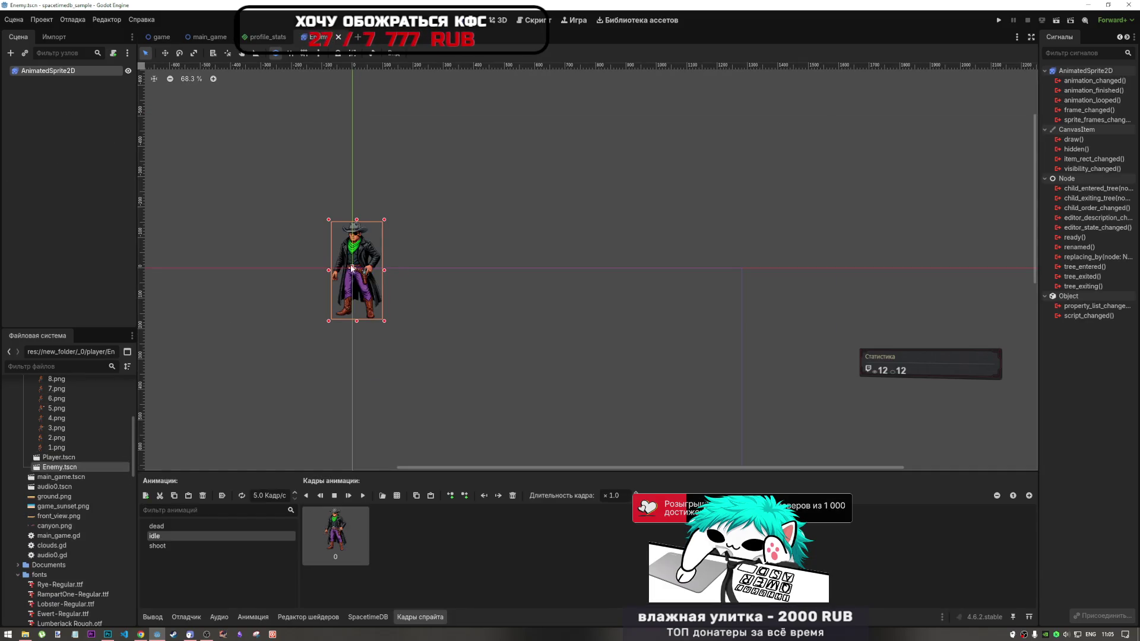
scroll(649, 249, "left", 3)
scroll(617, 269, "up", 1)
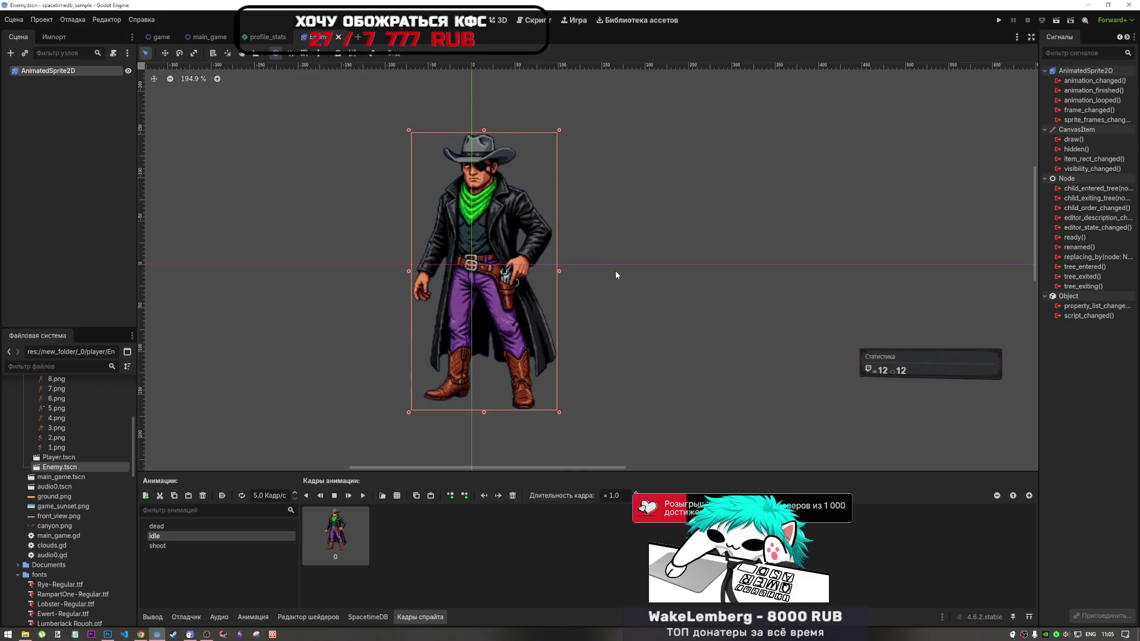
left_click(687, 215)
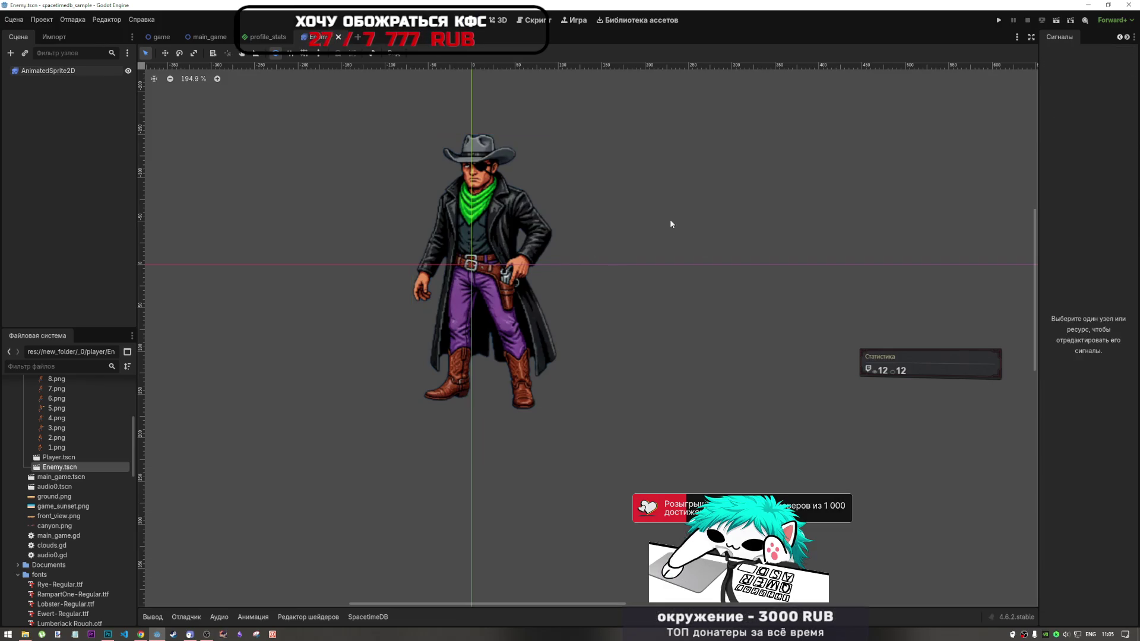
left_click_drag(621, 232, 636, 285)
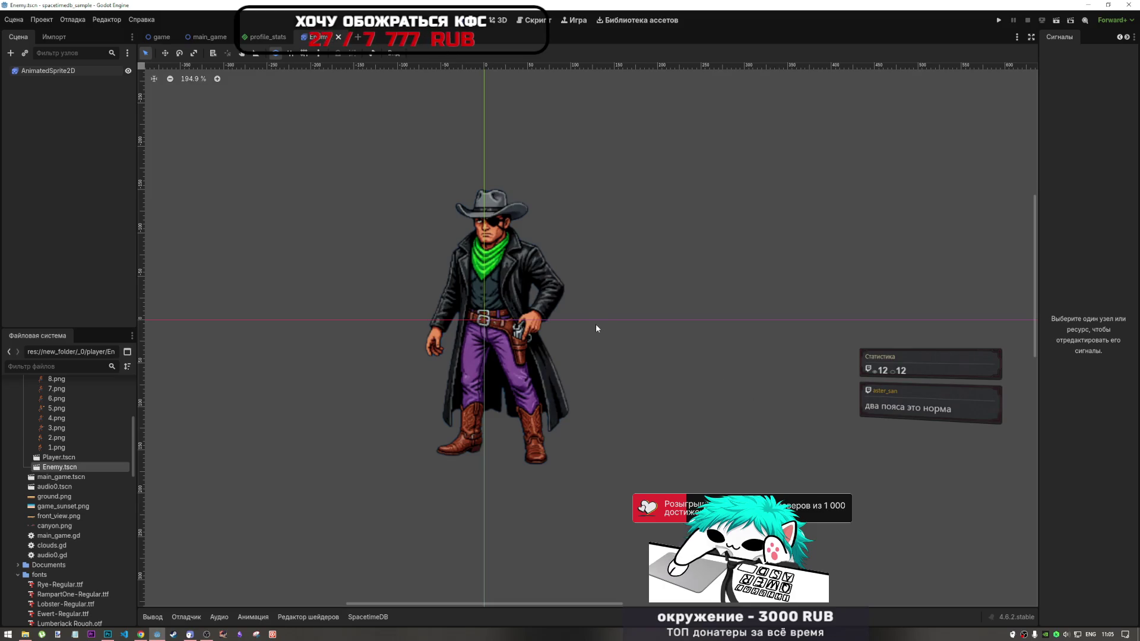
scroll(596, 326, "down", 3)
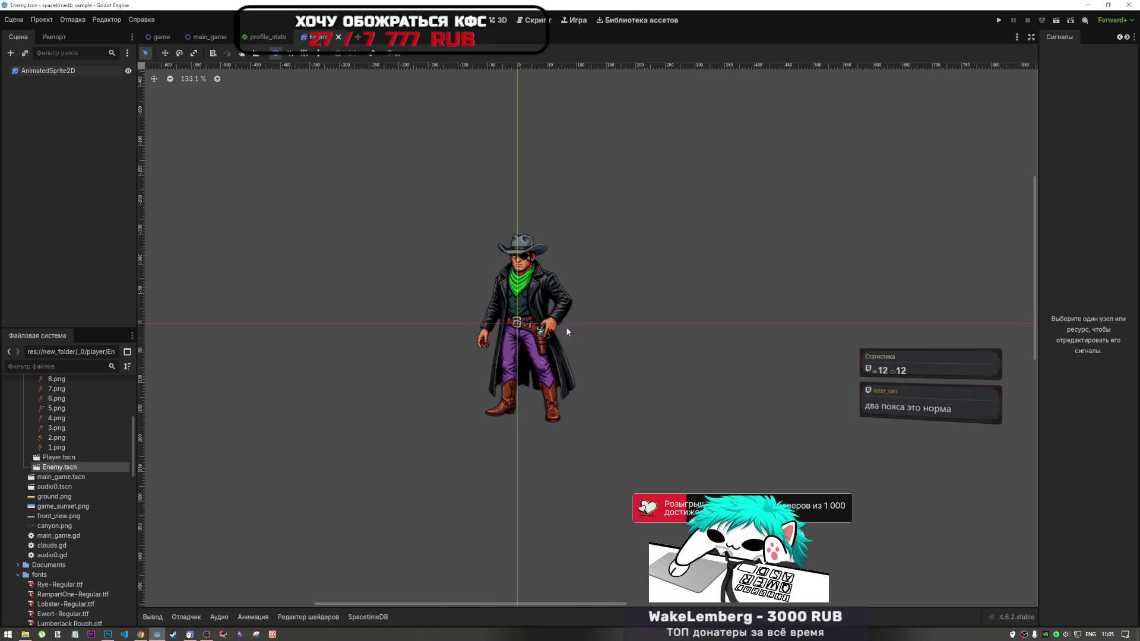
scroll(572, 329, "up", 8)
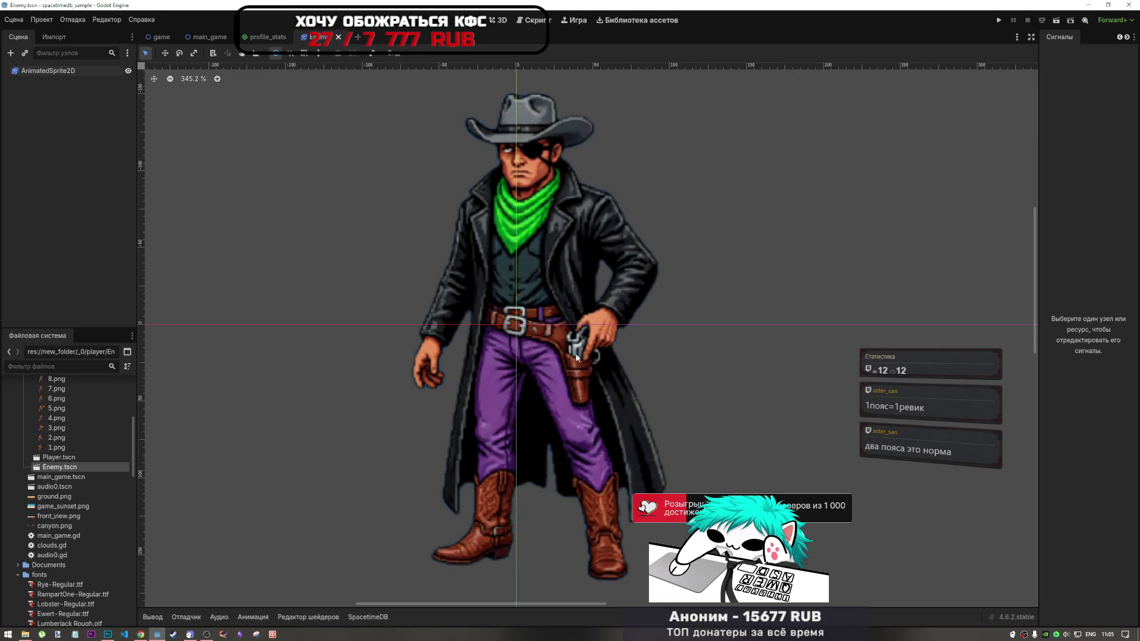
scroll(568, 302, "down", 10)
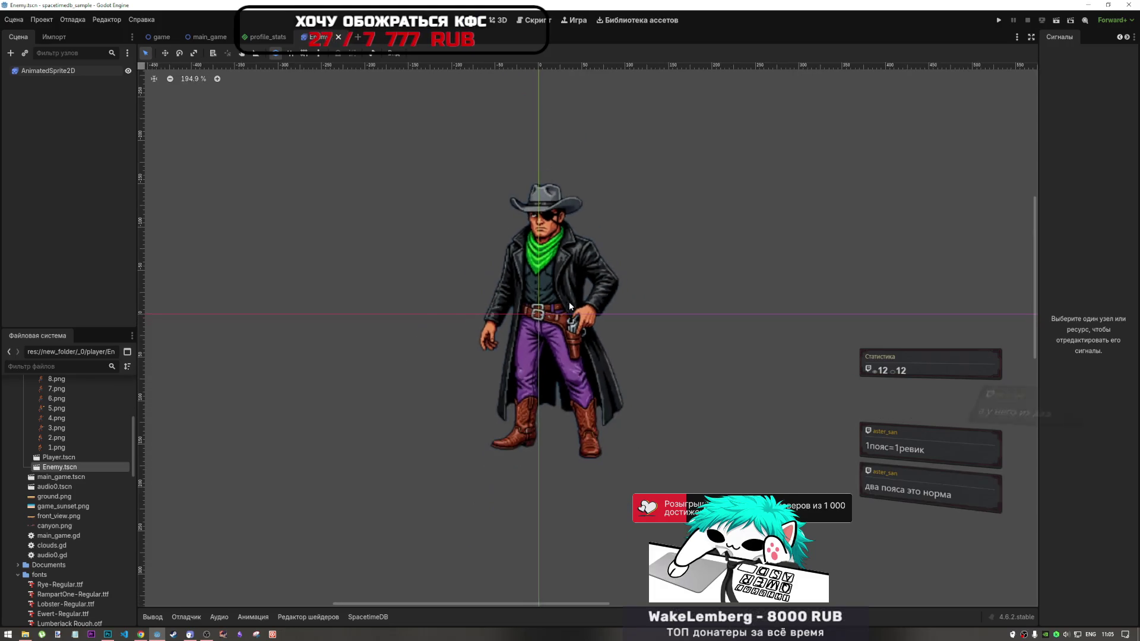
scroll(562, 307, "down", 5)
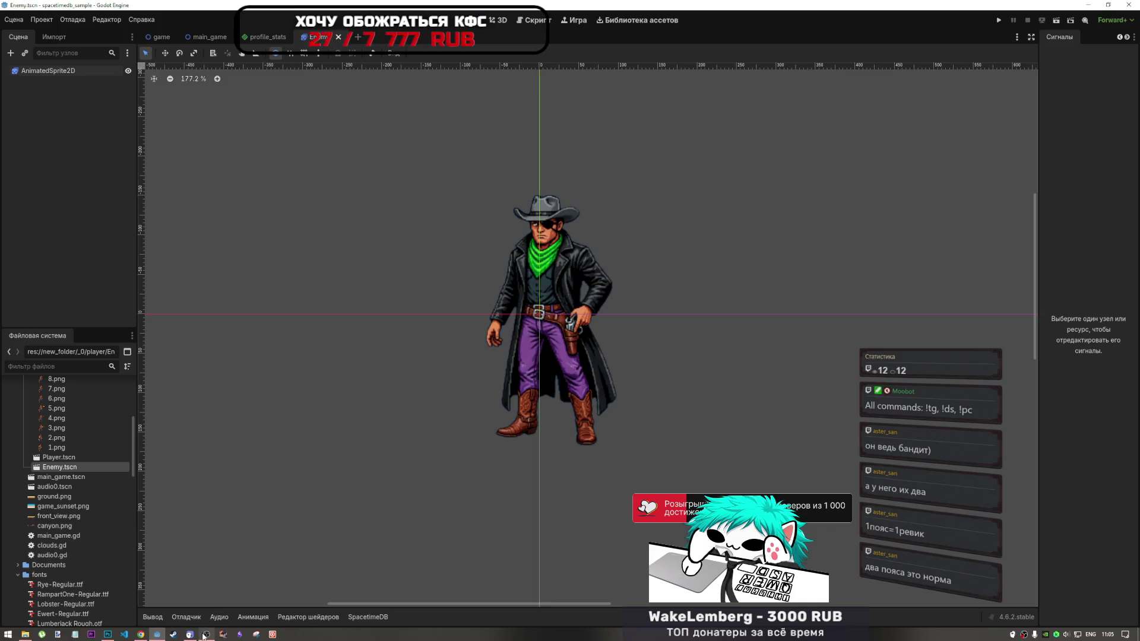
left_click(107, 635)
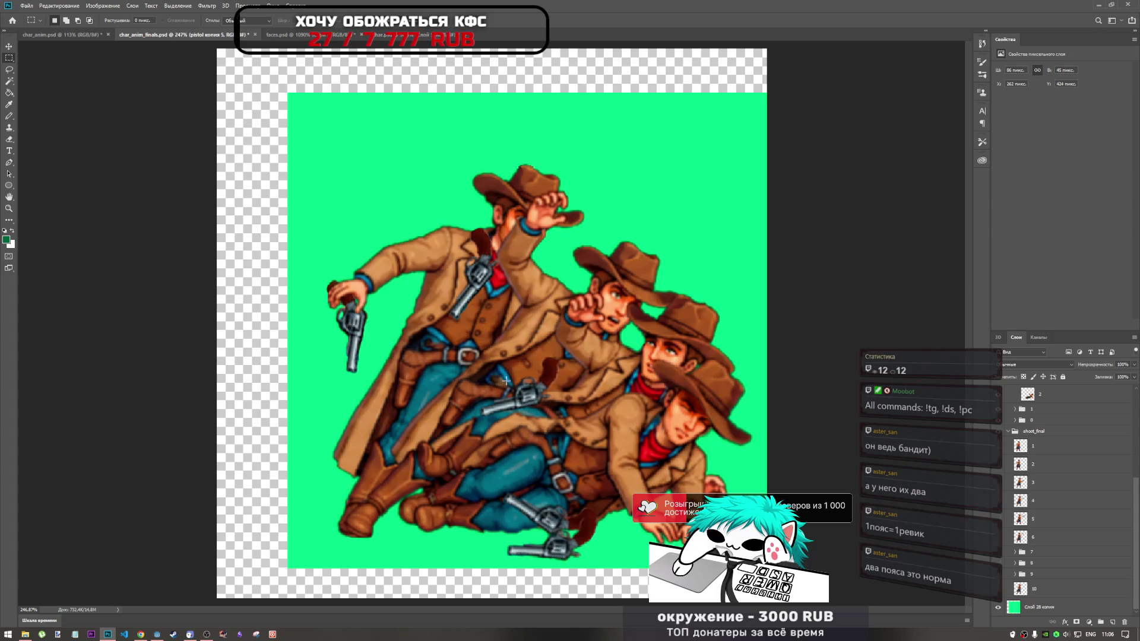
scroll(558, 365, "down", 4)
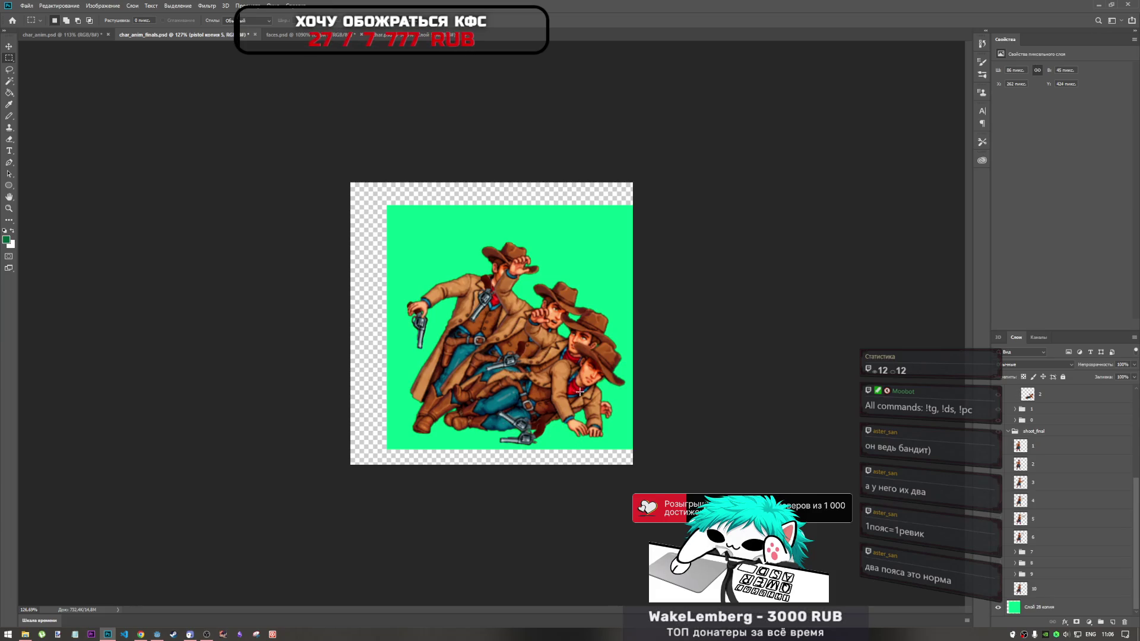
scroll(580, 393, "down", 2)
scroll(559, 390, "up", 4)
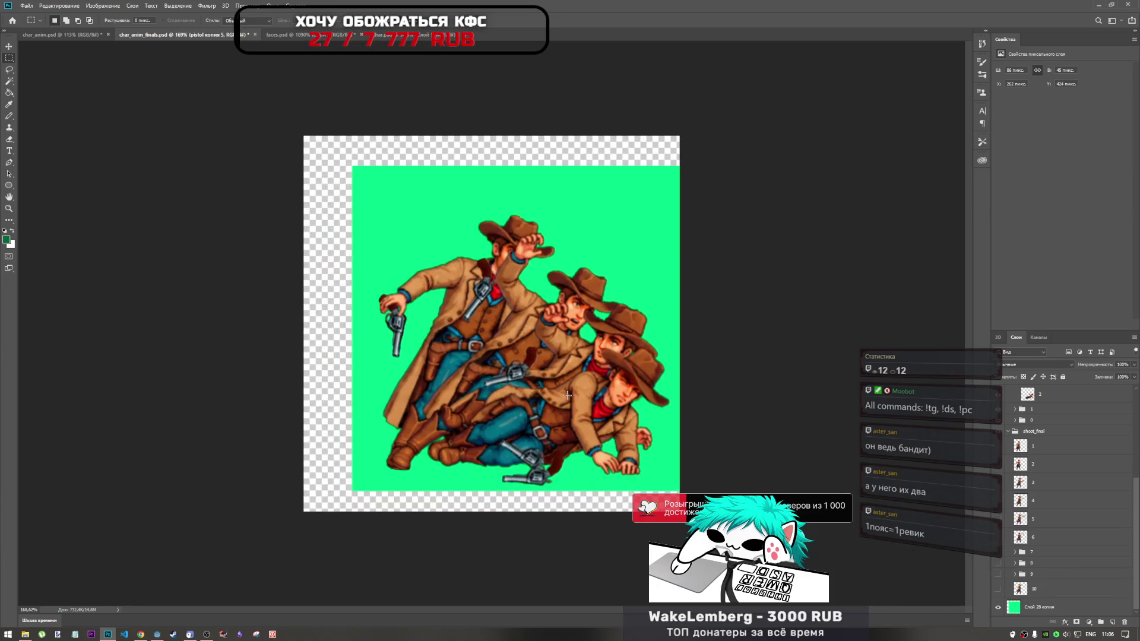
scroll(1087, 507, "up", 3)
scroll(1087, 507, "up", 2)
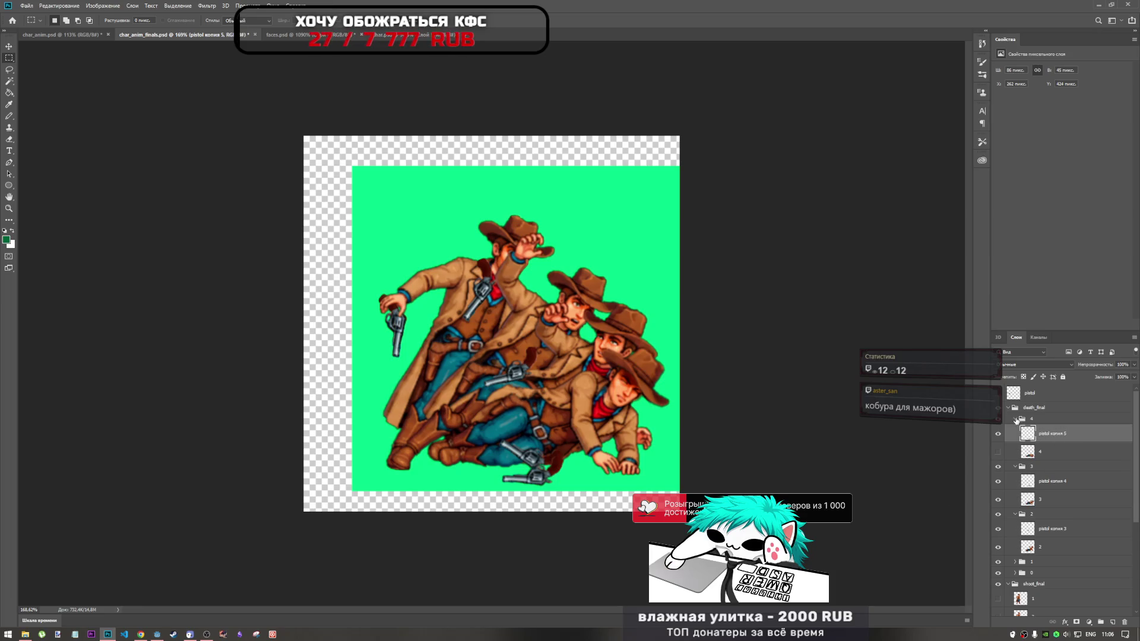
Collapse the death-frame groups and hide groups 0–3, briefly checking frame 4's character
left_click(1017, 420)
left_click(1016, 431)
left_click(1017, 442)
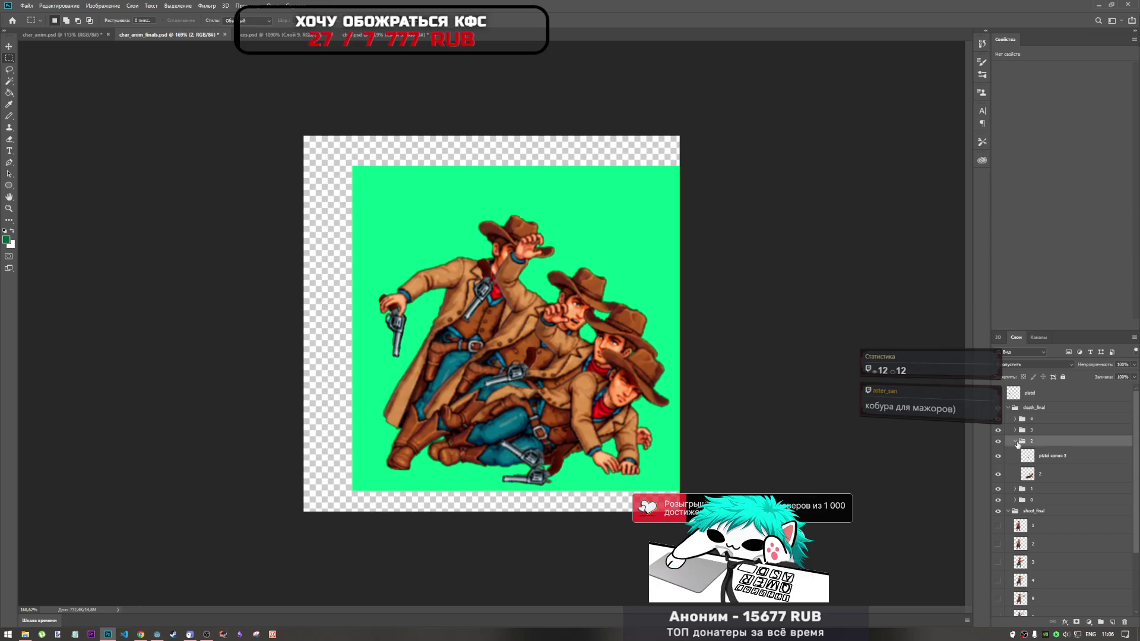
left_click(1016, 442)
left_click_drag(999, 463, 999, 422)
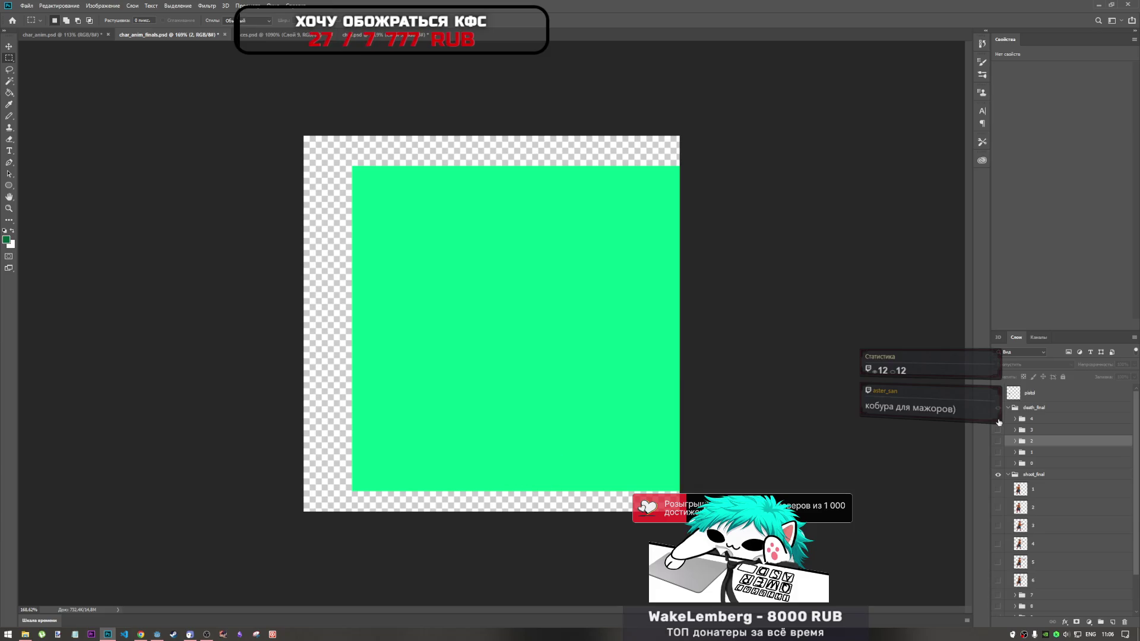
left_click(999, 423)
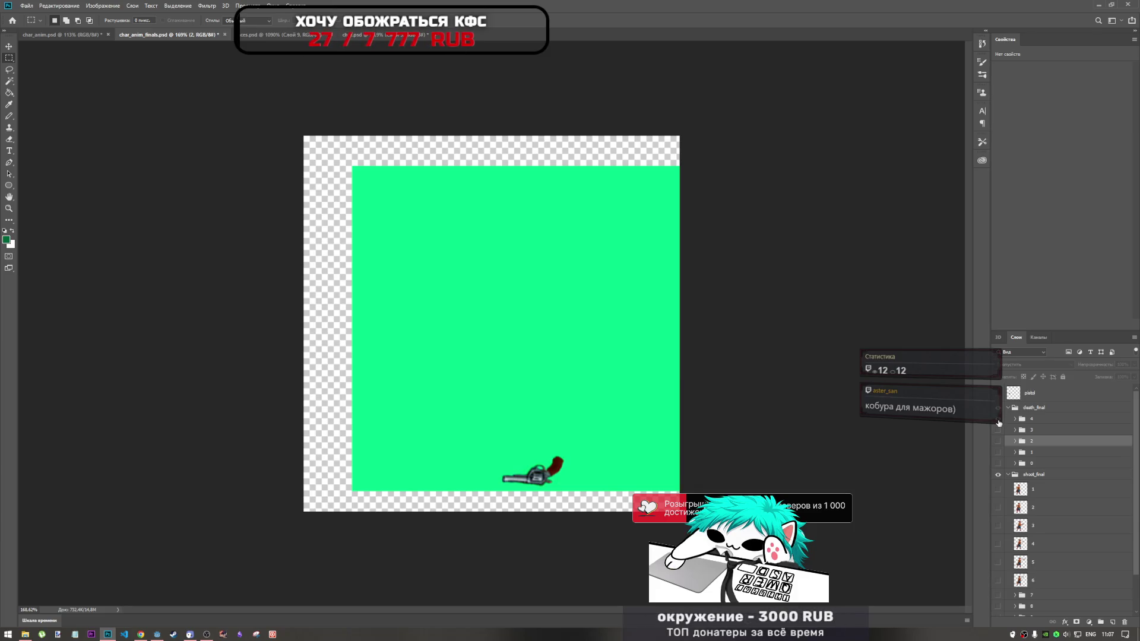
left_click(1015, 419)
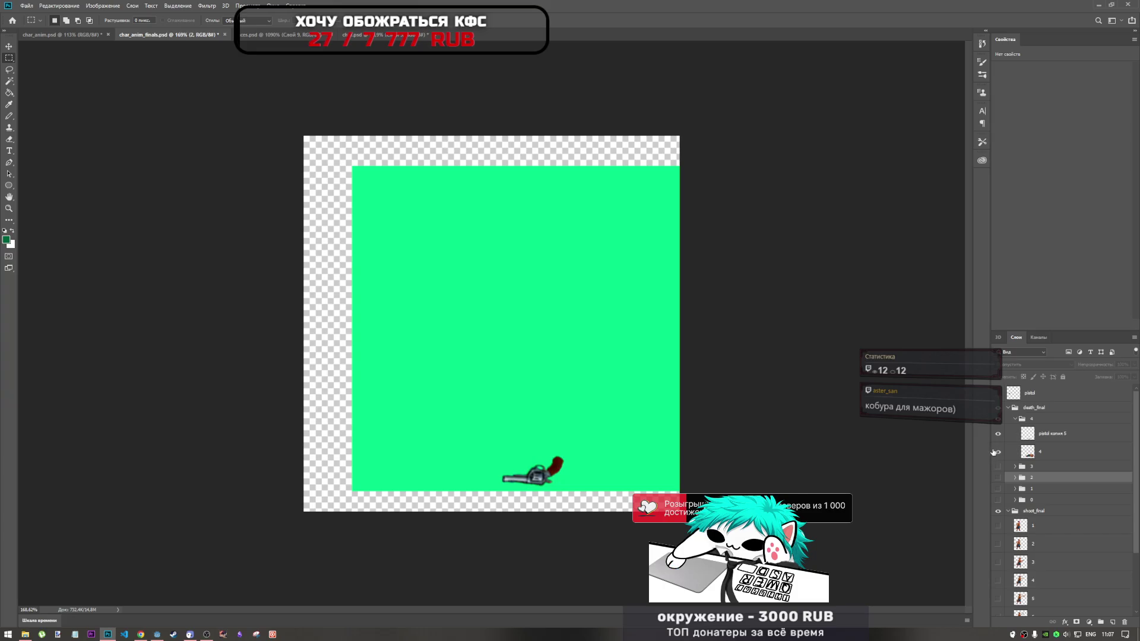
left_click(998, 452)
left_click(1015, 419)
left_click(998, 419)
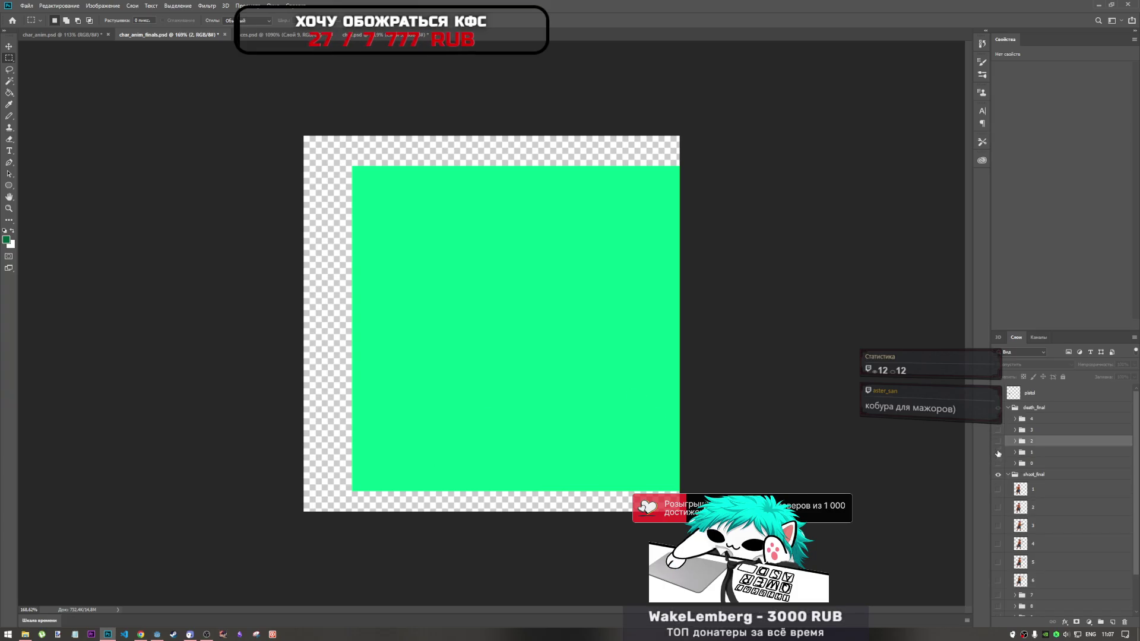
Flip the visibility of death frames 0 through 3 one at a time to compare poses
left_click(999, 464)
left_click(998, 463)
left_click(998, 453)
left_click(998, 453)
left_click(998, 441)
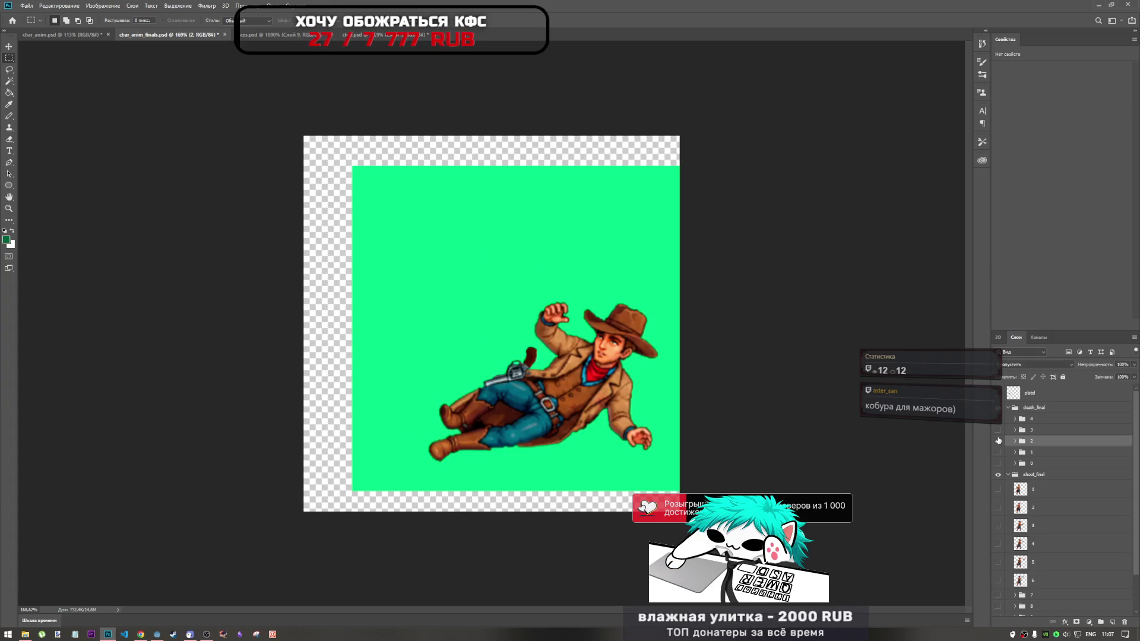
left_click(998, 441)
left_click(998, 430)
left_click(998, 430)
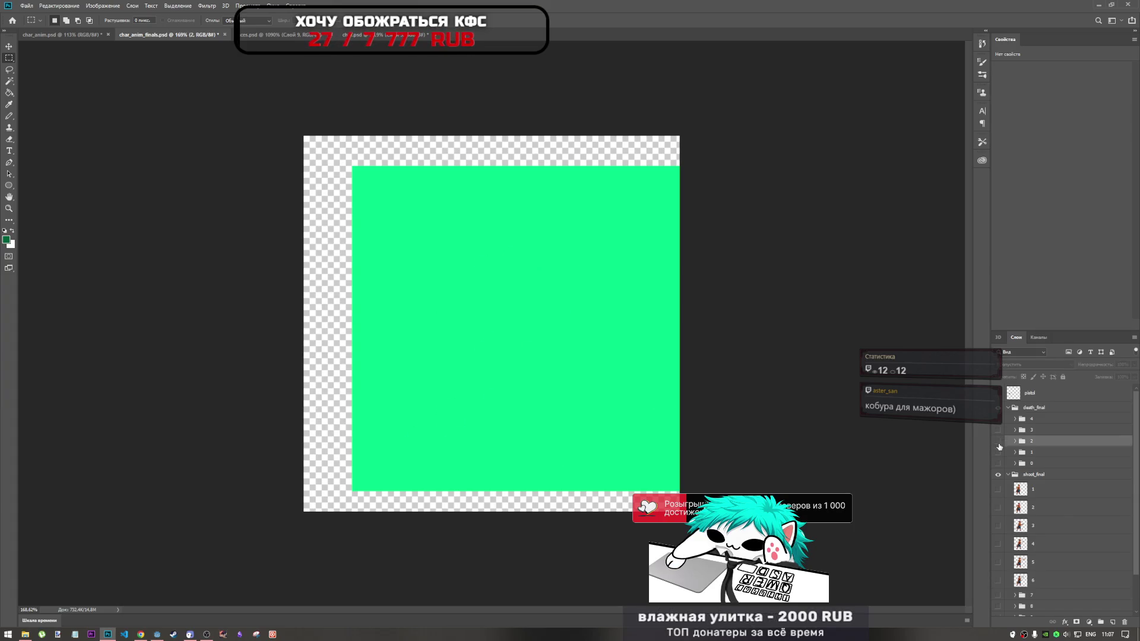
left_click(999, 441)
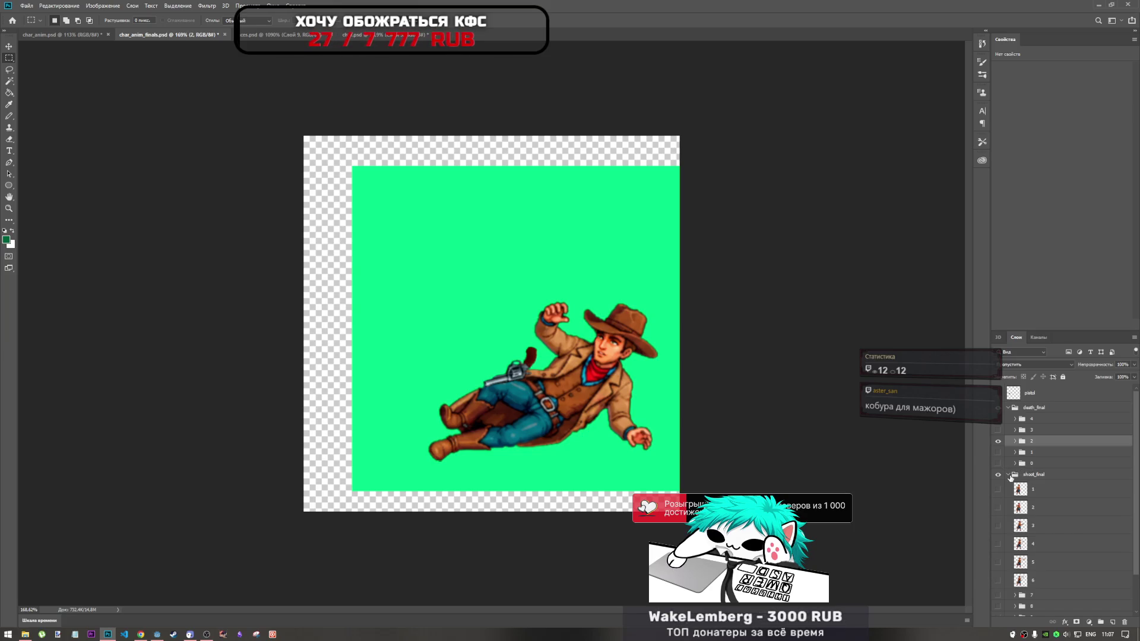
left_click(998, 441)
left_click(998, 453)
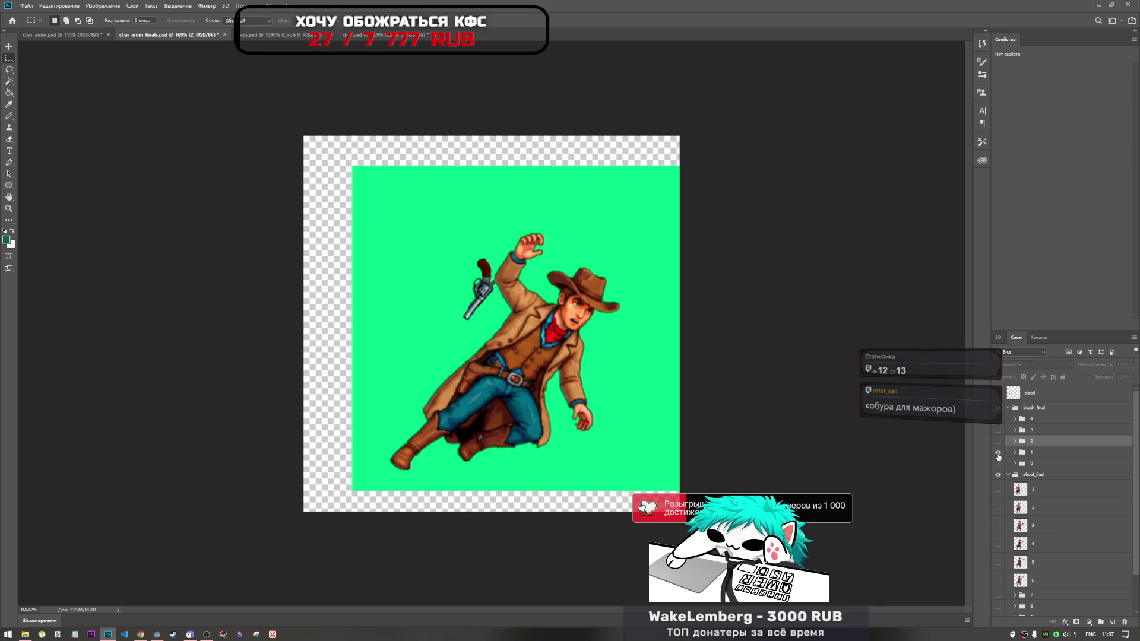
left_click(998, 453)
left_click(999, 441)
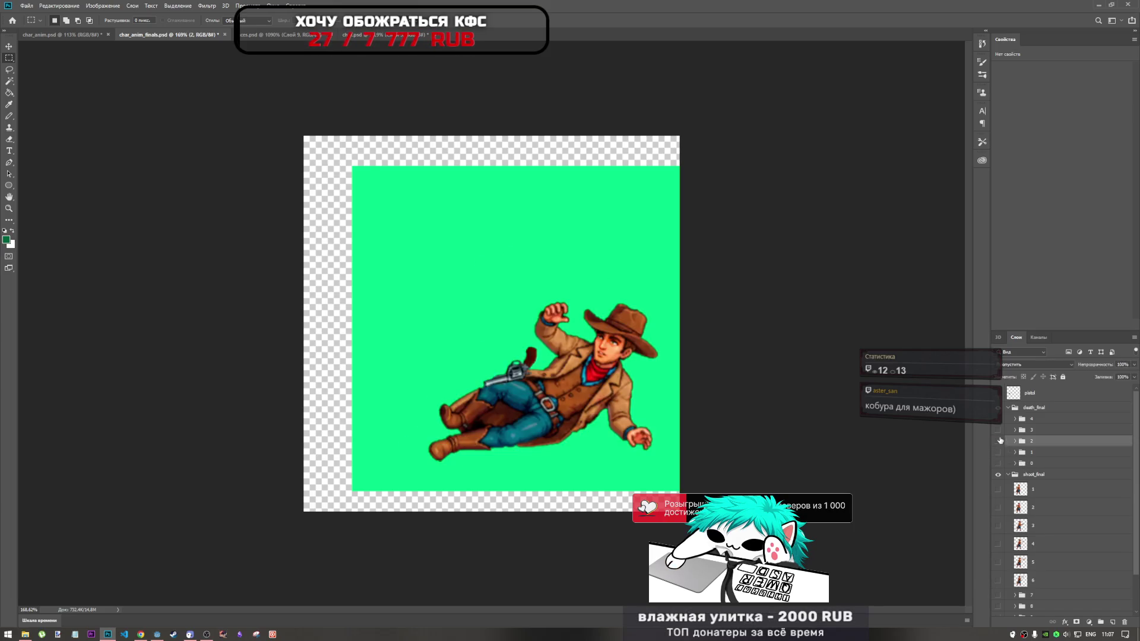
left_click(999, 441)
left_click(999, 430)
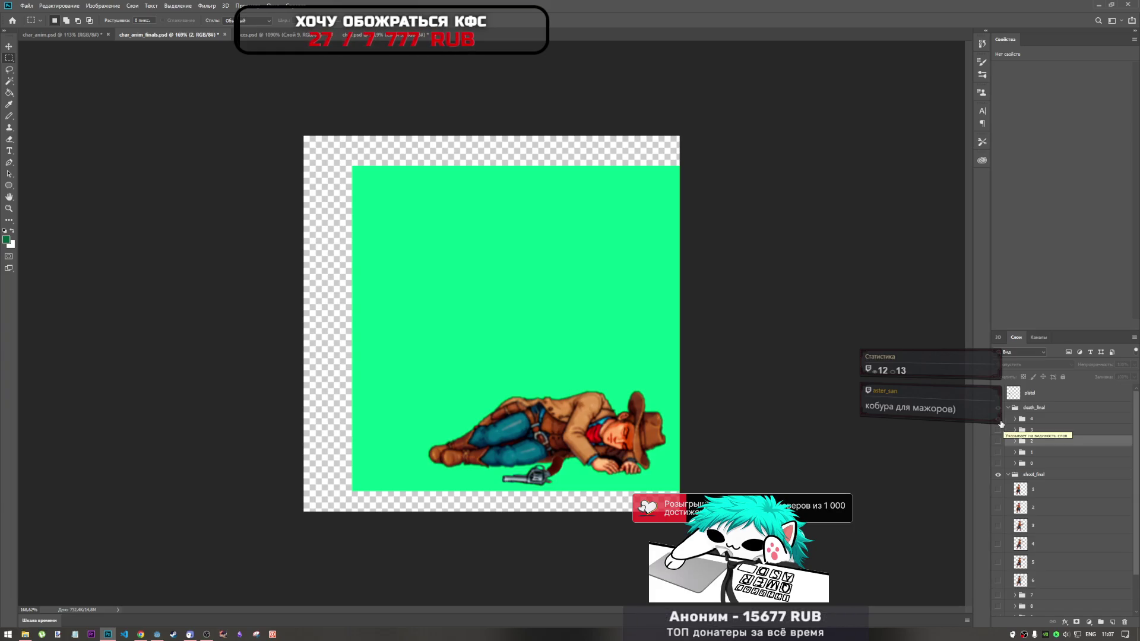
Cycle through the frames again, ending with frame 4's flatter lying pose shown instead of frame 3
left_click(999, 430)
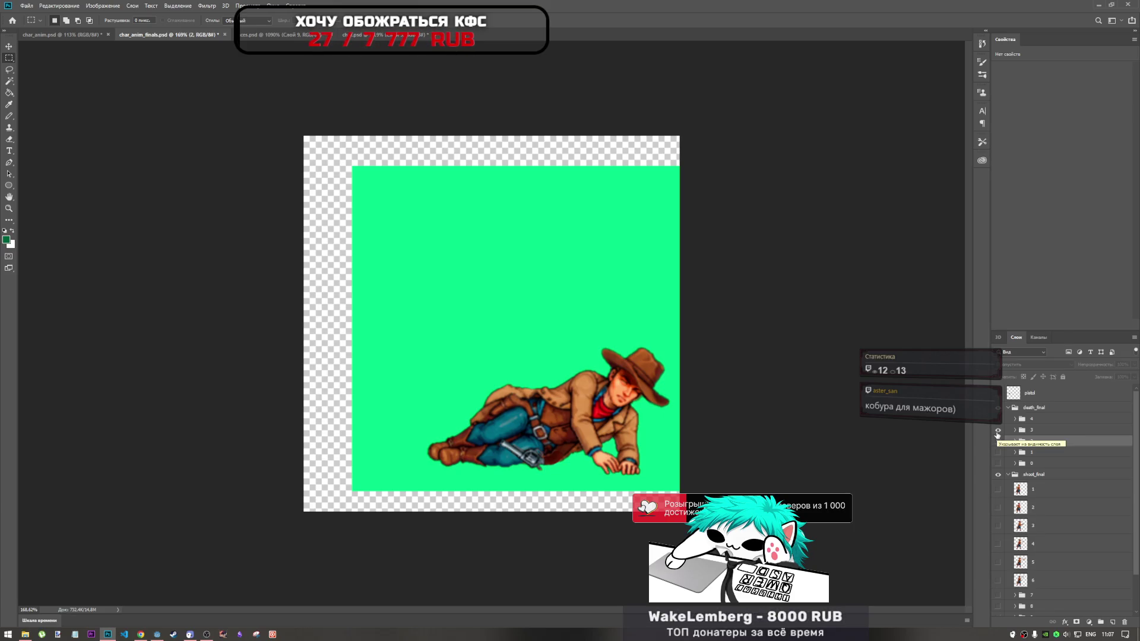
left_click(999, 430)
left_click(999, 420)
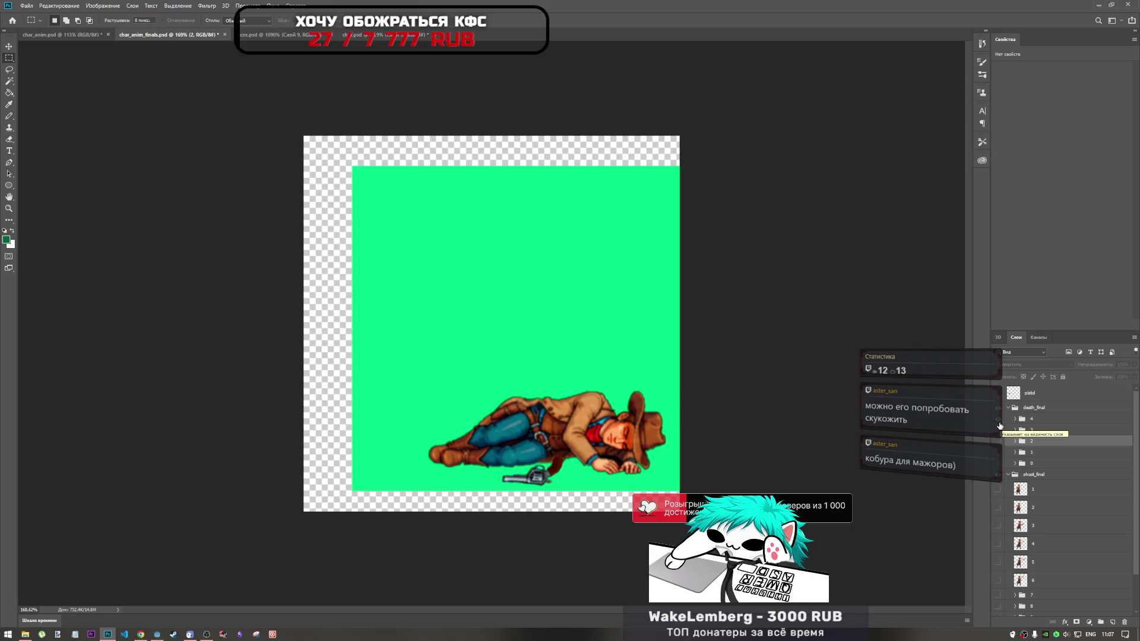
left_click(999, 419)
left_click(999, 429)
left_click(1000, 429)
left_click(998, 463)
left_click(998, 464)
left_click(999, 452)
left_click(999, 452)
left_click(998, 441)
left_click(998, 442)
left_click(998, 430)
left_click(999, 430)
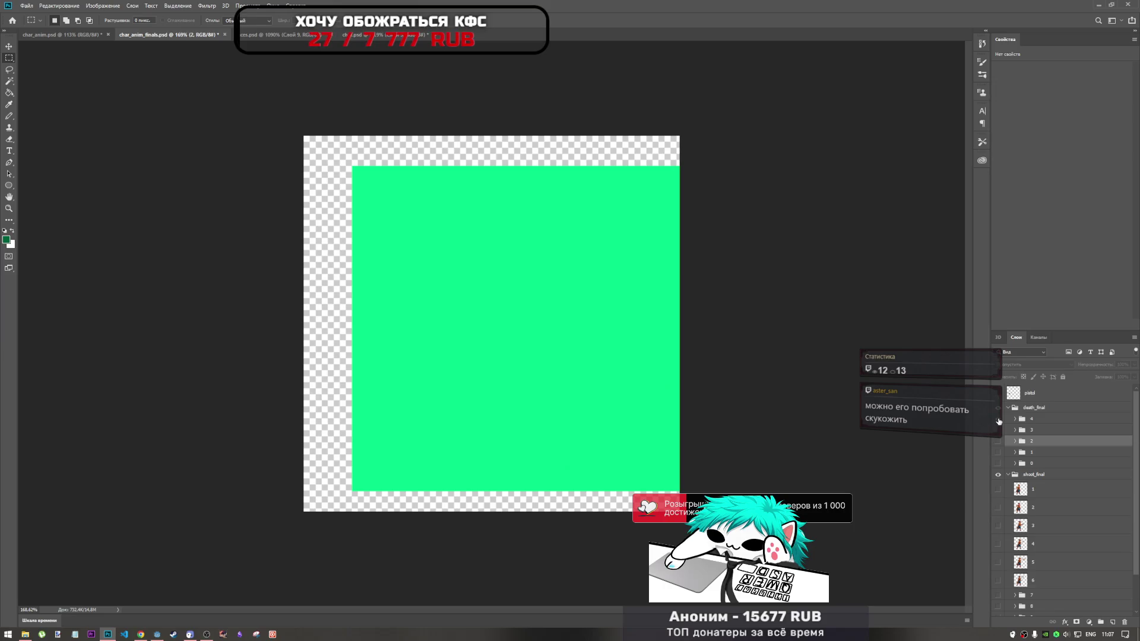
left_click(999, 420)
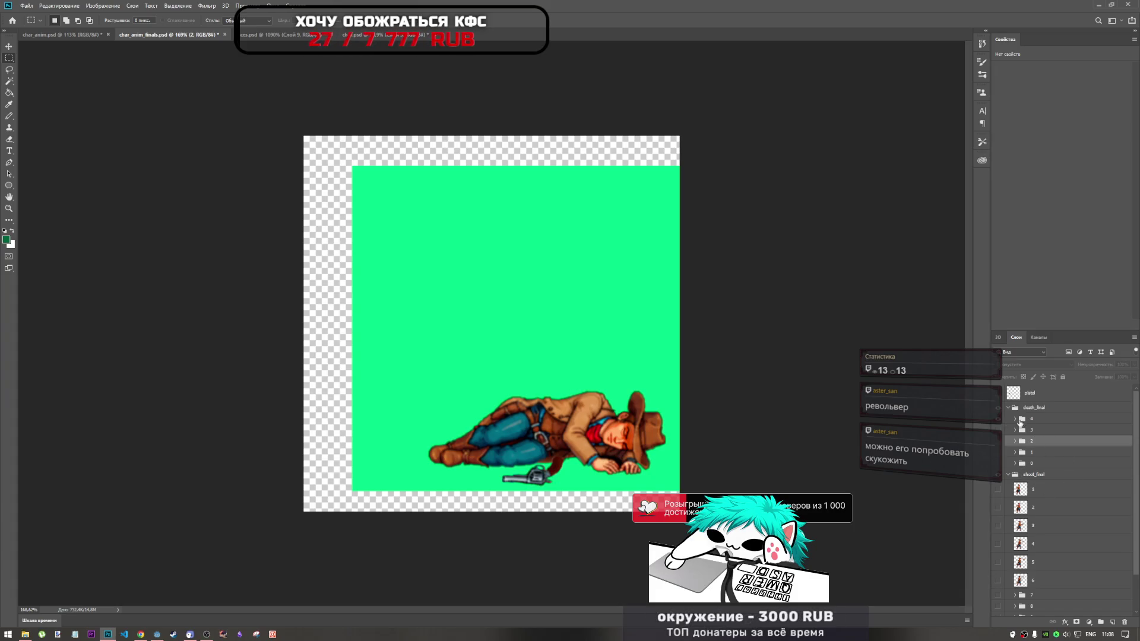
Select frame 4's pistol pixels, shrink it to about two-thirds size, then undo the resize
left_click(1016, 419)
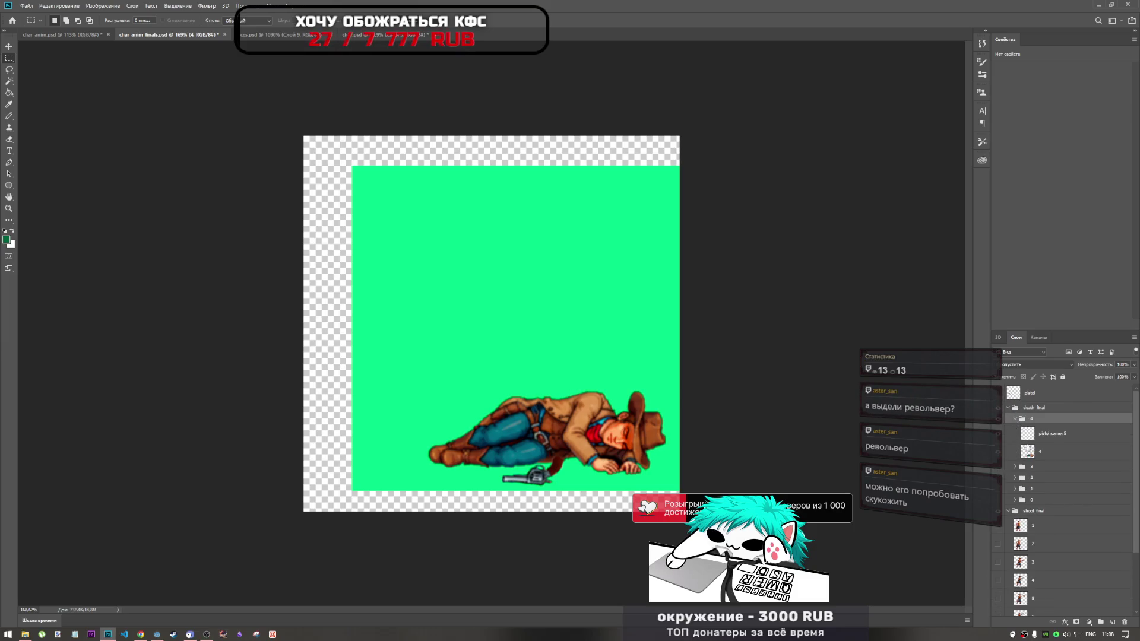
left_click(1035, 433)
right_click(1035, 434)
left_click(1045, 456)
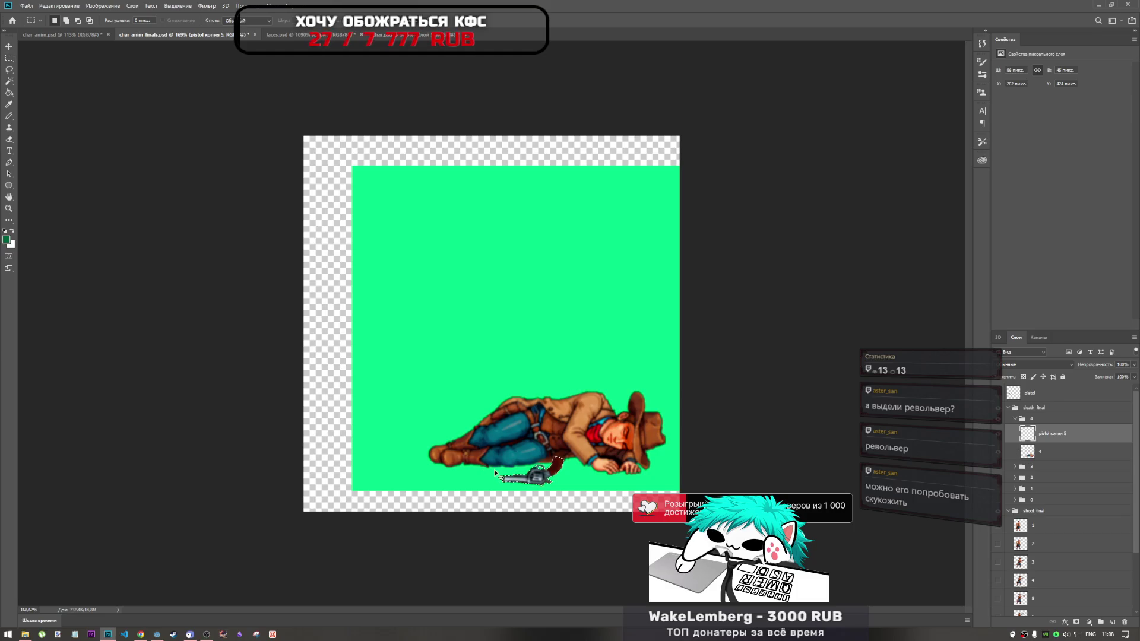
key("ctrl+t")
left_click_drag(576, 488, 535, 481)
key("Return")
key("m")
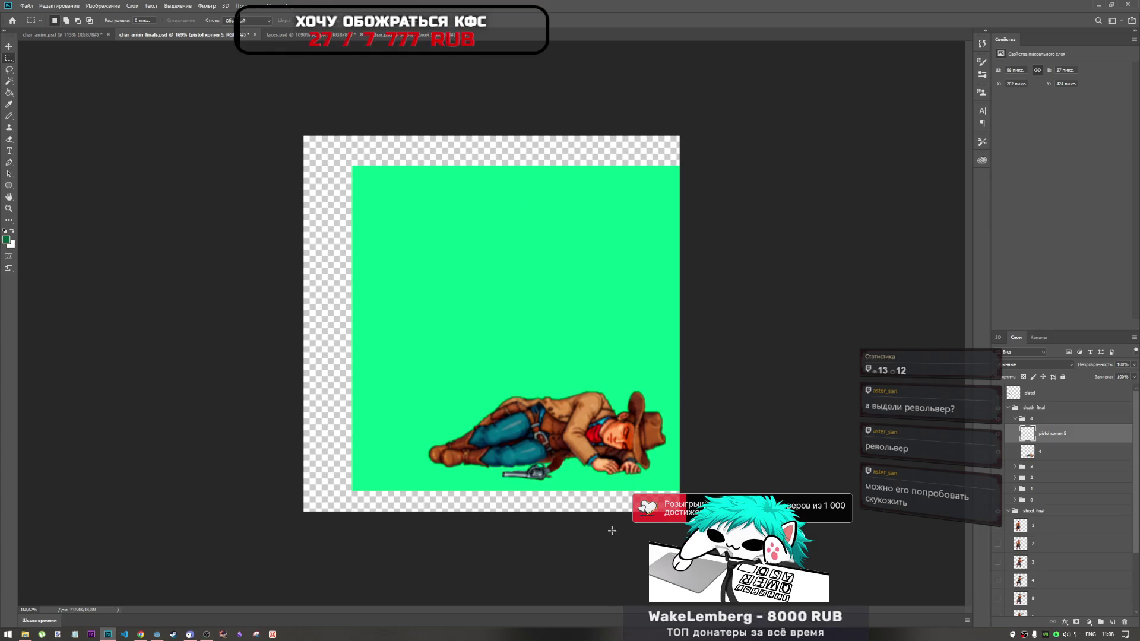
key("ctrl+z")
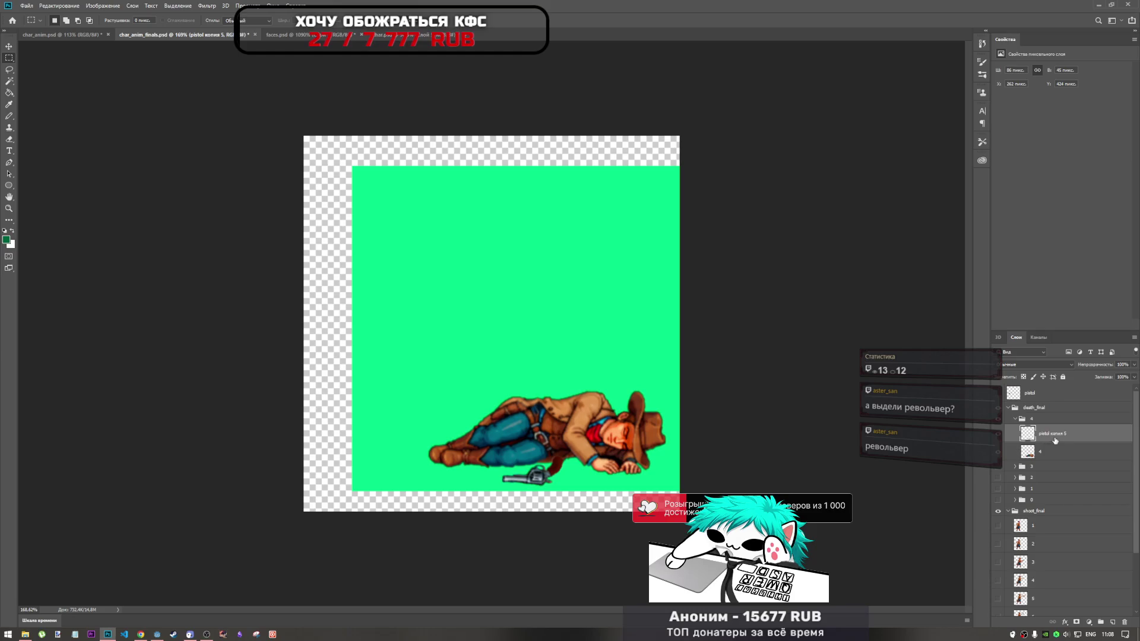
Reselect frame 4's pistol layer and start a new free transform on it
left_click(1039, 419)
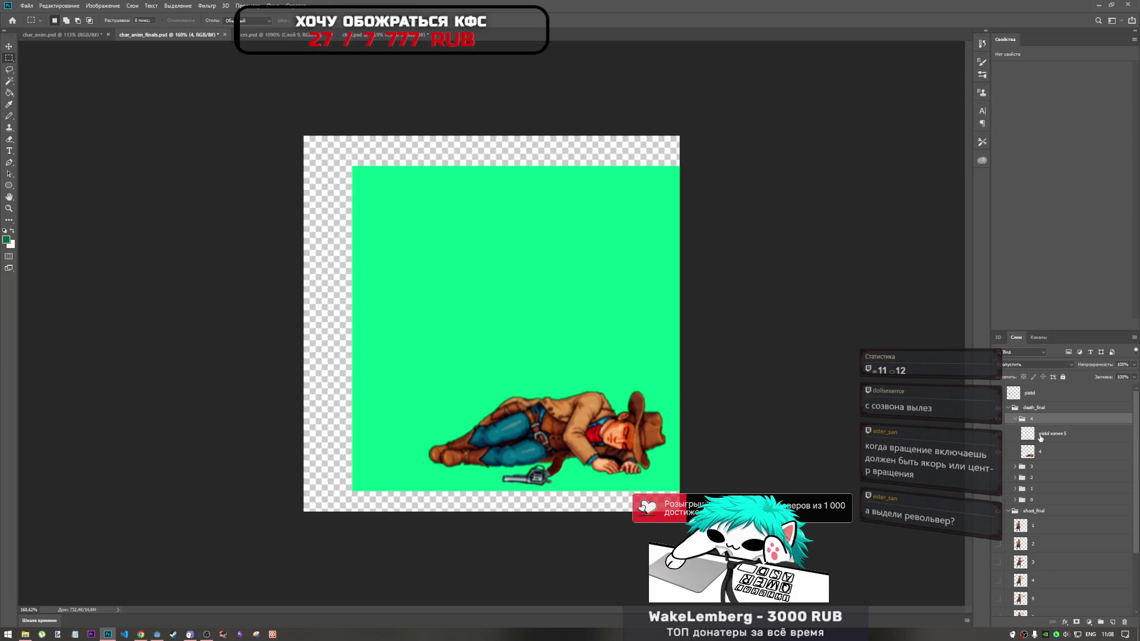
left_click(1040, 438)
key("ctrl+t")
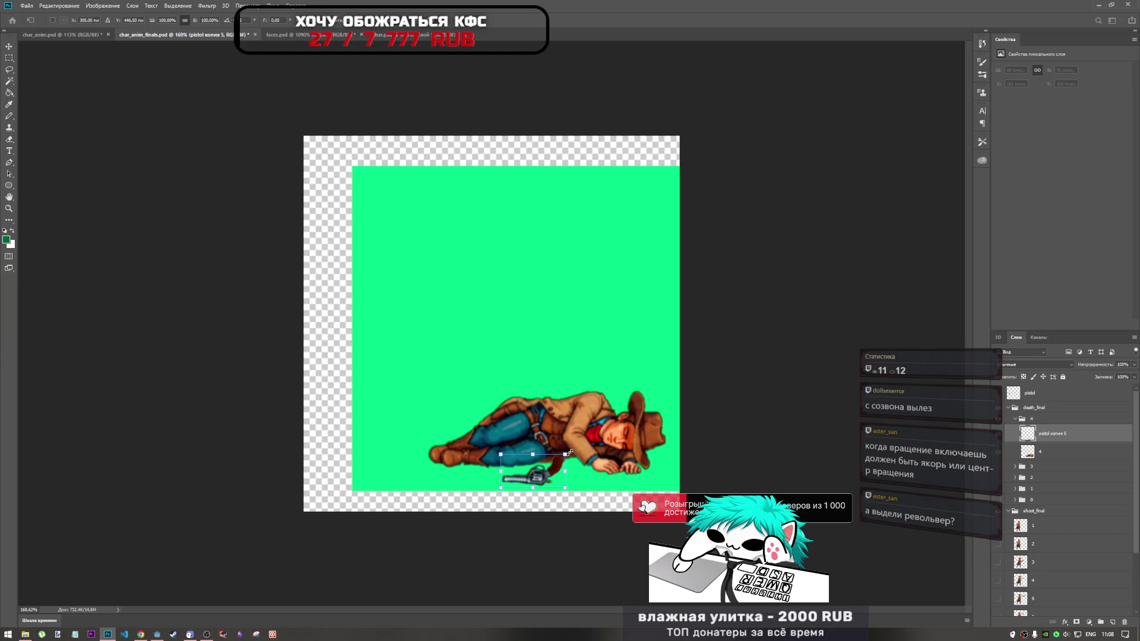
Rotate the frame-4 pistol to 19.68° via the rotation field and commit it
left_click(275, 20)
type("12,58")
key("Return")
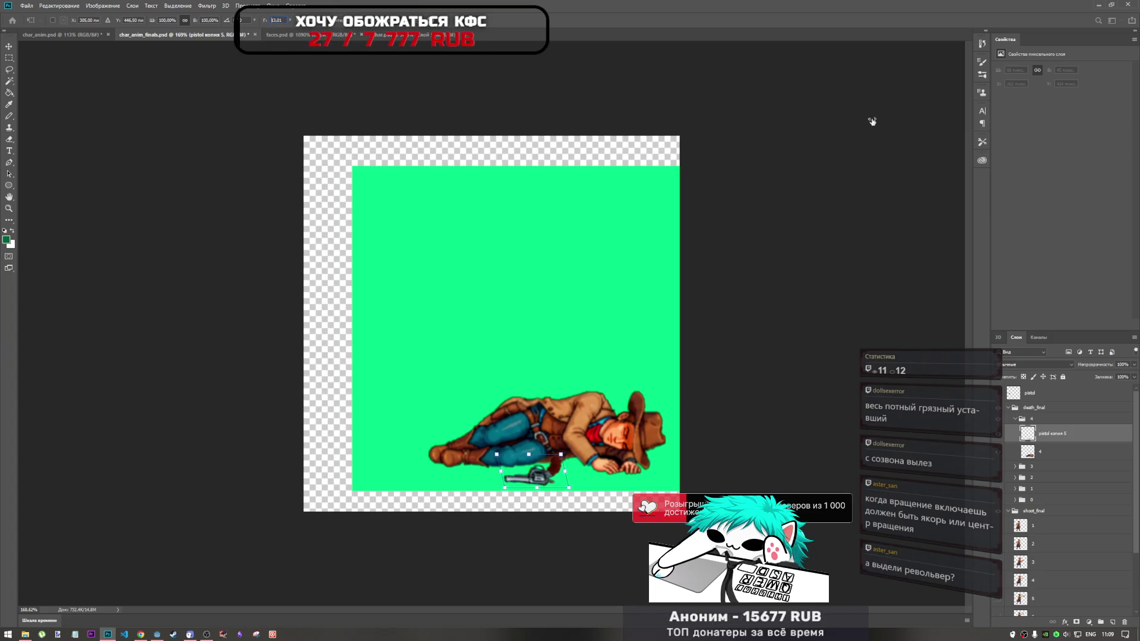
type("19,68")
key("Return")
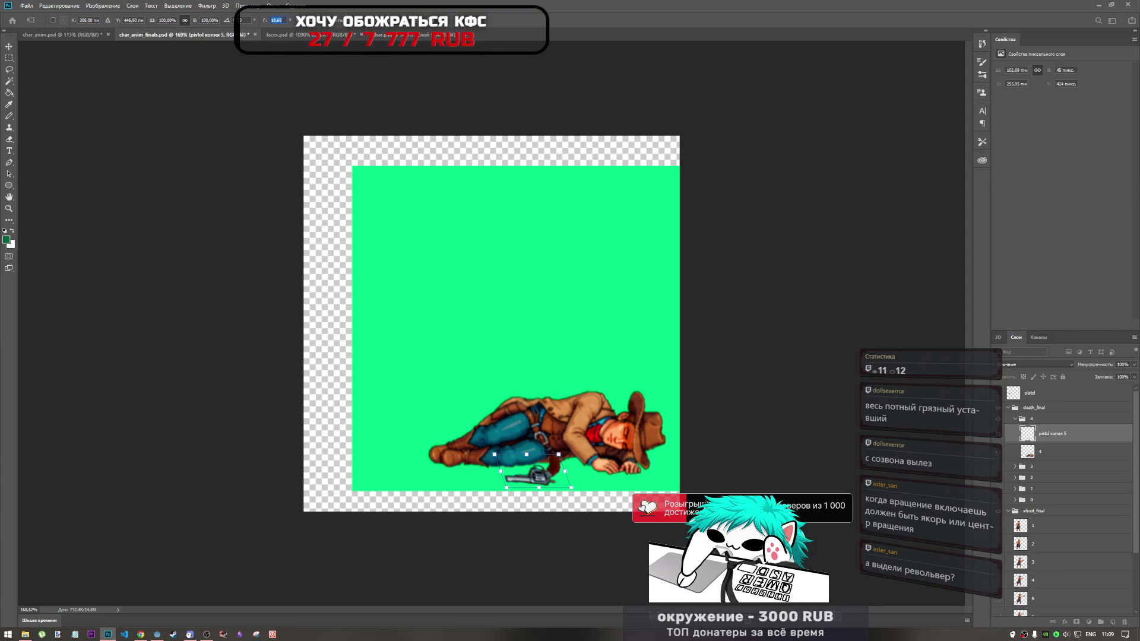
key("Return")
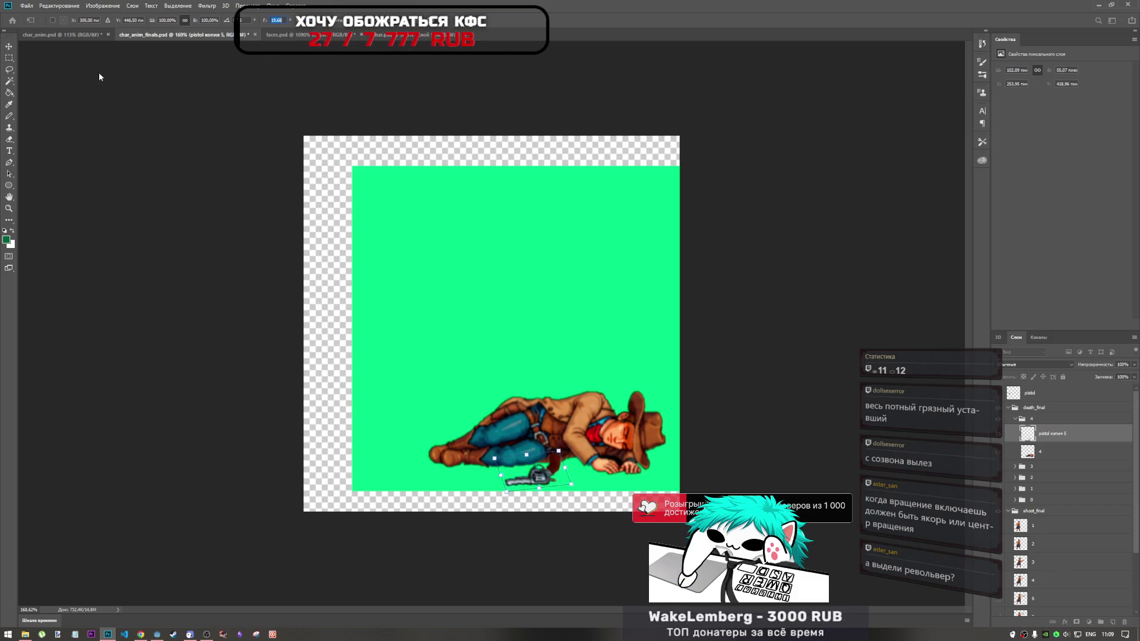
key("Return")
Nudge the pistol down-right, compare against frame 3, then nudge it back up-left and commit
key("ctrl+t")
left_click_drag(549, 472, 553, 484)
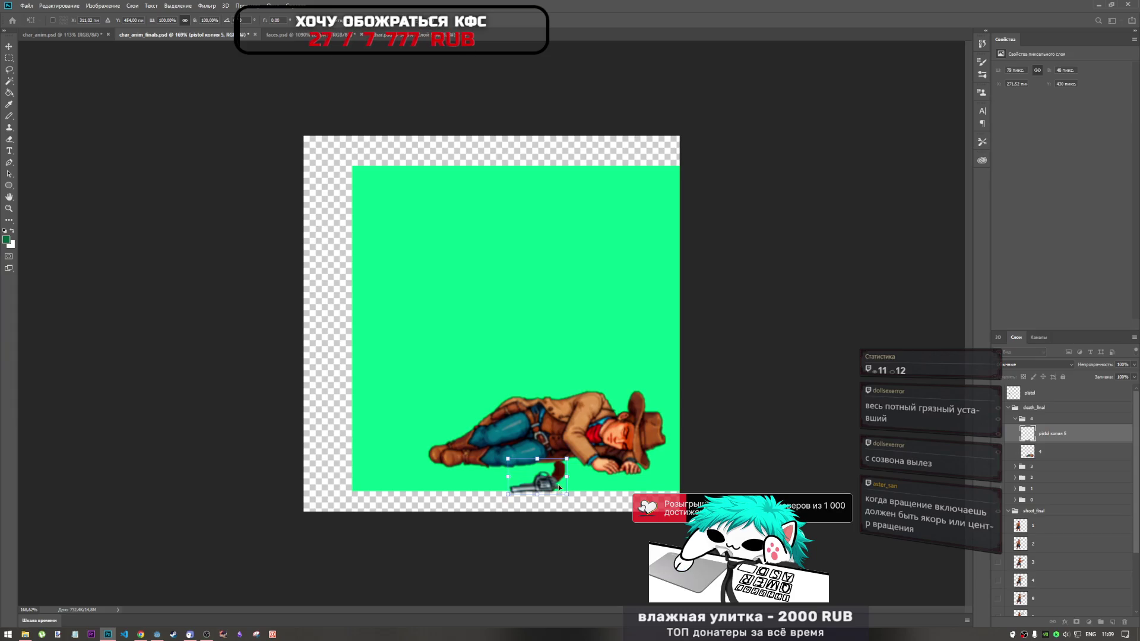
left_click(999, 470)
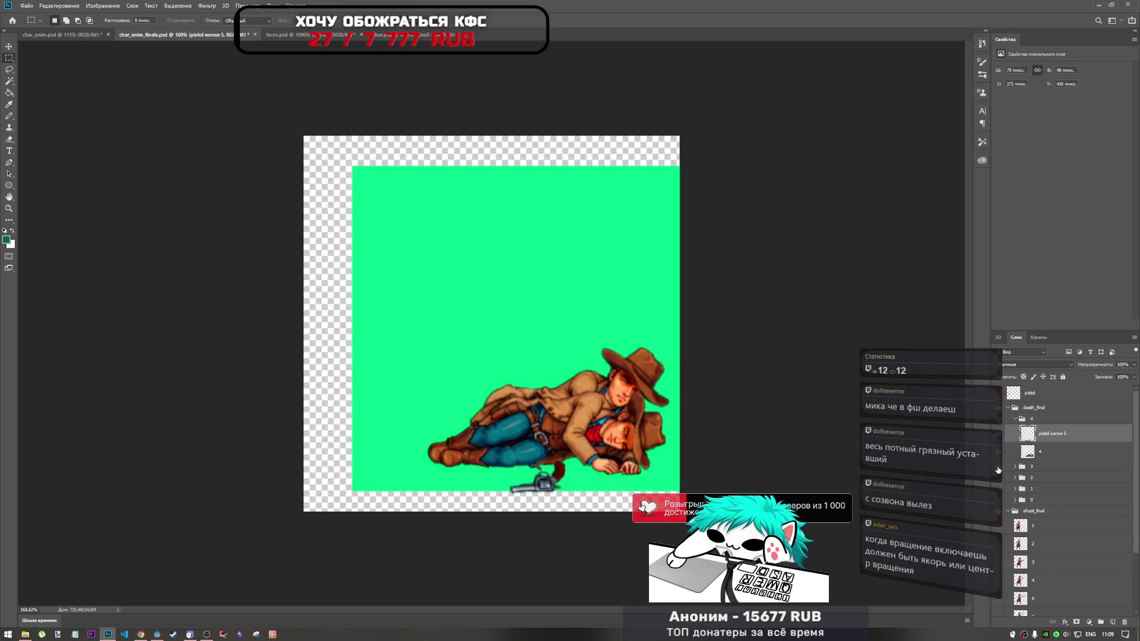
left_click(999, 466)
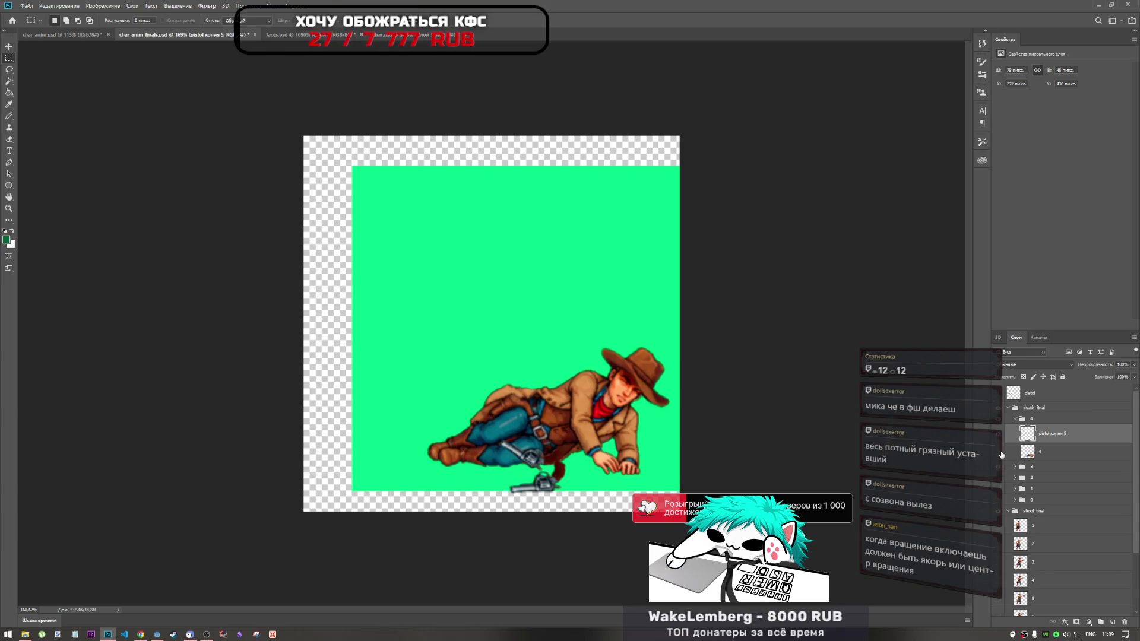
key("ctrl+t")
left_click_drag(554, 480, 551, 473)
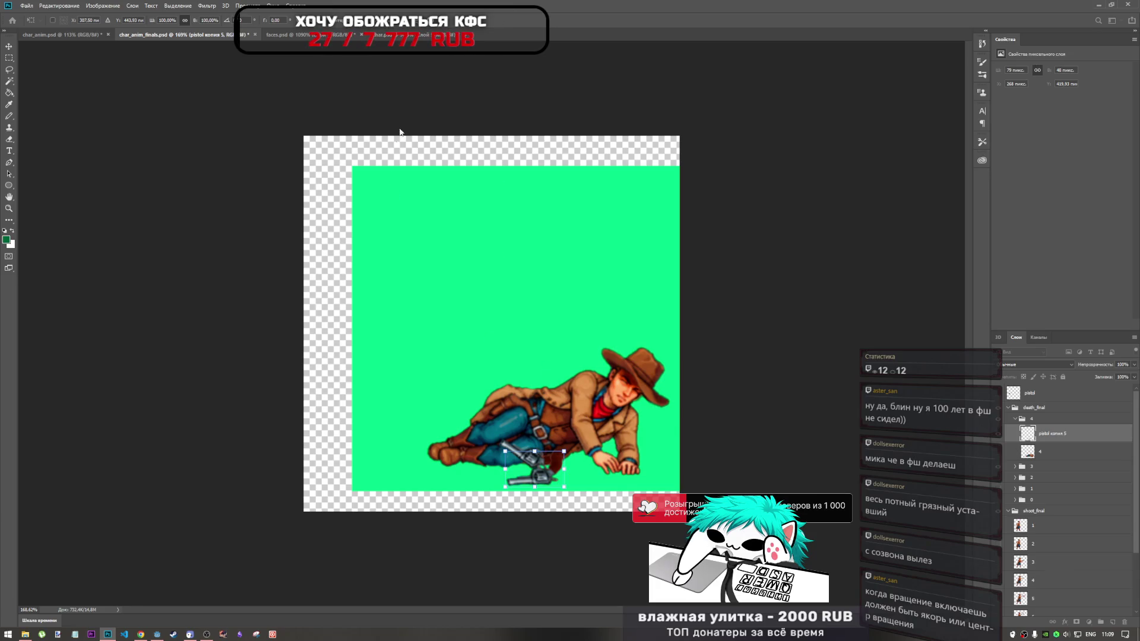
key("Return")
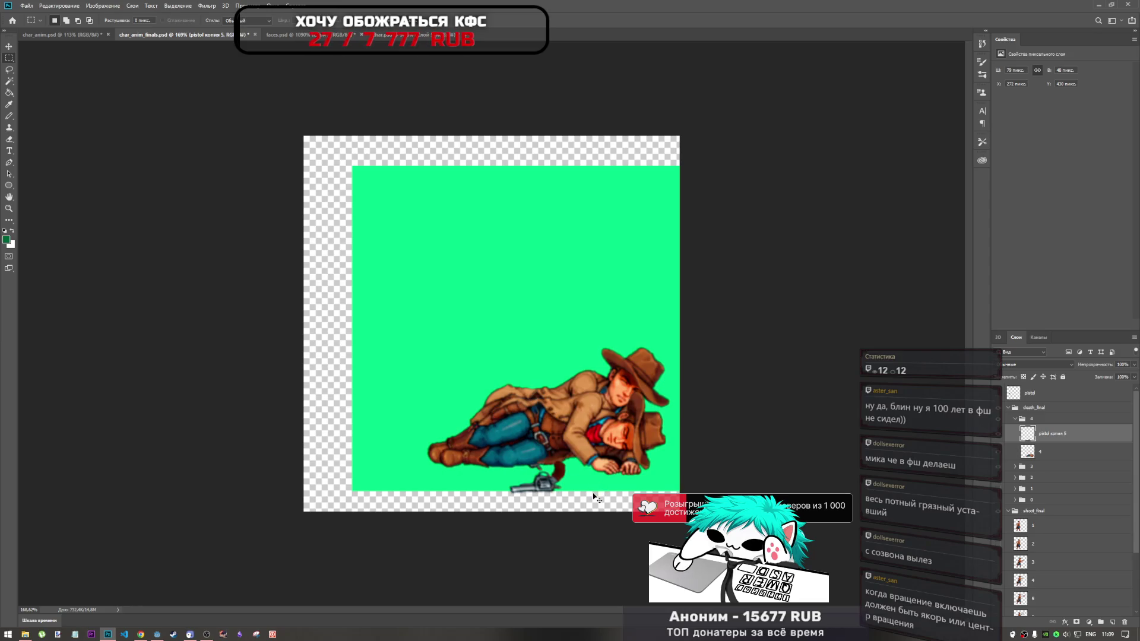
Undo the pistol adjustments, collapse group 4 and flip through the frame poses
key("ctrl+z")
key("ctrl+z")
key("ctrl+z")
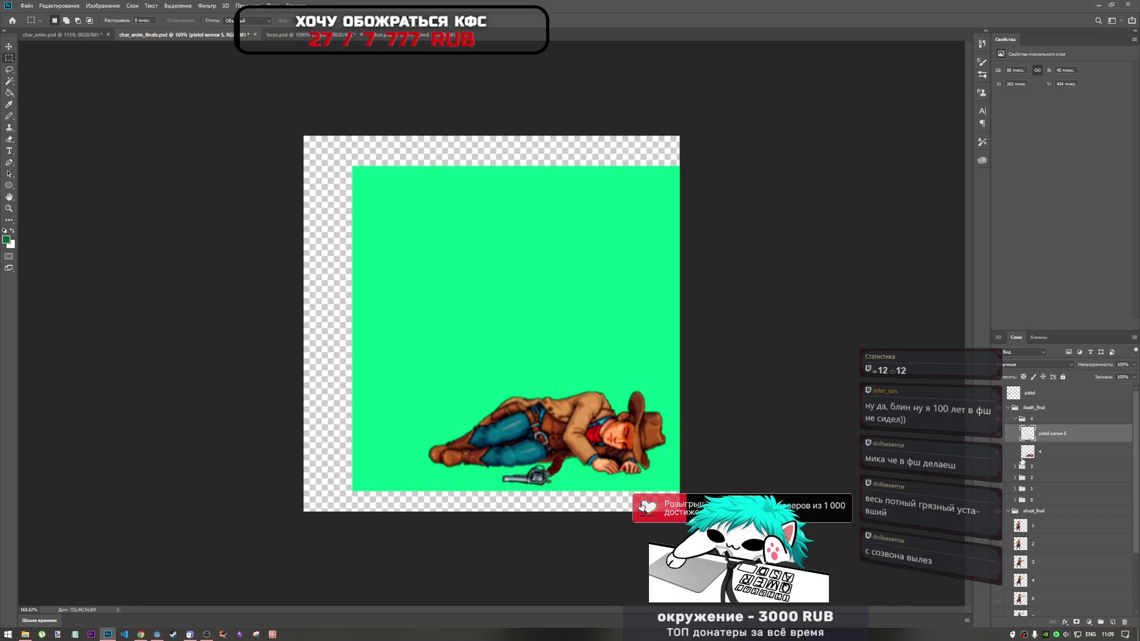
left_click(1015, 419)
left_click_drag(999, 429, 1001, 469)
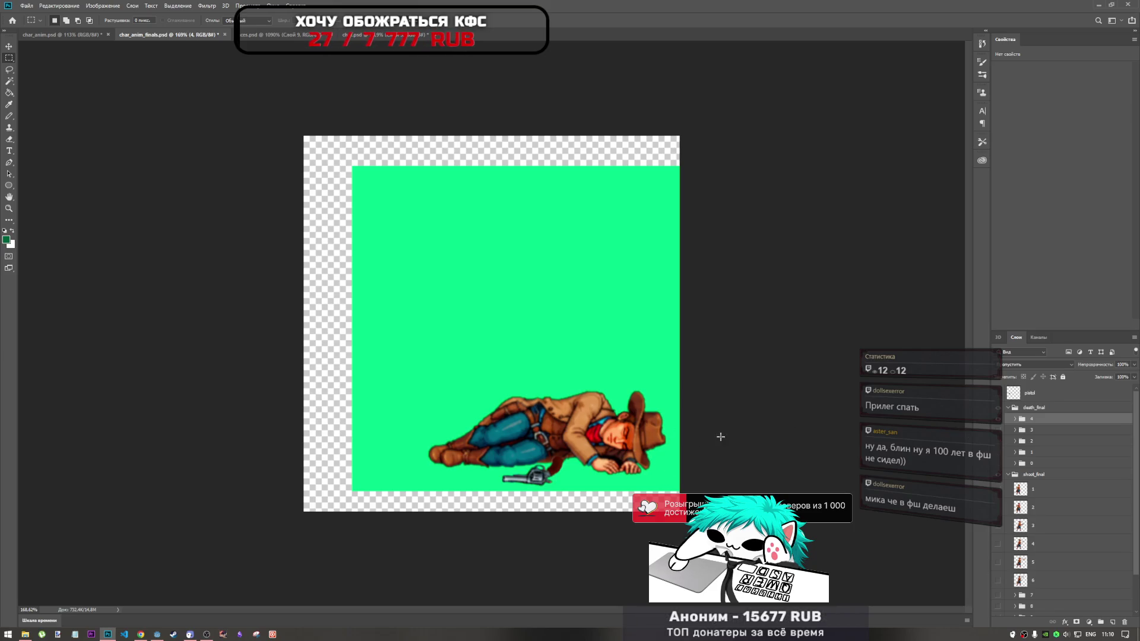
Duplicate frame group 4 and rename the copy '5'
key("ctrl+j")
double_click(1039, 419)
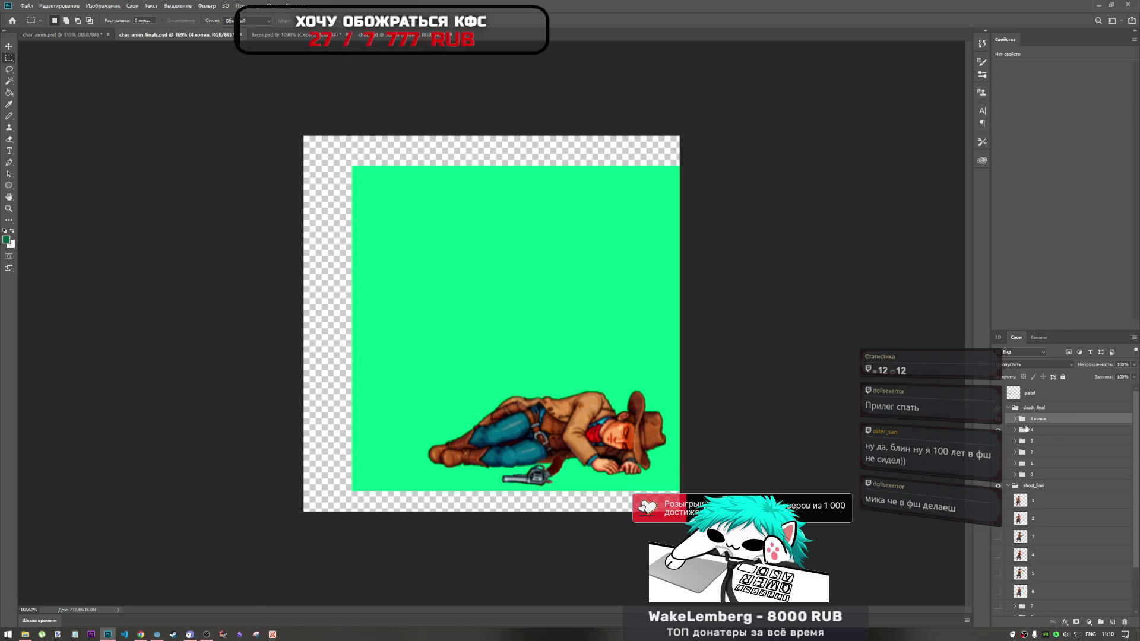
type("5")
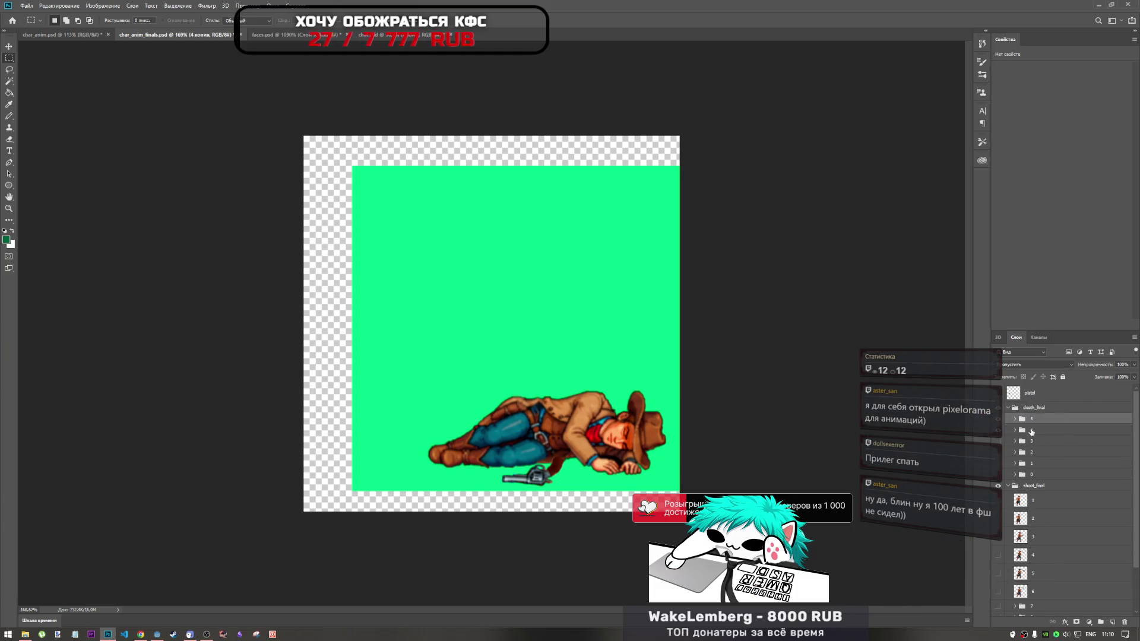
key("Return")
Select the pistol layer inside group 5, start a transform, then collapse the group
left_click(1015, 419)
left_click(1052, 440)
left_click(1052, 452)
left_click(1053, 440)
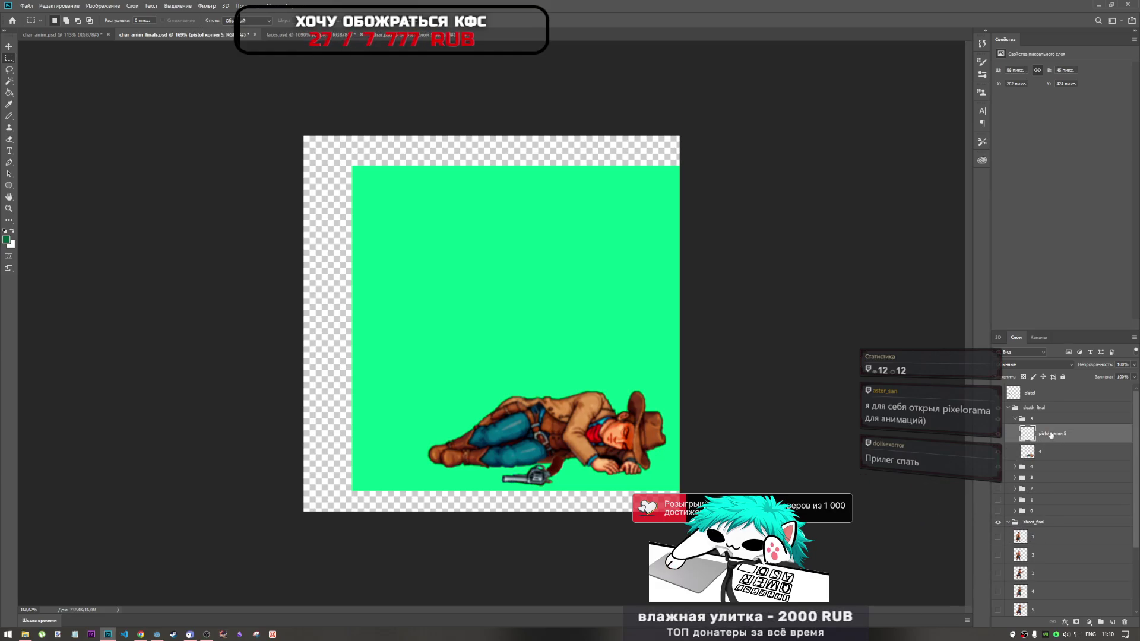
key("ctrl+t")
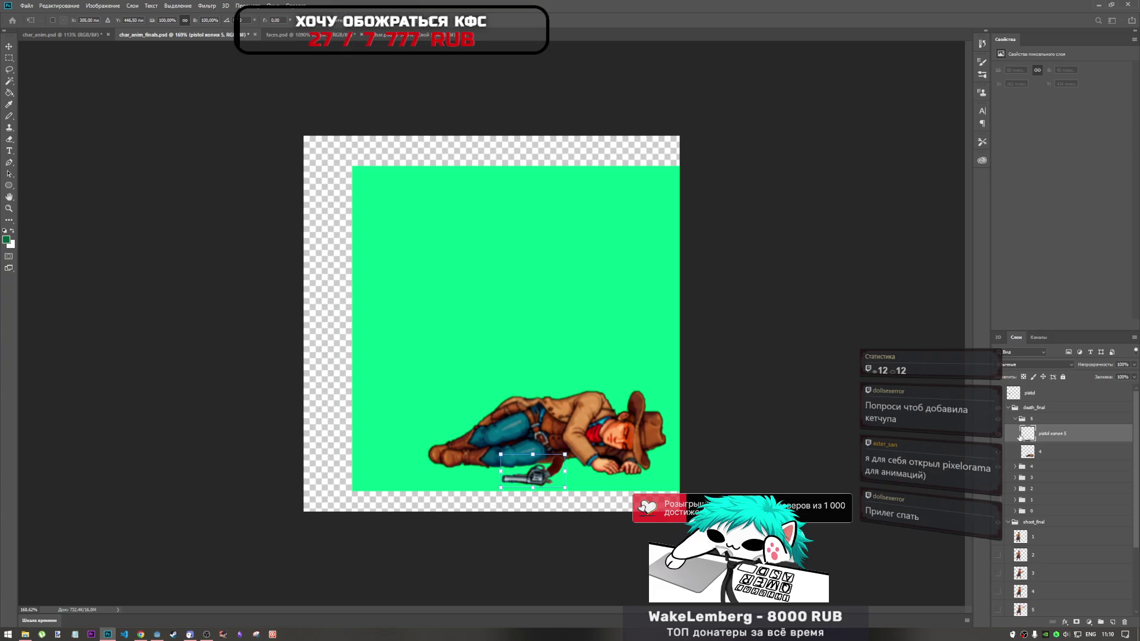
left_click(1015, 419)
left_click(998, 419)
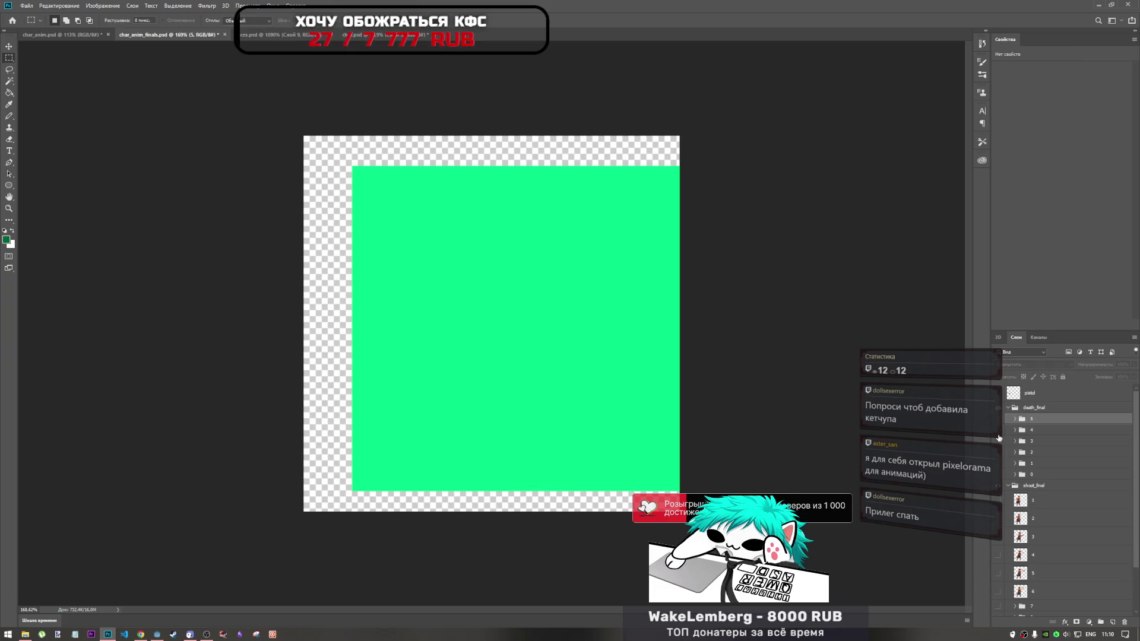
Hide frame 5 and expand, then collapse, the frame 4 group
left_click(998, 431)
left_click(1012, 430)
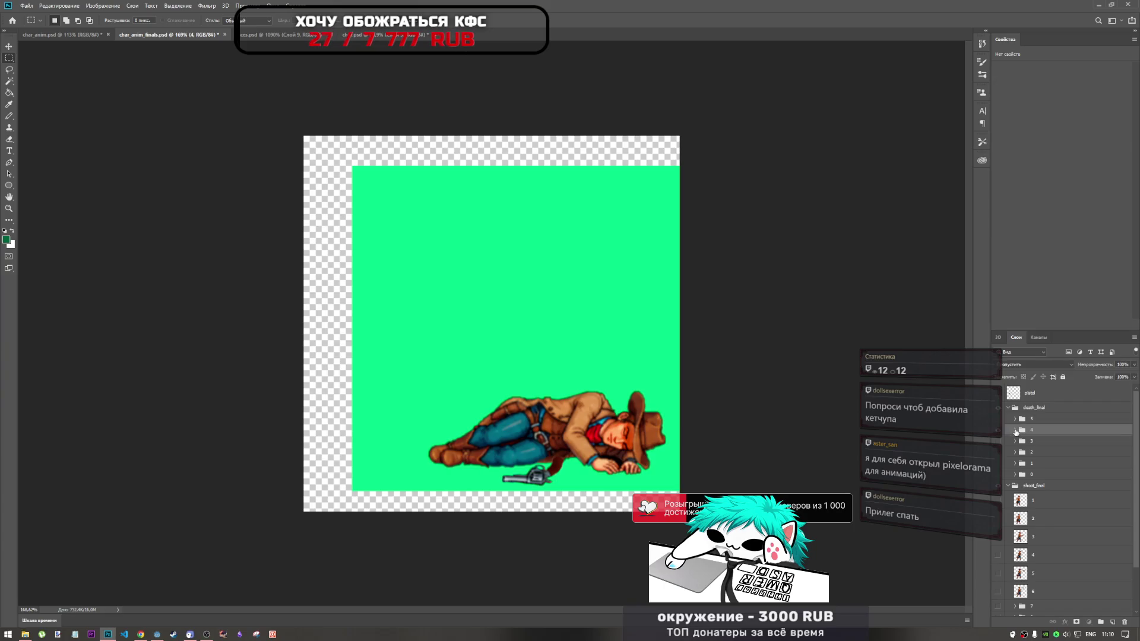
left_click(1015, 431)
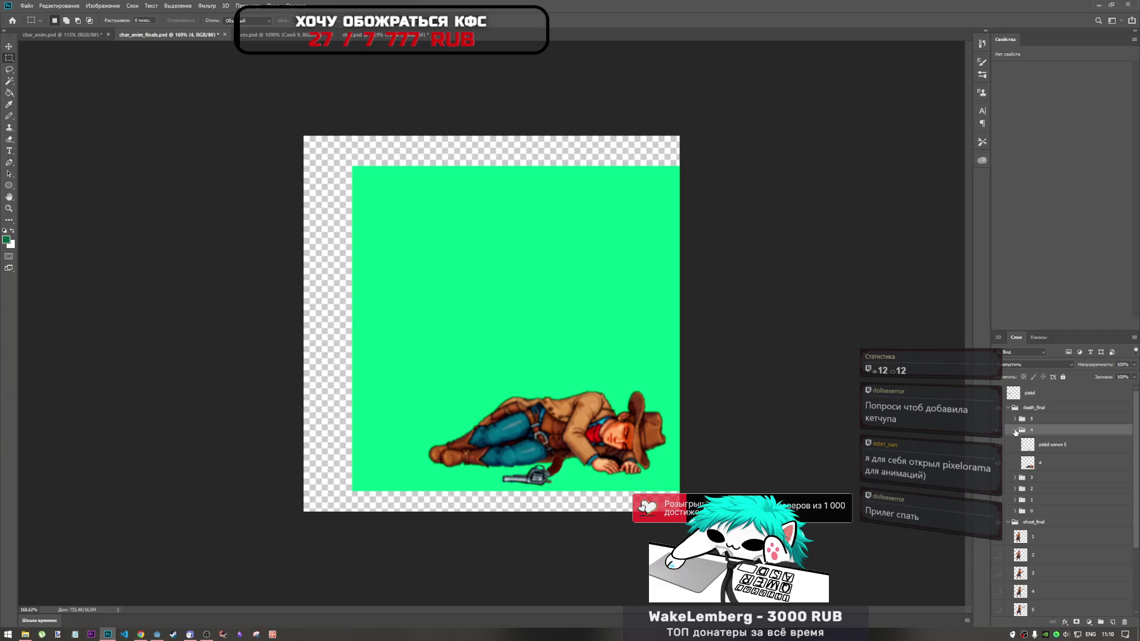
left_click(1015, 430)
left_click(1015, 430)
left_click(1016, 430)
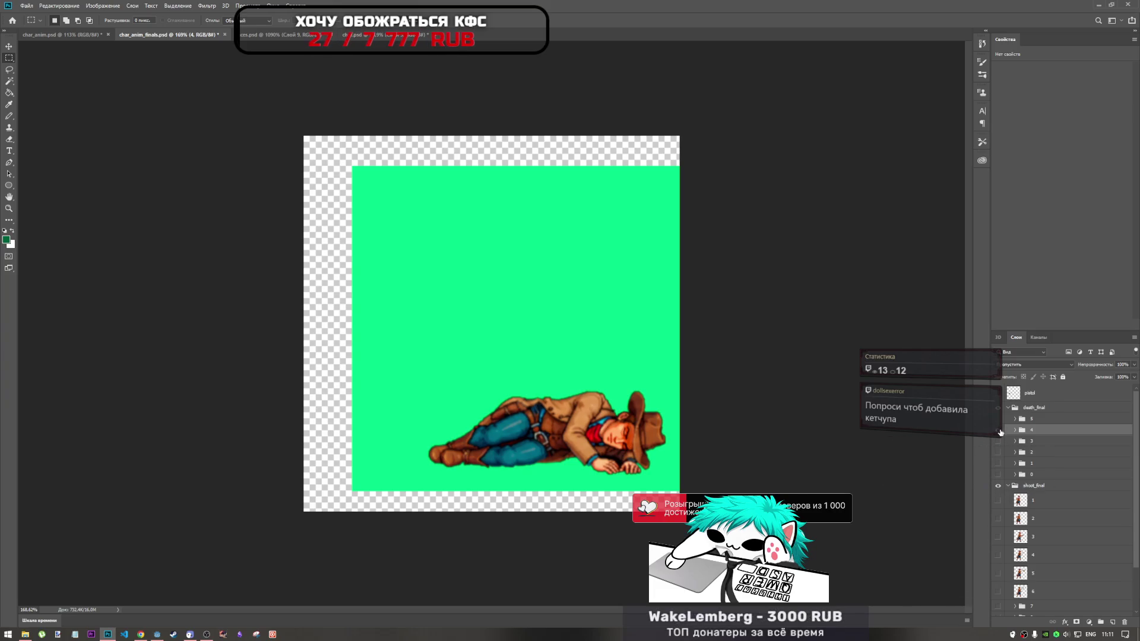
Blink frames 3 and 4 to compare poses, leaving only frame 4's lying cowboy visible
left_click(1000, 430)
left_click(1000, 430)
left_click(999, 442)
left_click(999, 442)
left_click(1000, 429)
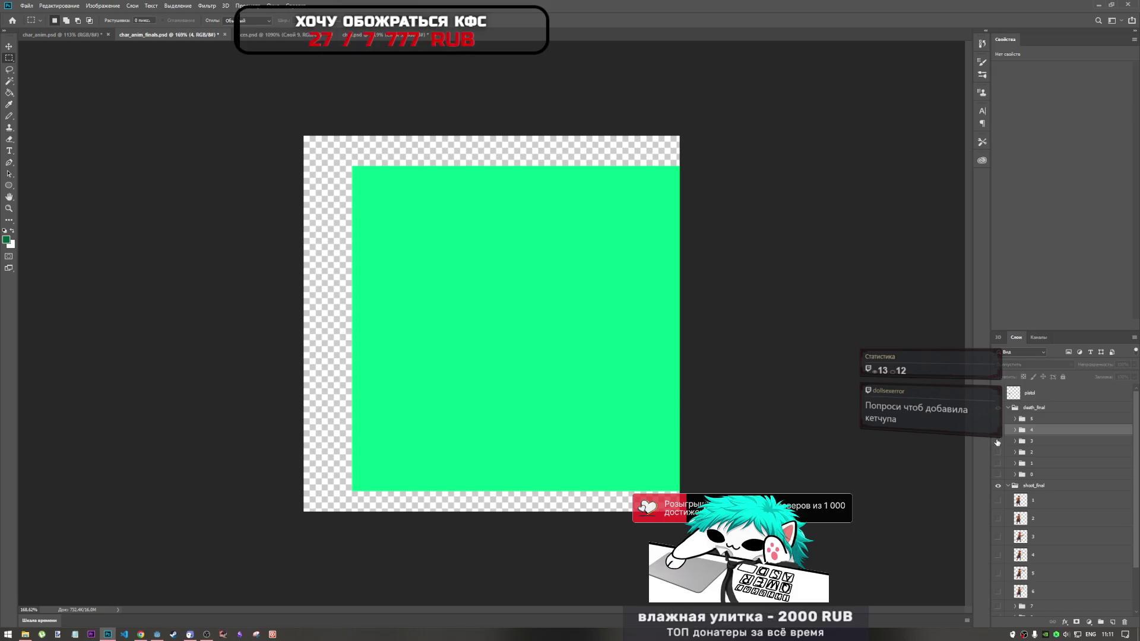
left_click(1000, 430)
left_click(998, 442)
left_click(998, 442)
left_click(998, 443)
left_click(1000, 431)
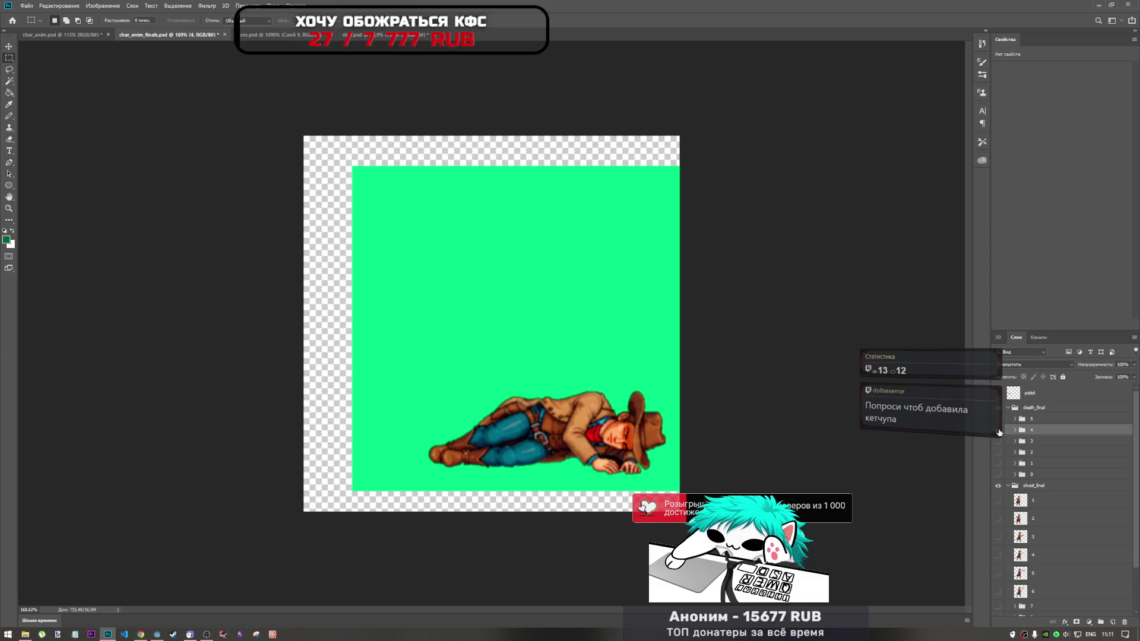
left_click(1015, 430)
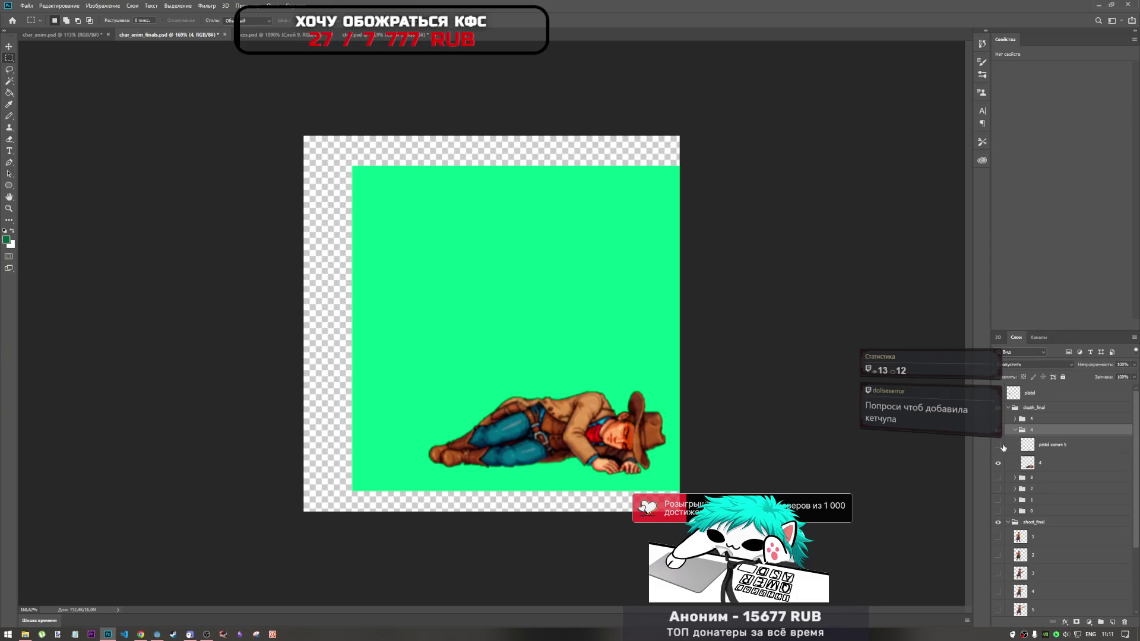
Show frame 4's pistol layer and collapse the frame 4 group
left_click(999, 445)
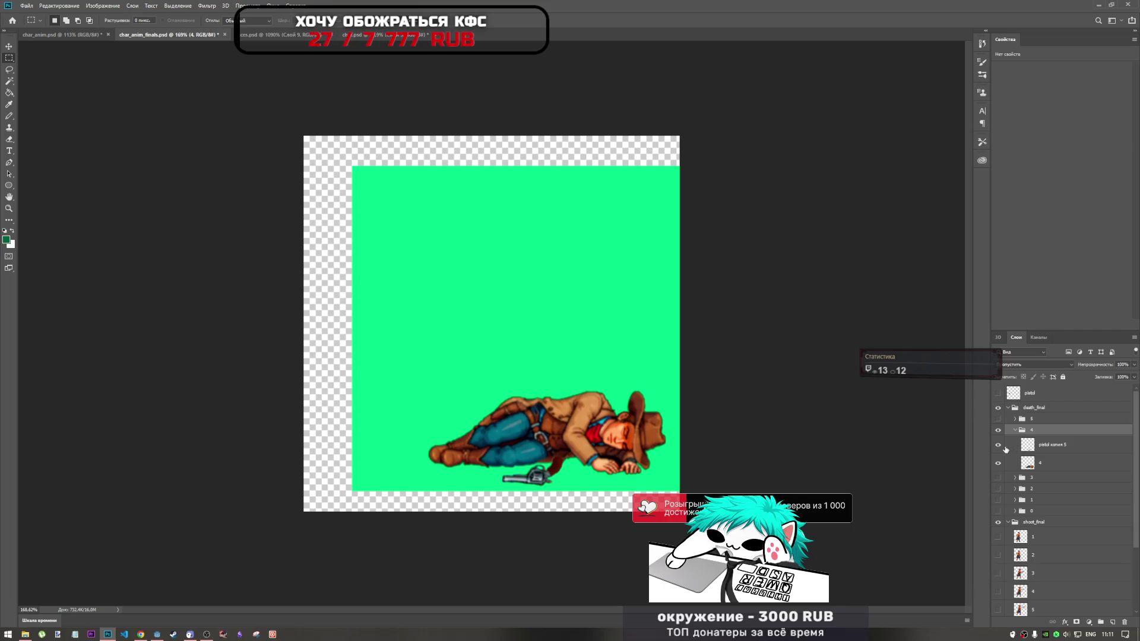
left_click(1015, 430)
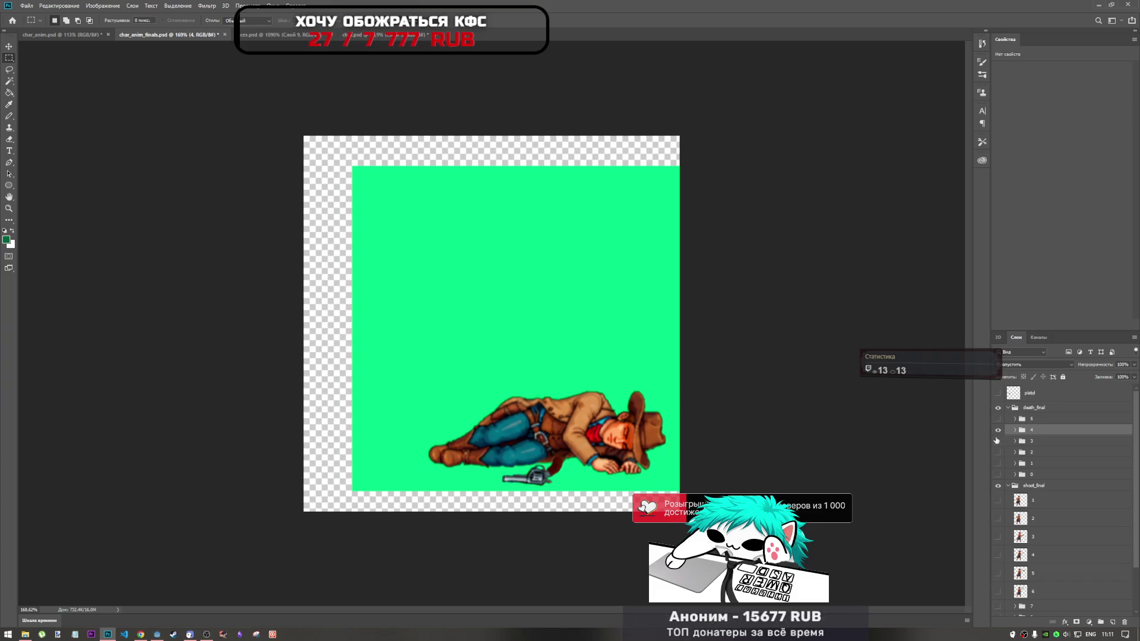
left_click(206, 634)
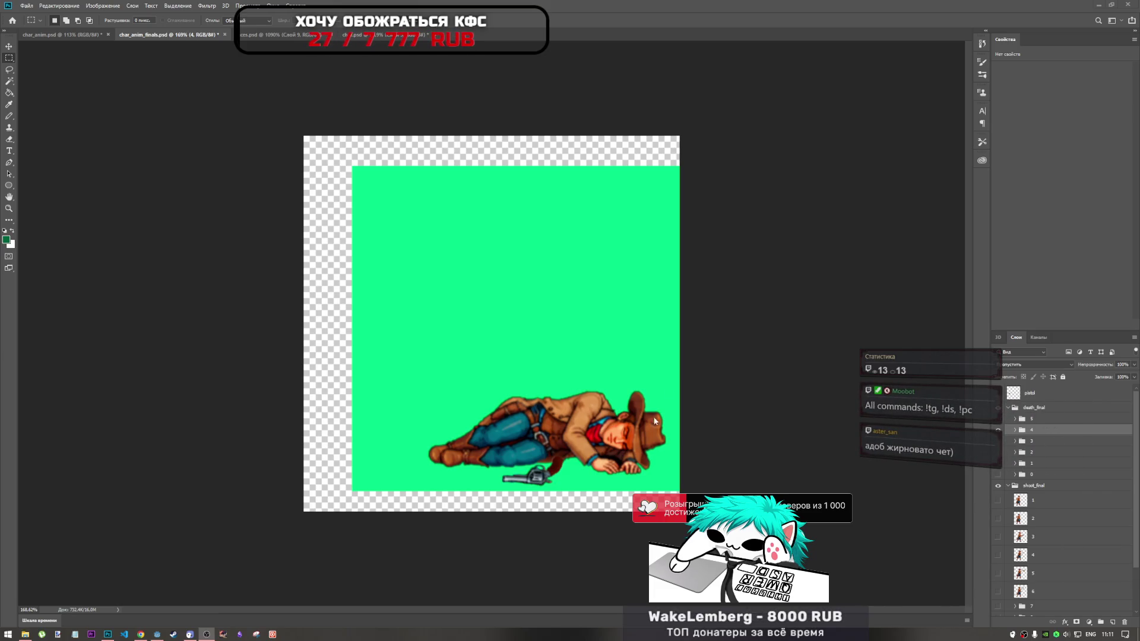
left_click(807, 22)
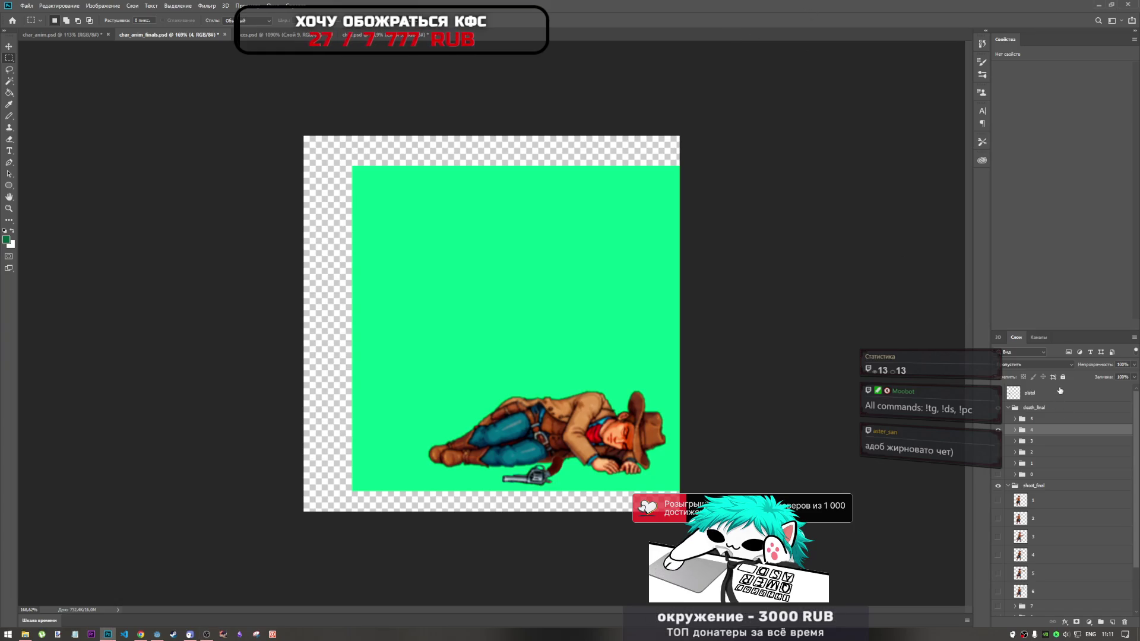
Blink frame group 4 on and off to compare, then expand frame group 5
left_click(1000, 433)
left_click(999, 430)
left_click(998, 428)
left_click(998, 430)
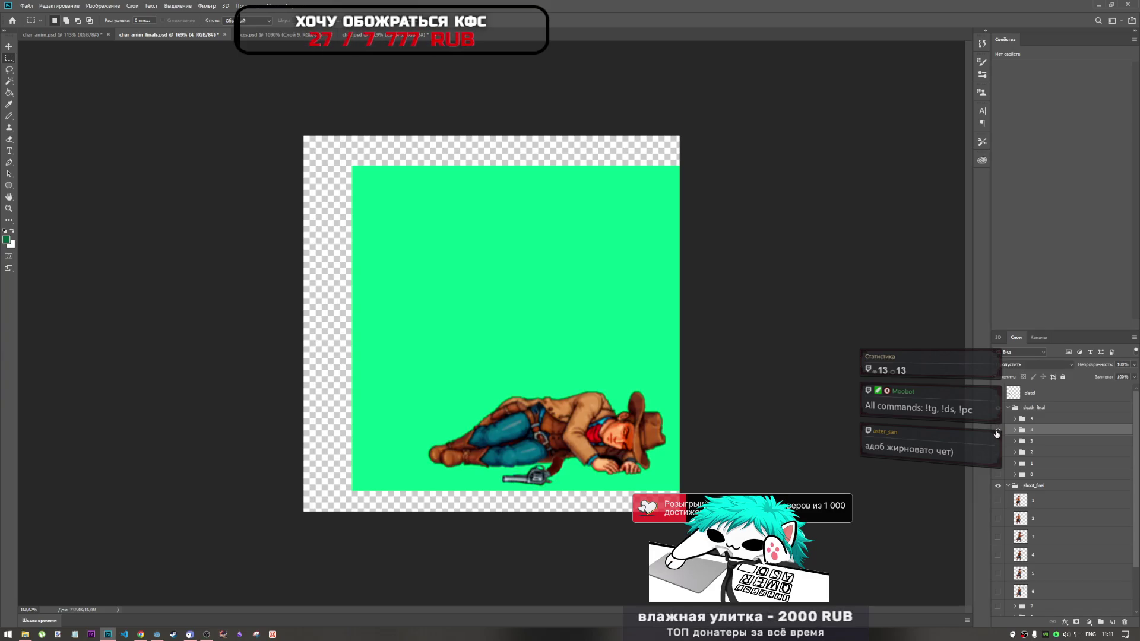
left_click(999, 433)
left_click(1000, 433)
left_click(999, 431)
left_click(999, 431)
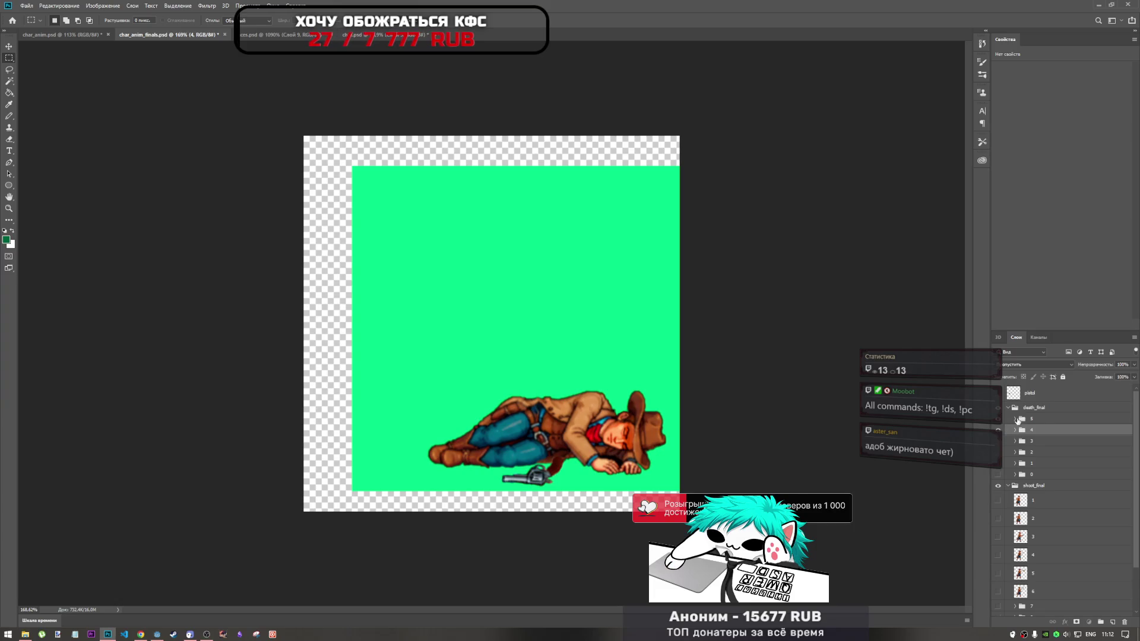
left_click(1015, 419)
left_click(1032, 440)
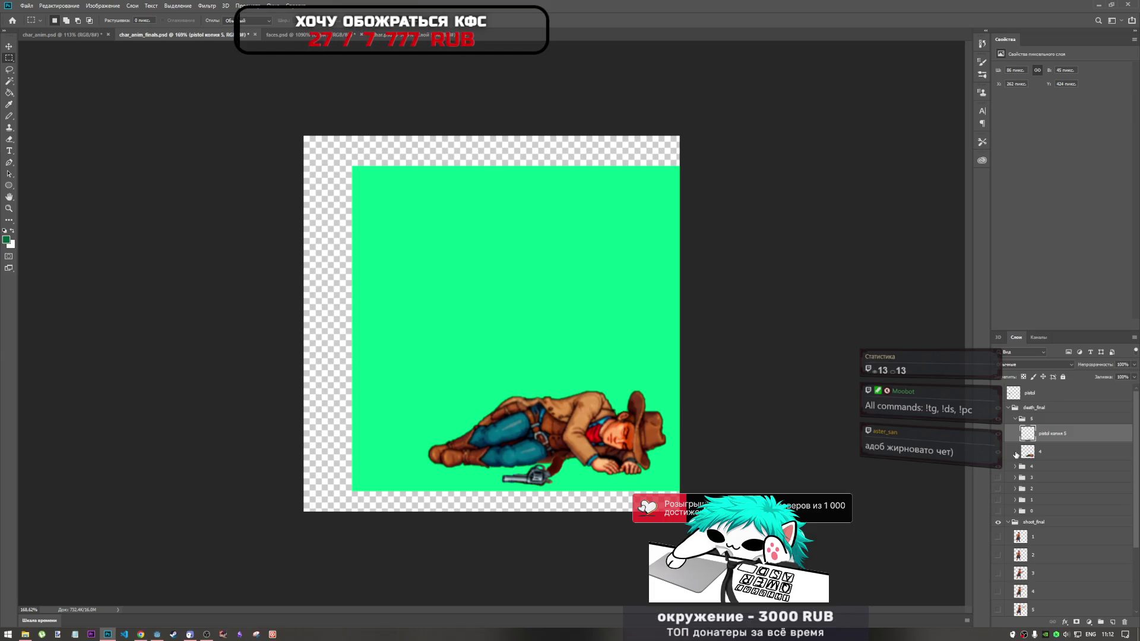
Show frame group 3, expand groups 3 and 4, and select group 4's pistol copy
left_click(1015, 420)
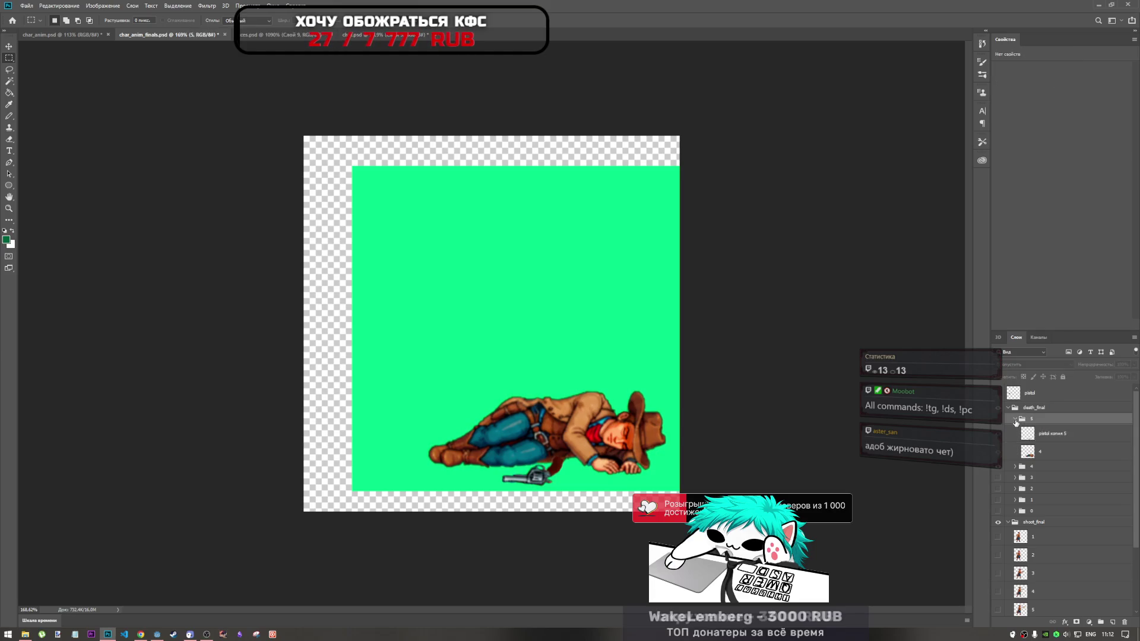
left_click(1000, 440)
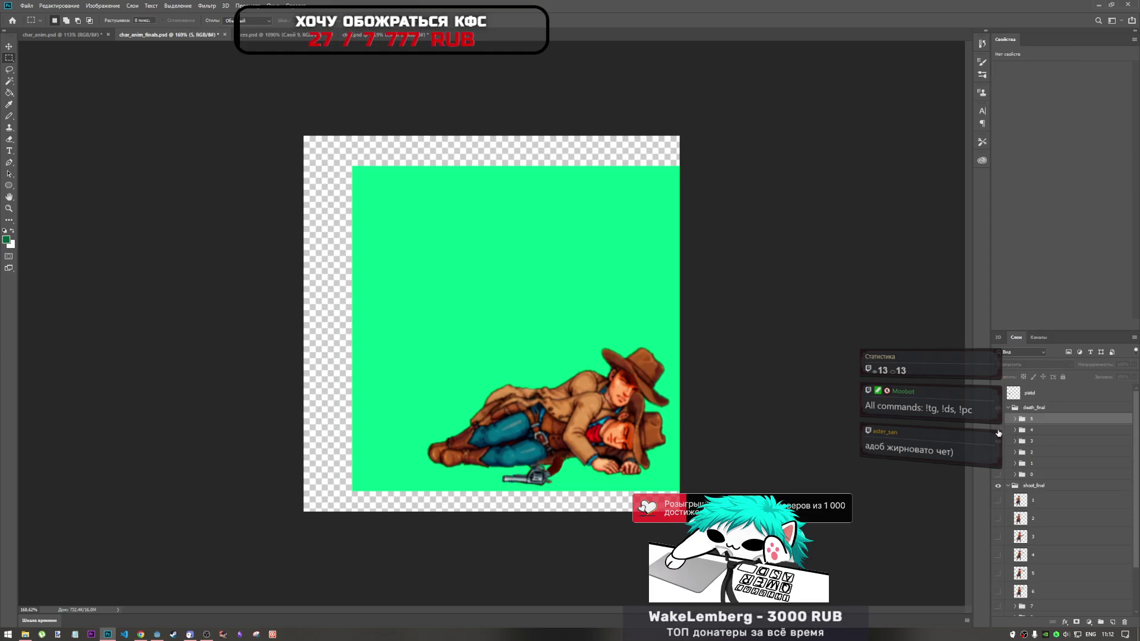
left_click(999, 432)
left_click(1000, 431)
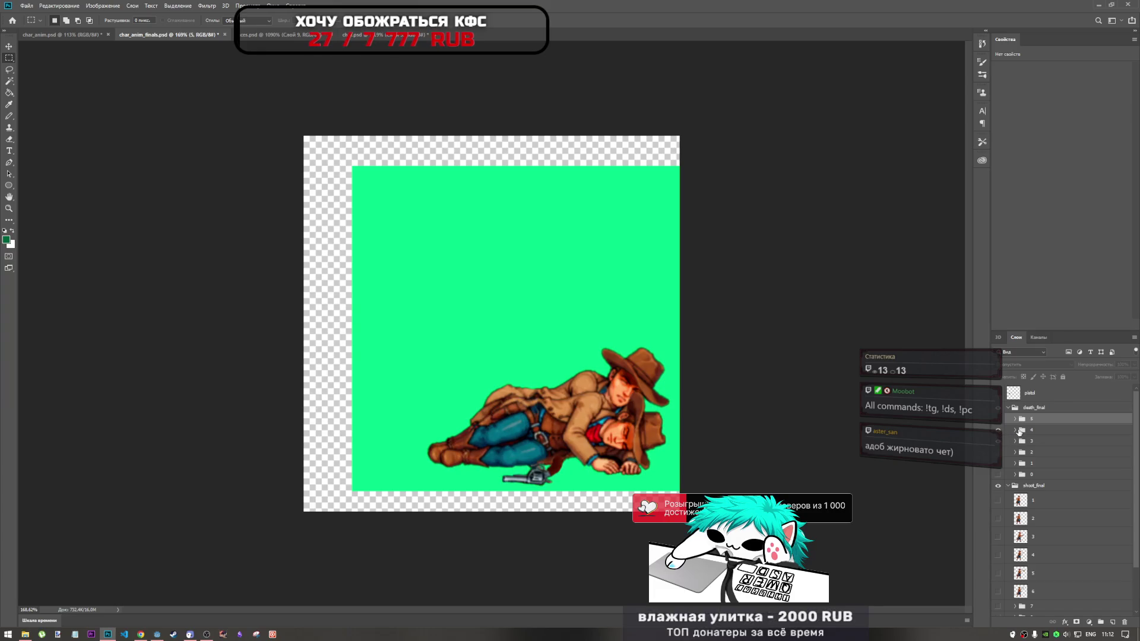
left_click(1028, 430)
left_click(1015, 441)
left_click(1015, 432)
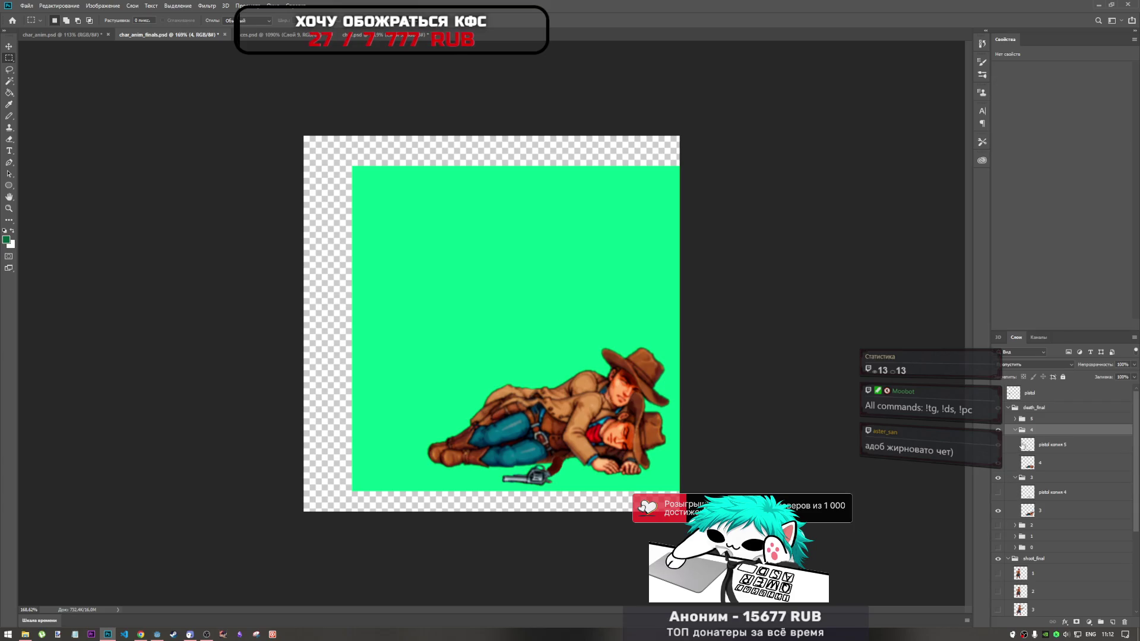
left_click(1025, 446)
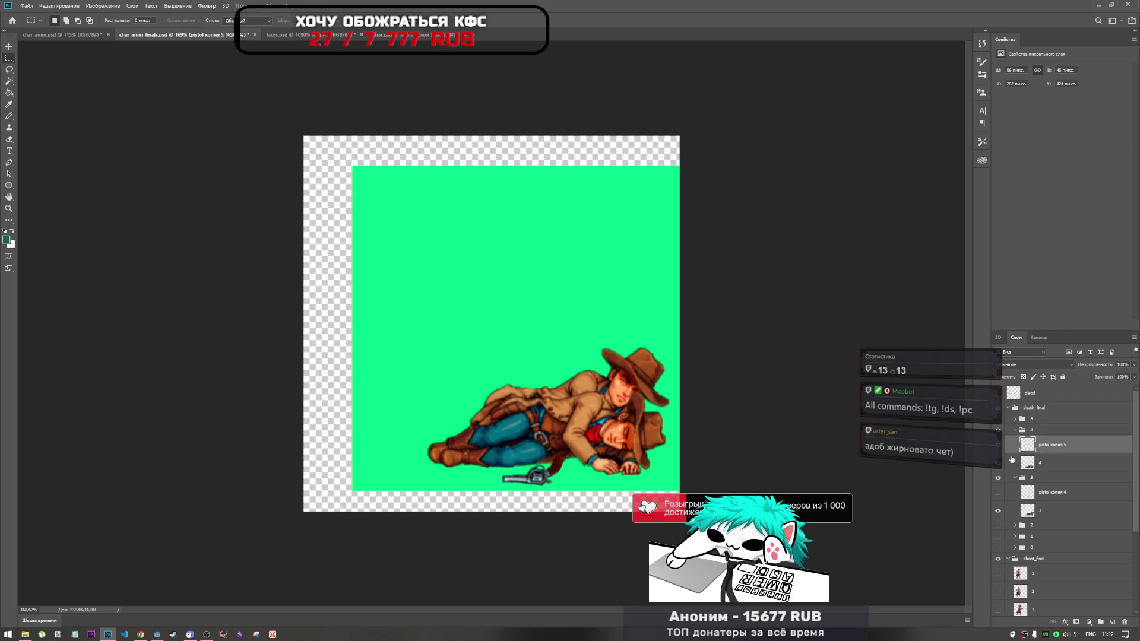
Hide the cowboy drawings so only the frame 3 and 4 pistols remain visible
left_click(999, 512)
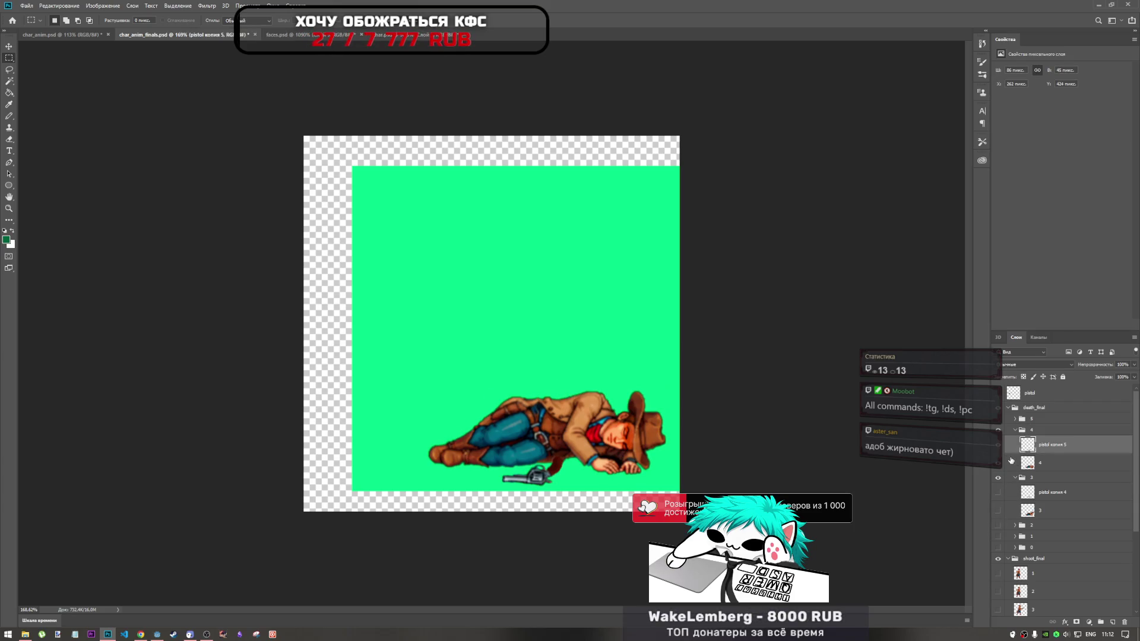
left_click(999, 446)
left_click(999, 445)
left_click(999, 493)
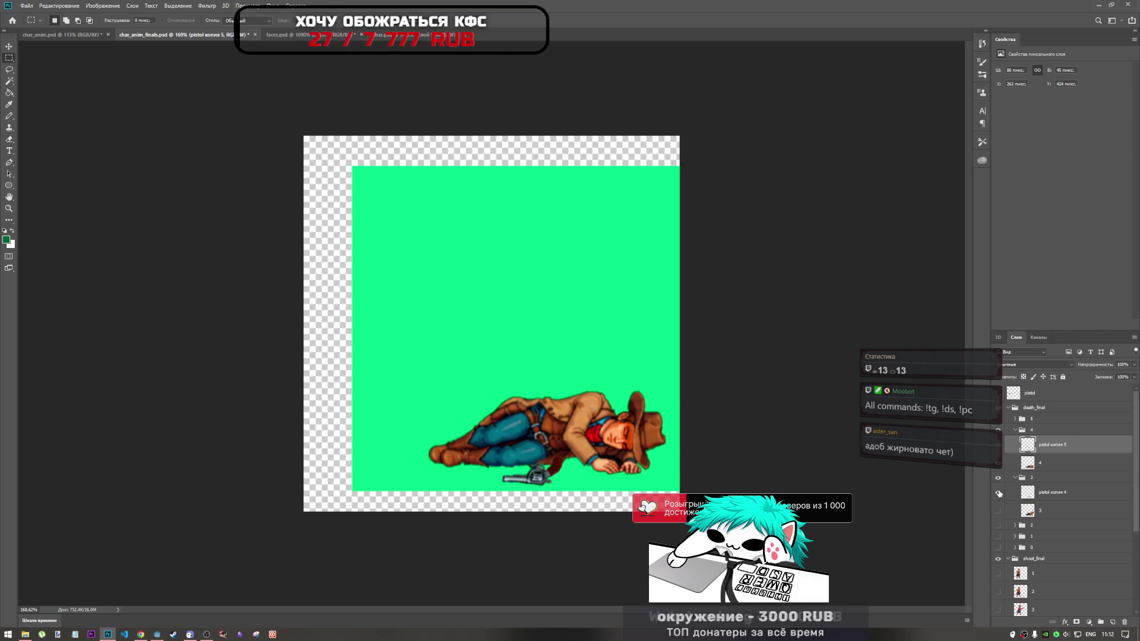
left_click(1000, 464)
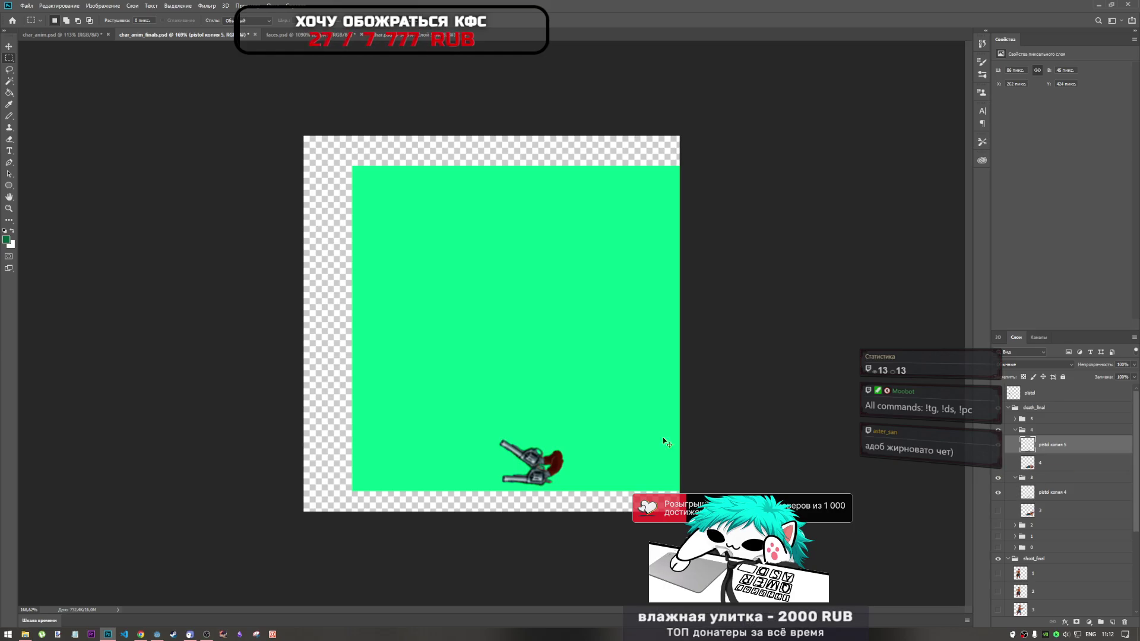
key("ctrl+t")
Move the frame-4 pistol, rotate it about -6.3°, nudge it 1 px right, and show group 5
mouse_move(538, 459)
left_mouse_down()
mouse_move(578, 418)
mouse_move(536, 458)
mouse_move(544, 470)
left_mouse_up()
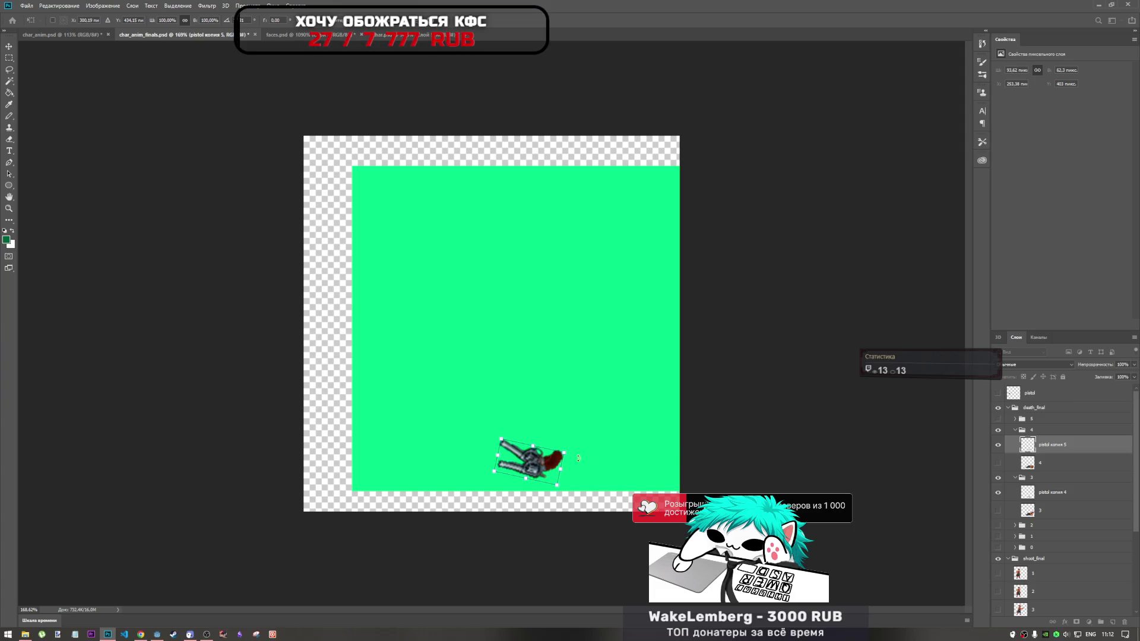
mouse_move(569, 452)
left_mouse_down()
mouse_move(566, 442)
mouse_move(540, 461)
mouse_move(570, 423)
mouse_move(542, 464)
left_mouse_up()
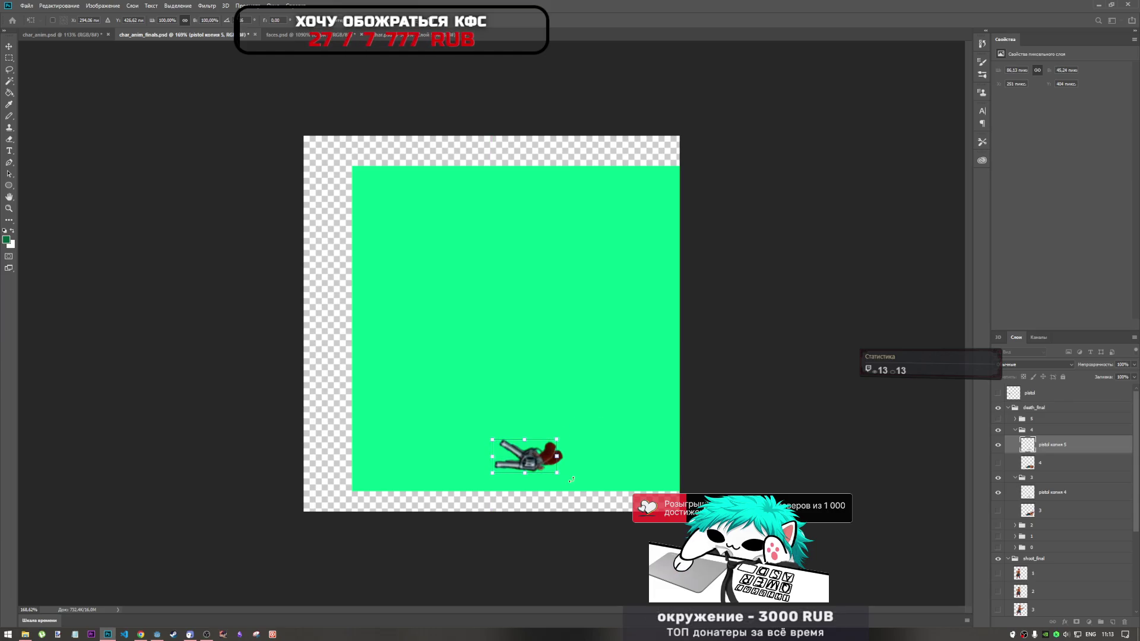
key("Right")
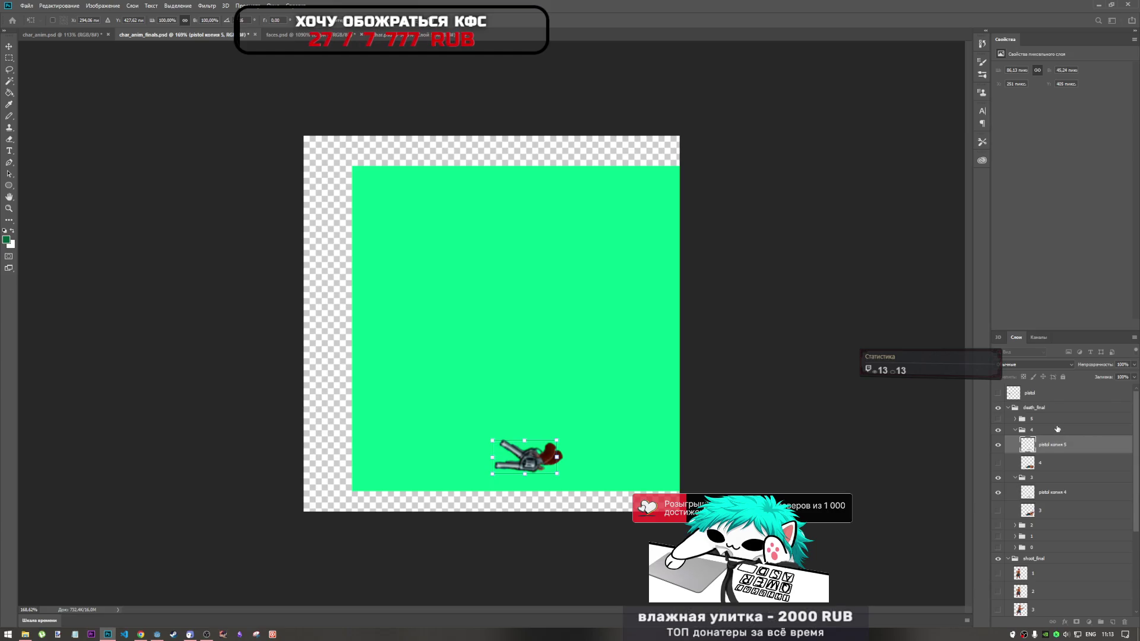
left_click(998, 462)
left_click(998, 462)
left_click(999, 419)
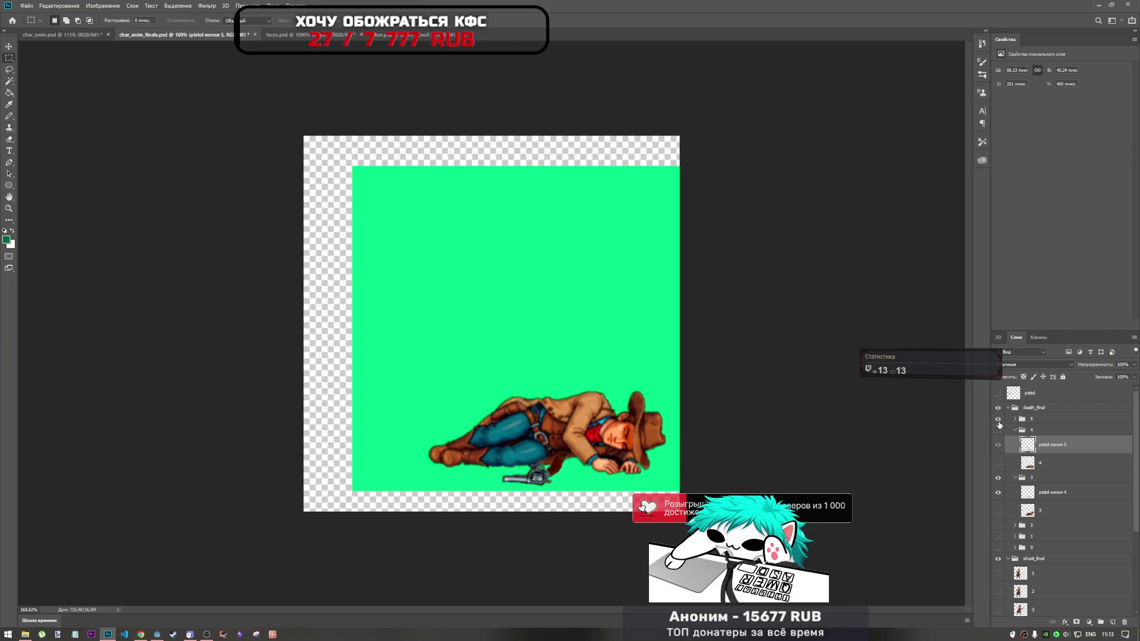
Show group 4, hide frame 5's cowboy and group 3, and select group 5's pistol copy
left_click(1022, 421)
left_click(1015, 419)
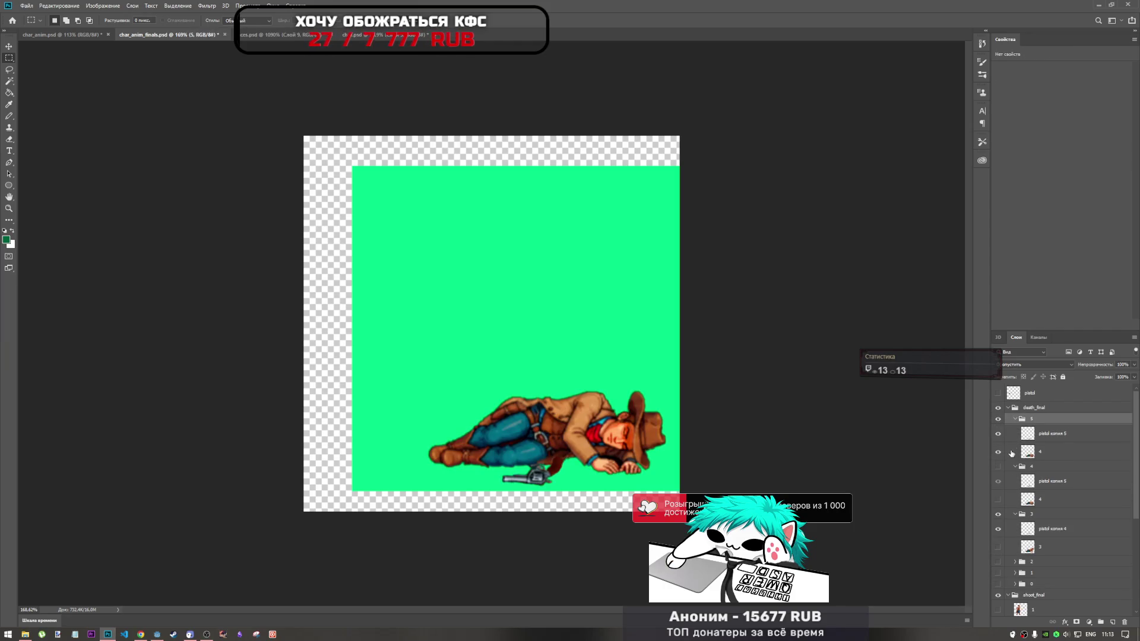
left_click(999, 467)
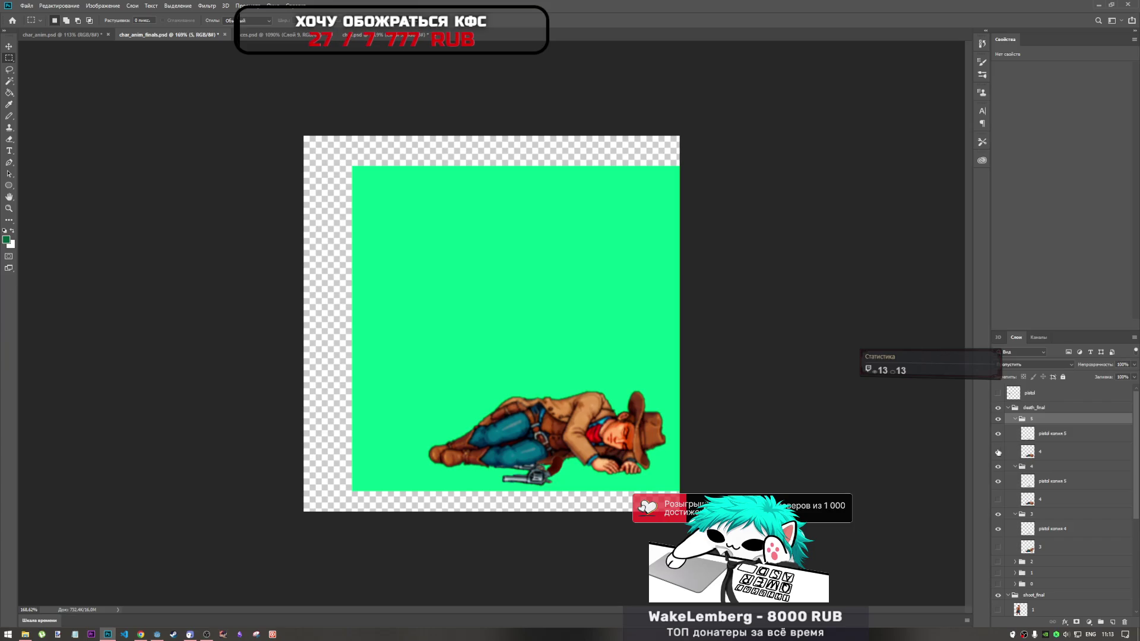
left_click(998, 481)
left_click(998, 481)
left_click(999, 451)
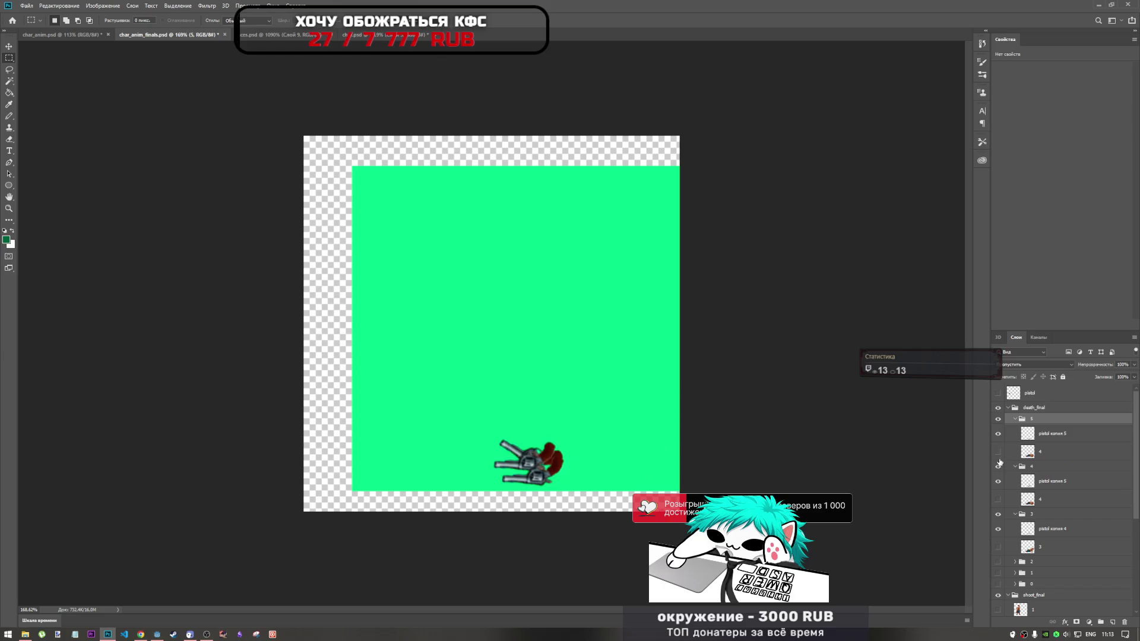
left_click(998, 516)
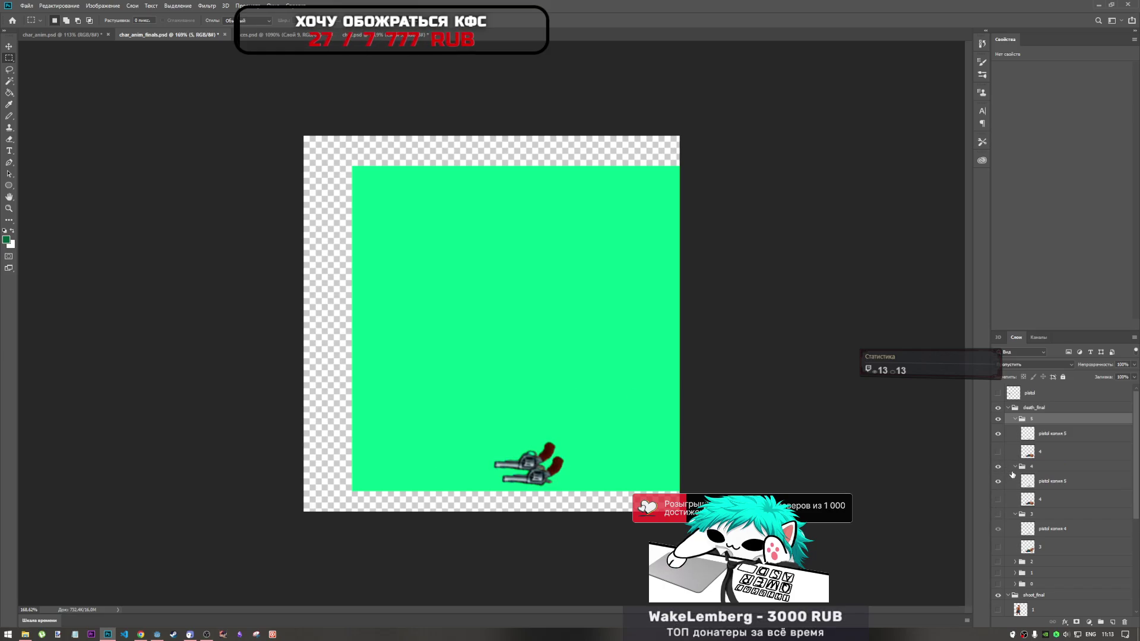
left_click(1033, 437)
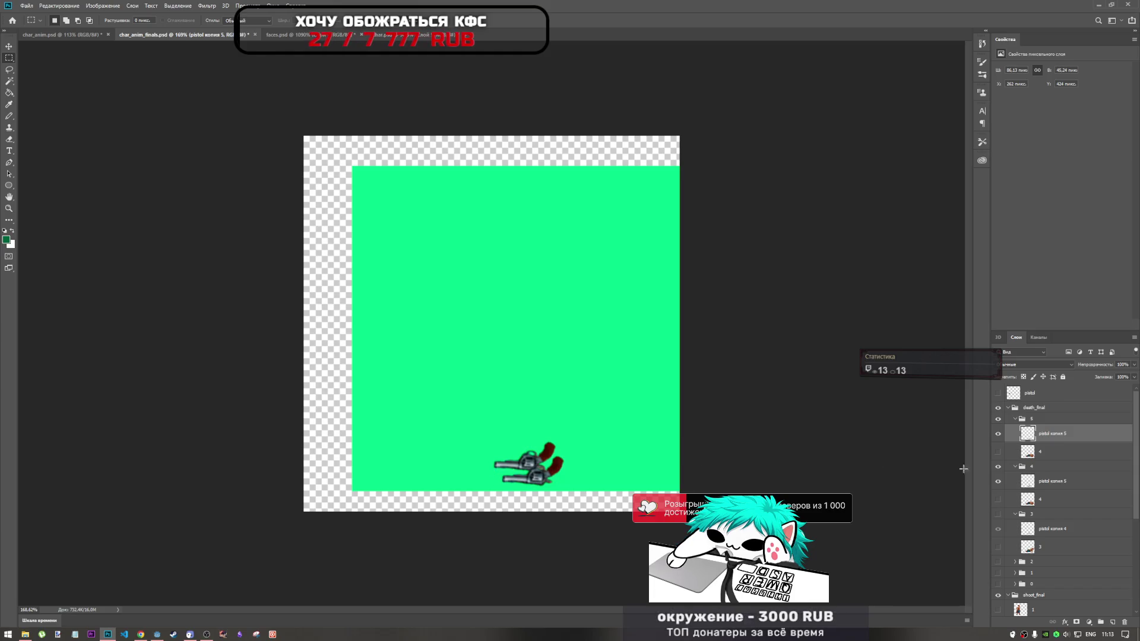
Rotate frame group 4's pistol copy about 7° counter-clockwise
left_click(1015, 485)
key("ctrl+t")
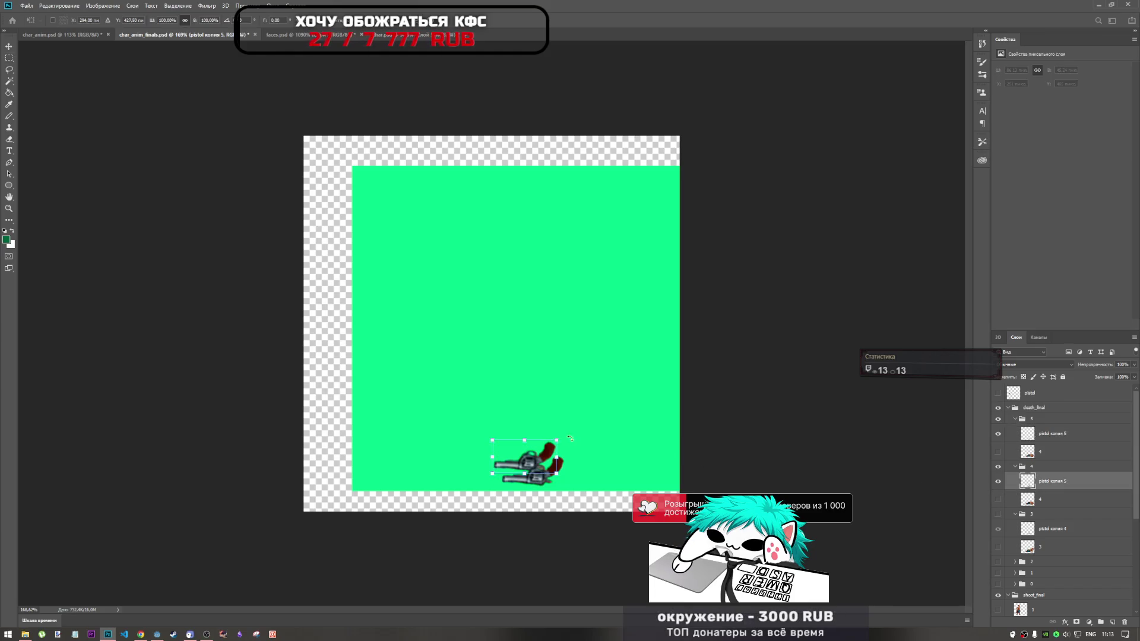
left_click_drag(567, 434, 560, 432)
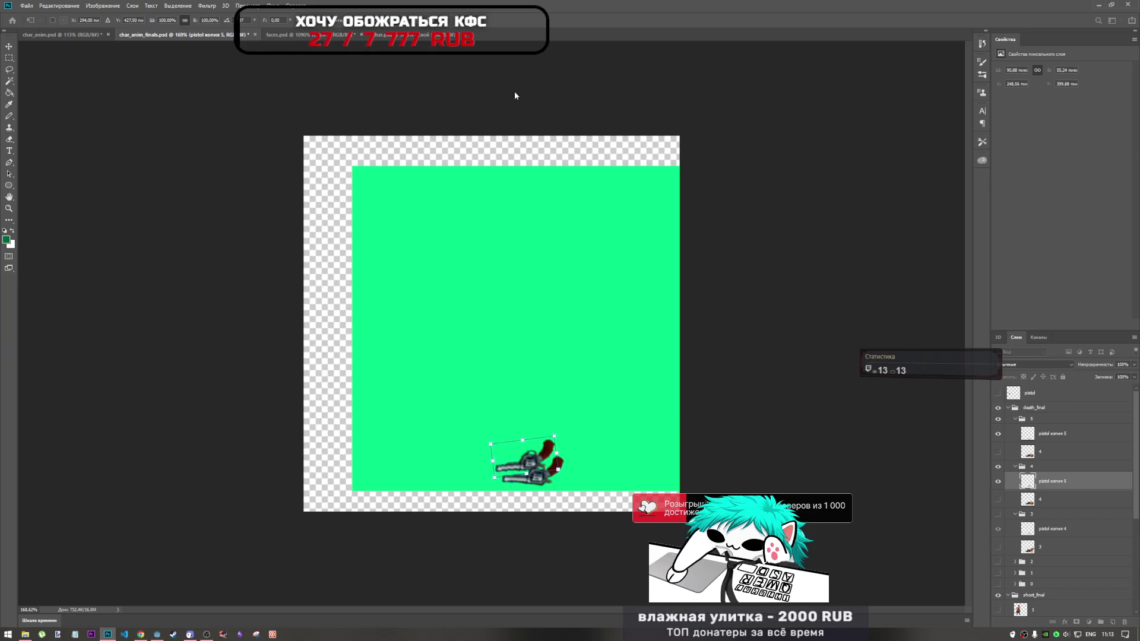
key("Return")
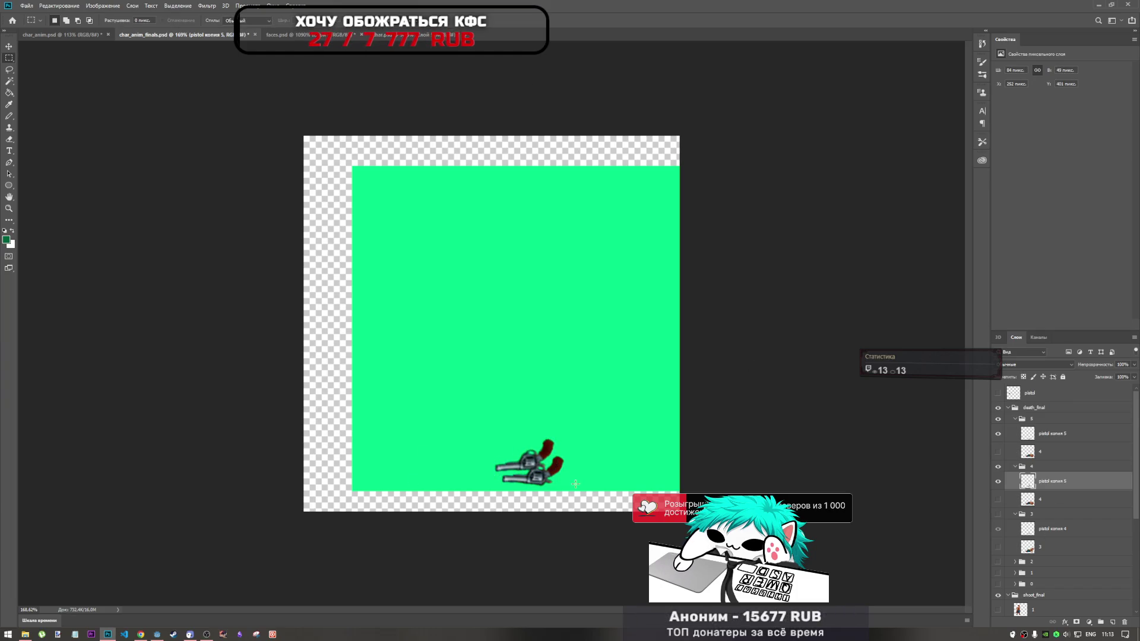
Move frame 5's pistol slightly up and show the lying cowboy drawing again
left_click(1036, 439)
key("ctrl+t")
left_click_drag(545, 480, 545, 473)
key("Return")
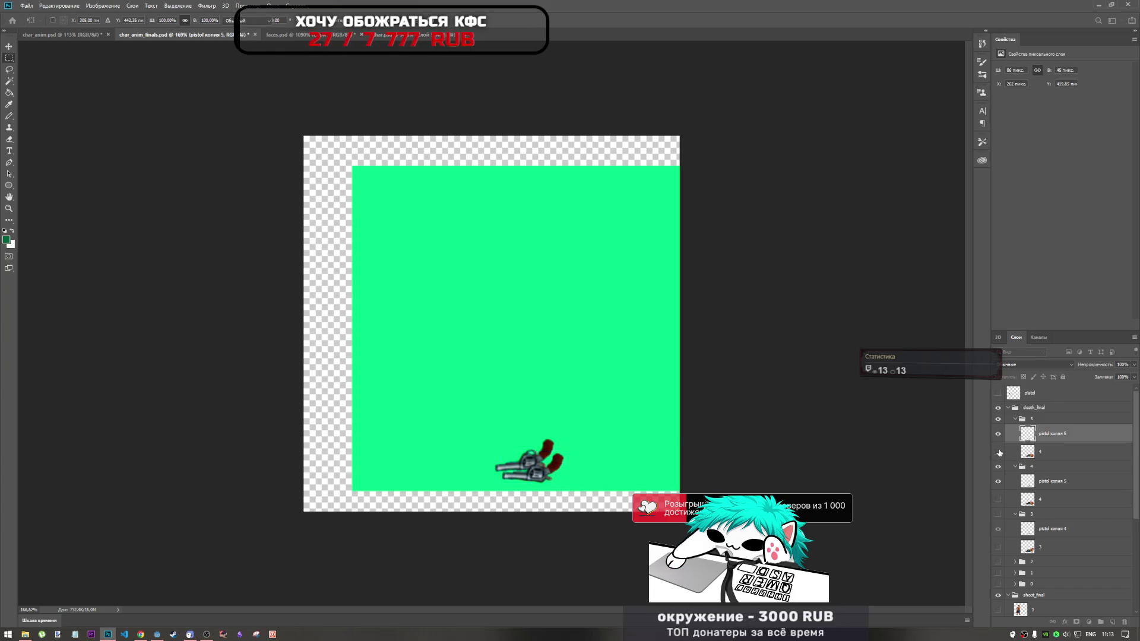
left_click(998, 452)
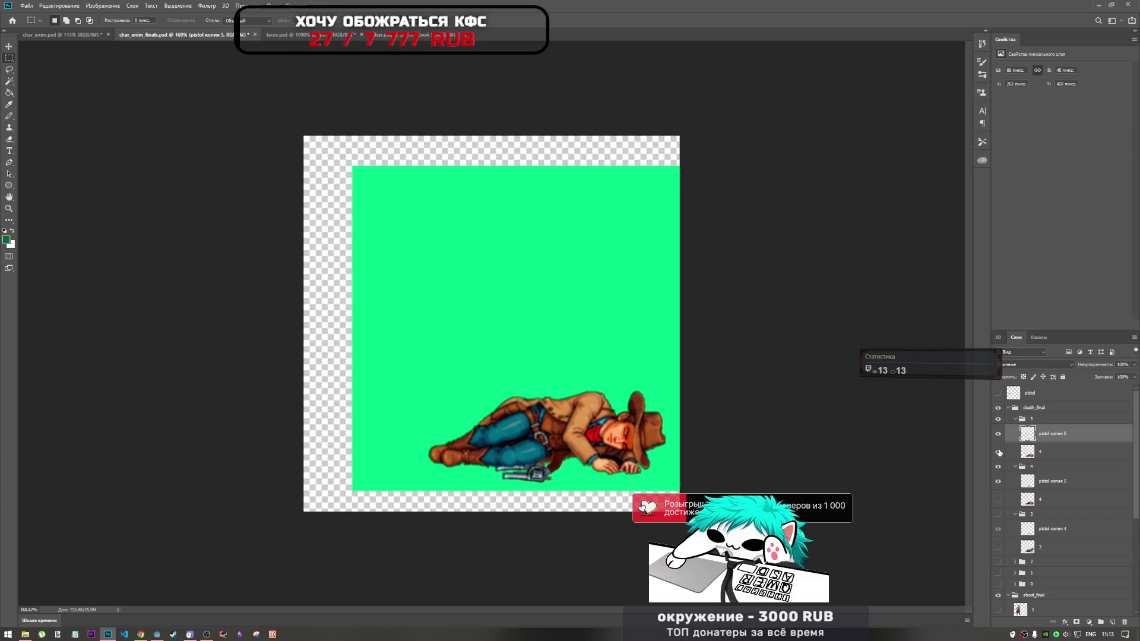
Shift the pistol 2 px right and 8 px down with Free Transform
key("ctrl+t")
left_click_drag(552, 470, 552, 475)
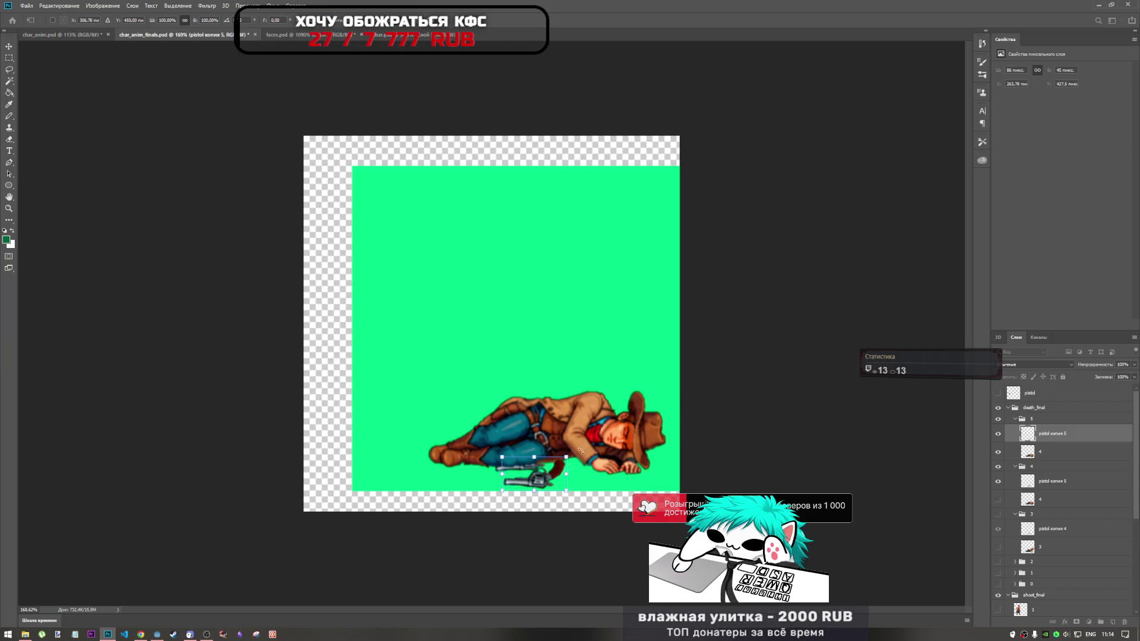
key("Return")
key("m")
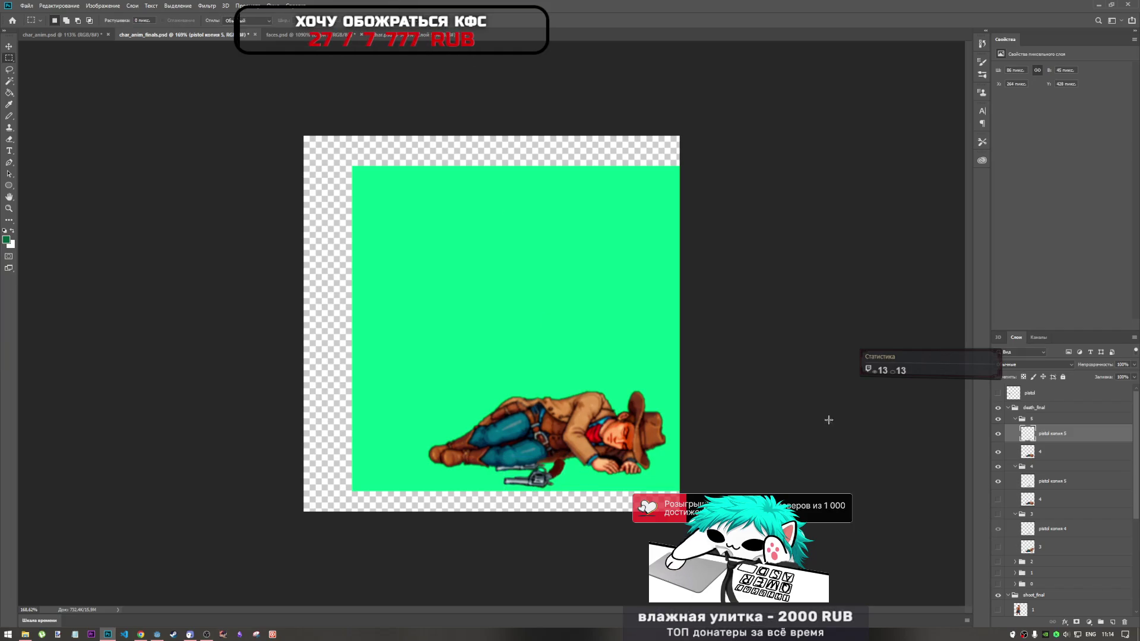
key("ctrl+t")
key("Return")
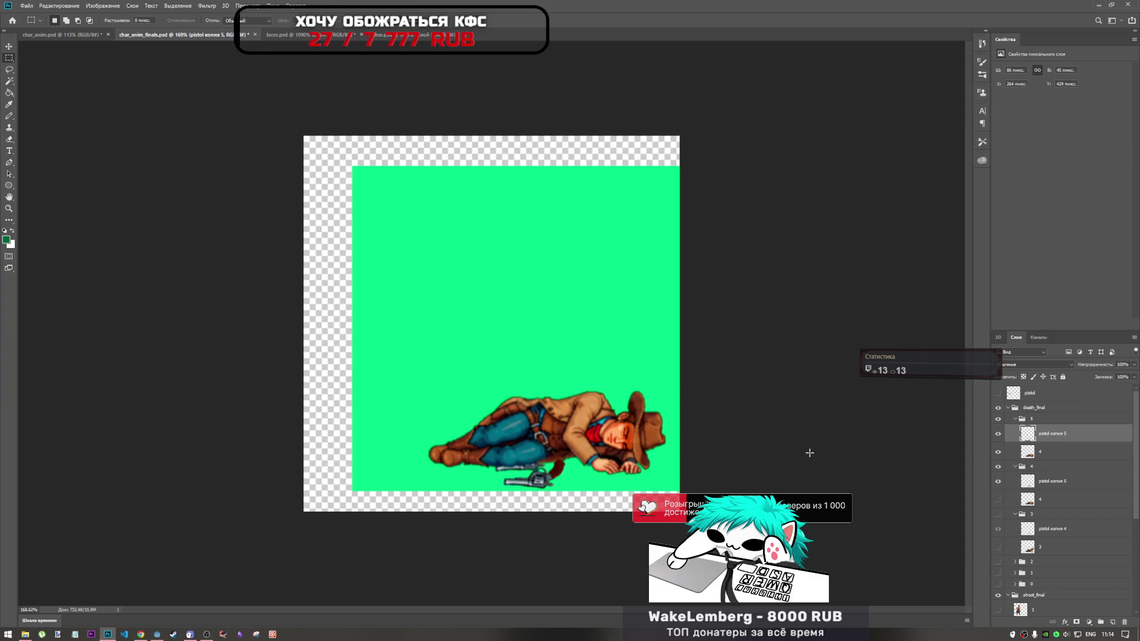
Show frame 3 over the lying cowboy and collapse frame groups 4 and 5
left_click(999, 547)
left_click(998, 514)
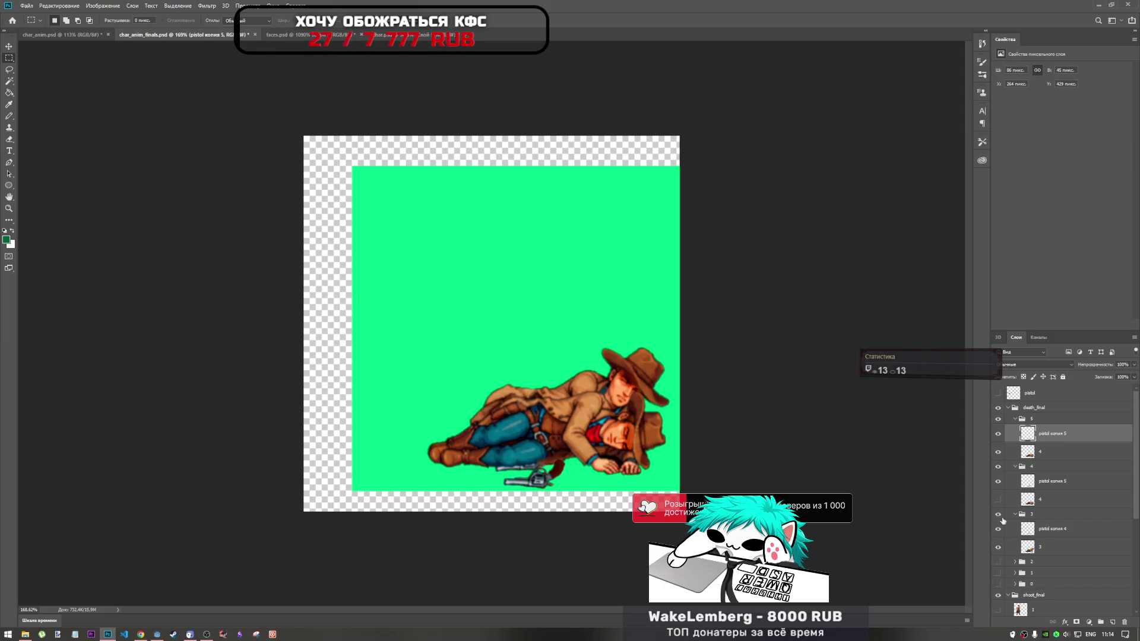
left_click(1016, 466)
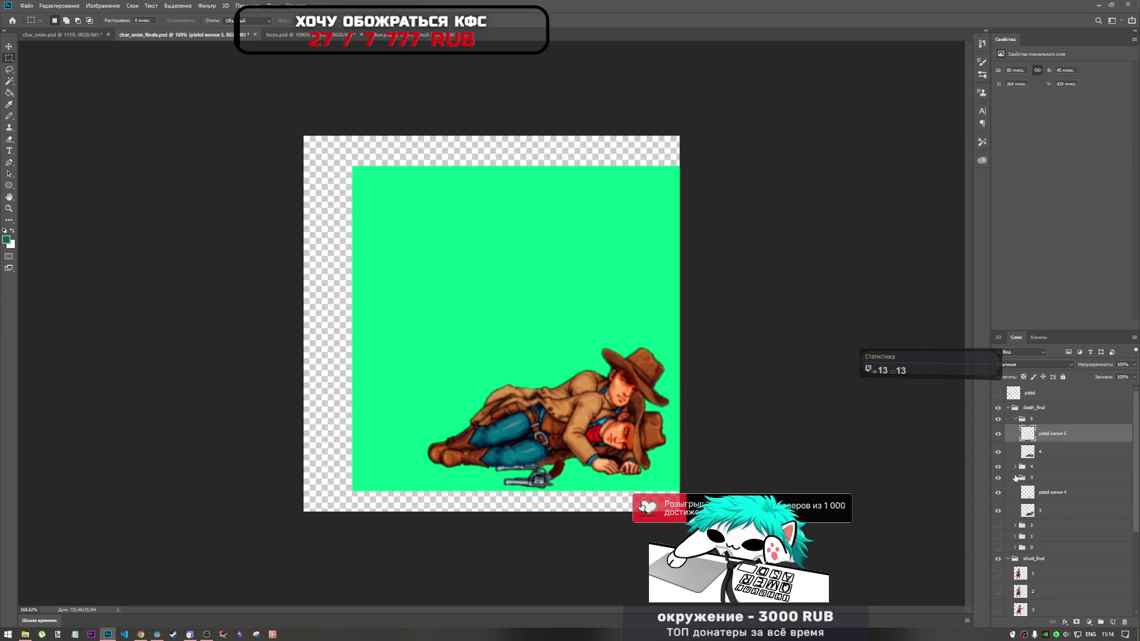
left_click(1015, 419)
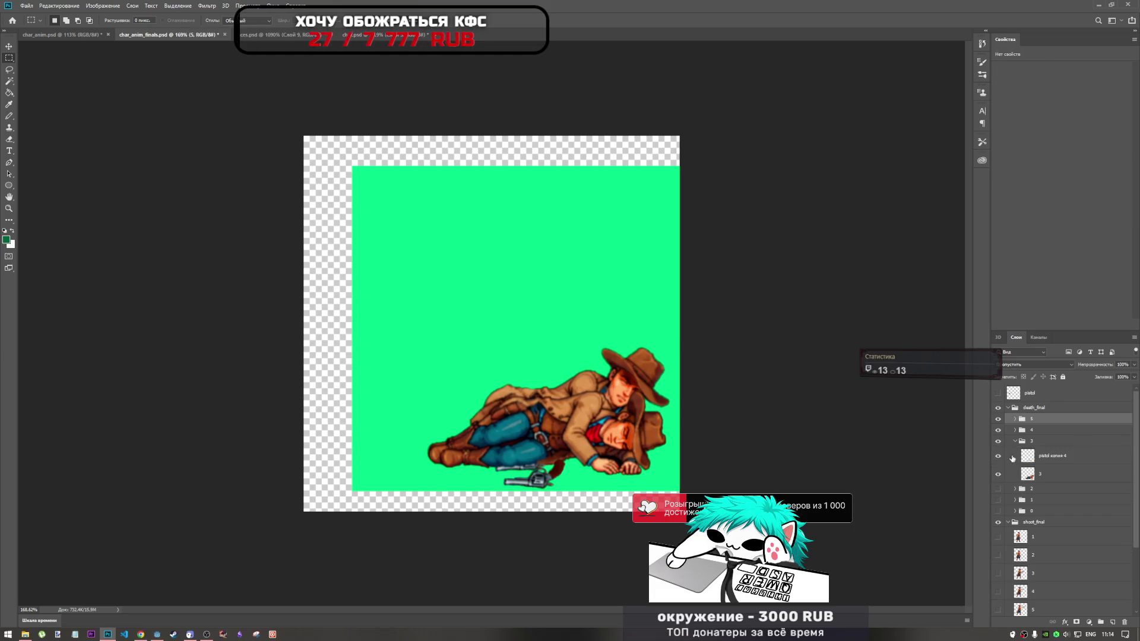
Hide frame 3 and step through the frames from standing frame 0 up to frame 4
left_click(1016, 442)
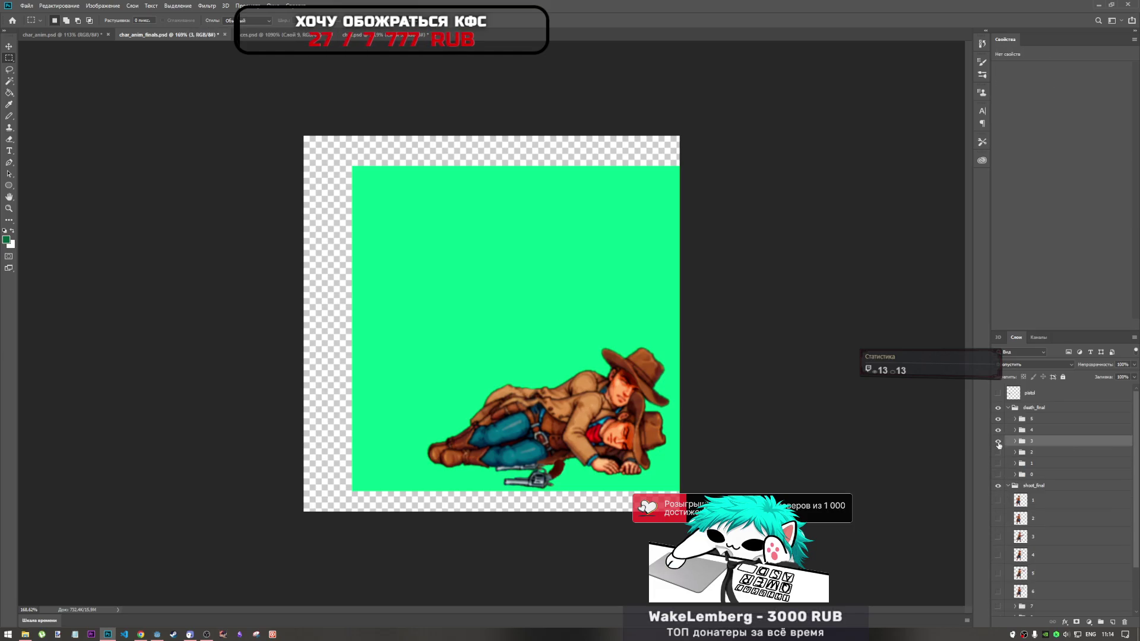
left_click(998, 441)
left_click(998, 419)
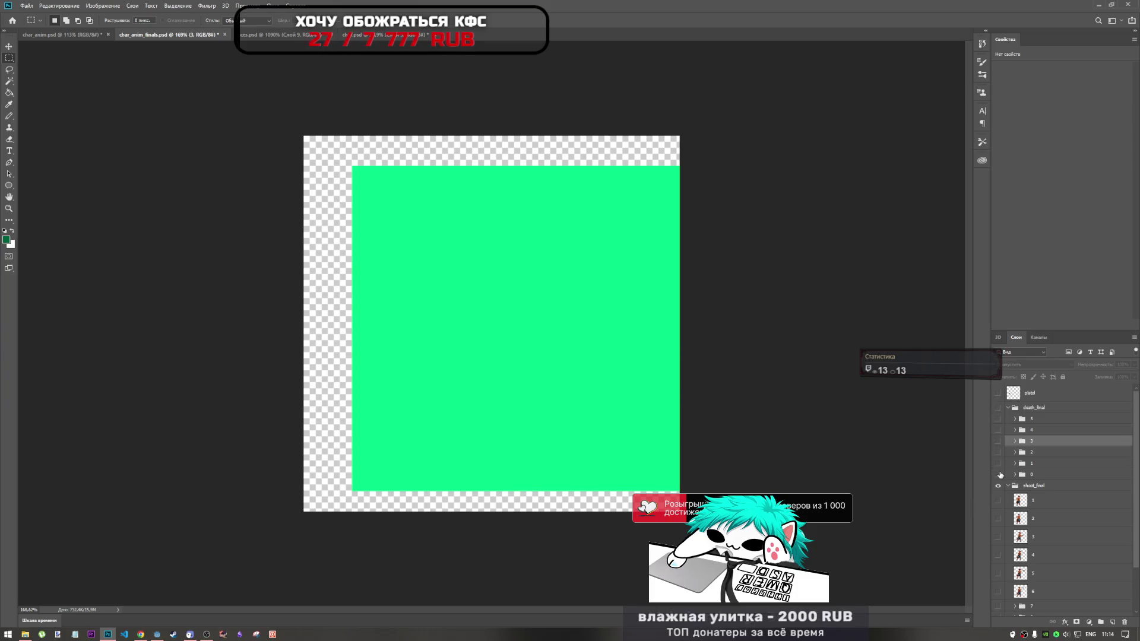
left_click(999, 474)
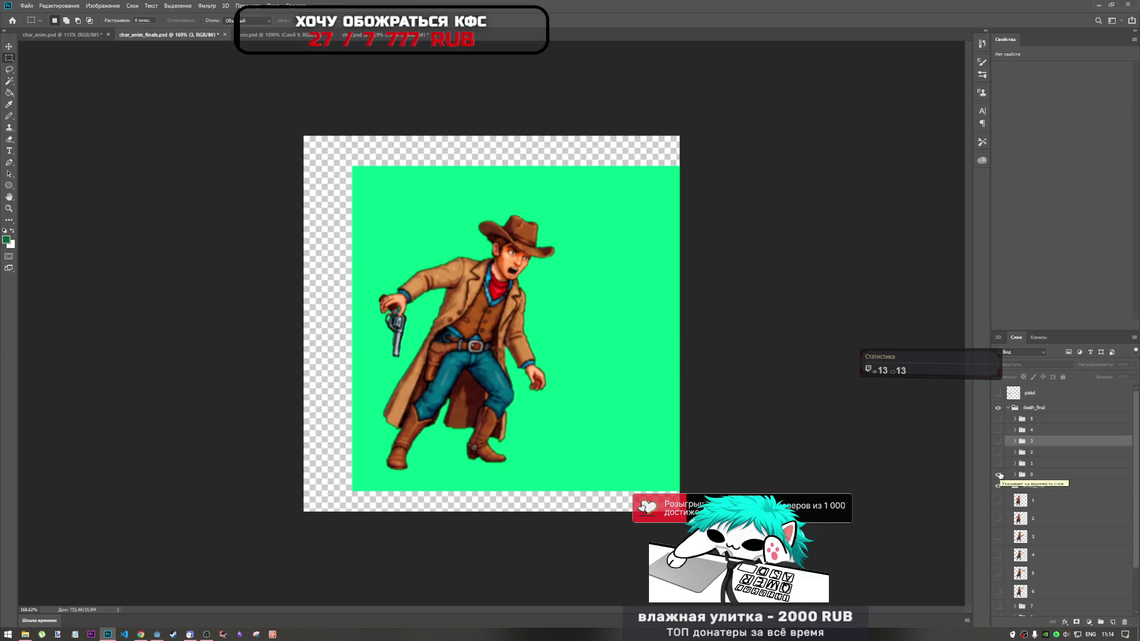
left_click(998, 475)
left_click(999, 463)
left_click(998, 463)
left_click(998, 453)
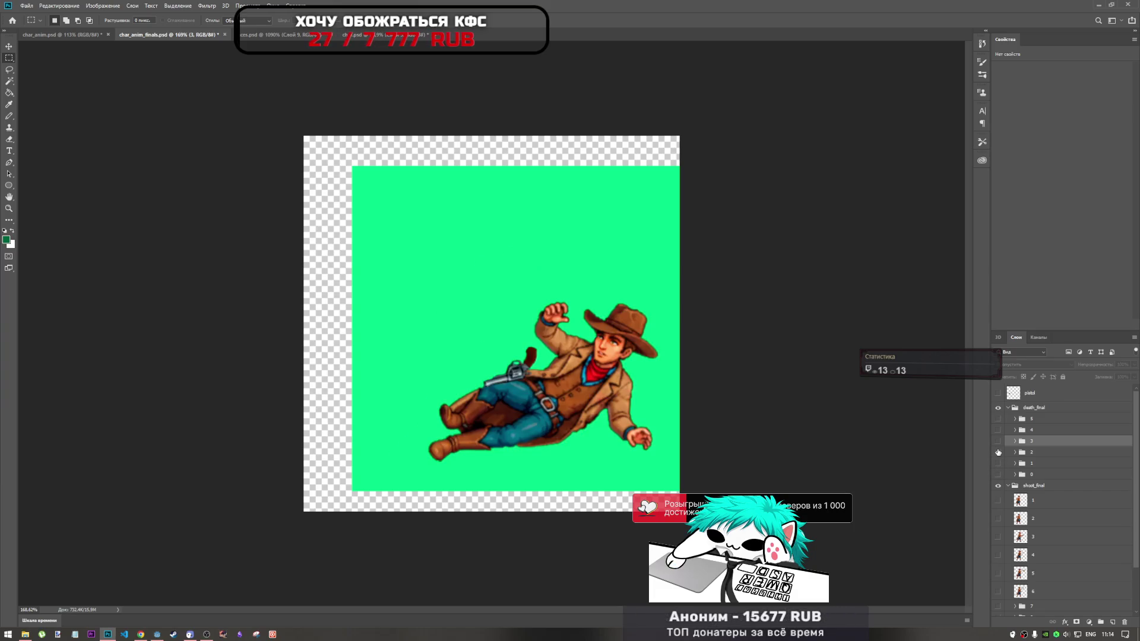
left_click(998, 452)
left_click(998, 442)
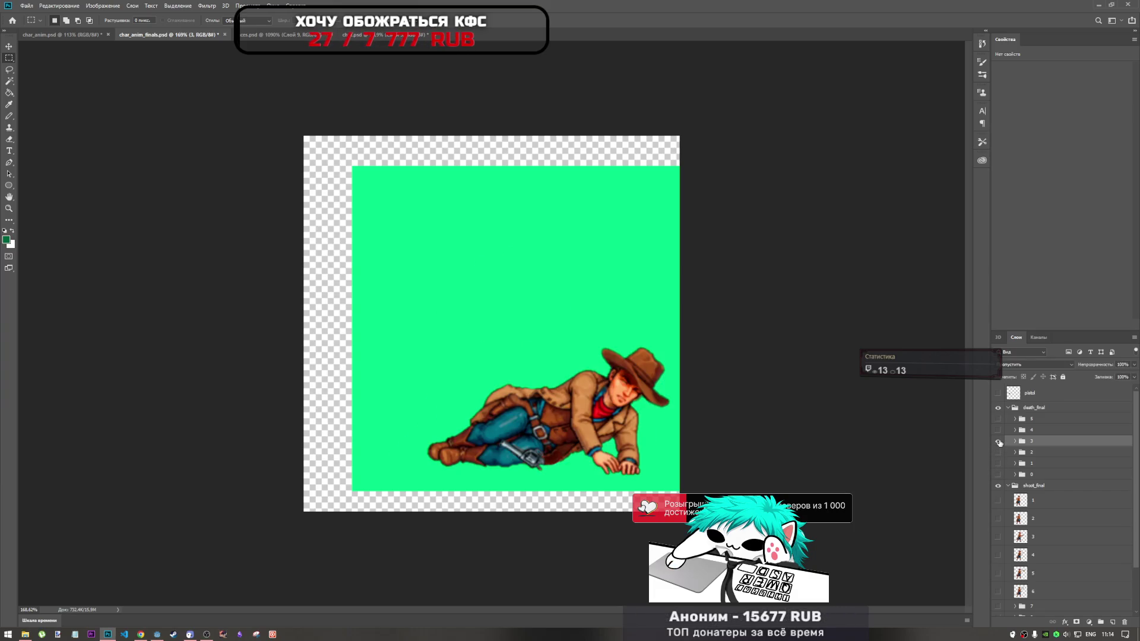
left_click(998, 441)
left_click(998, 430)
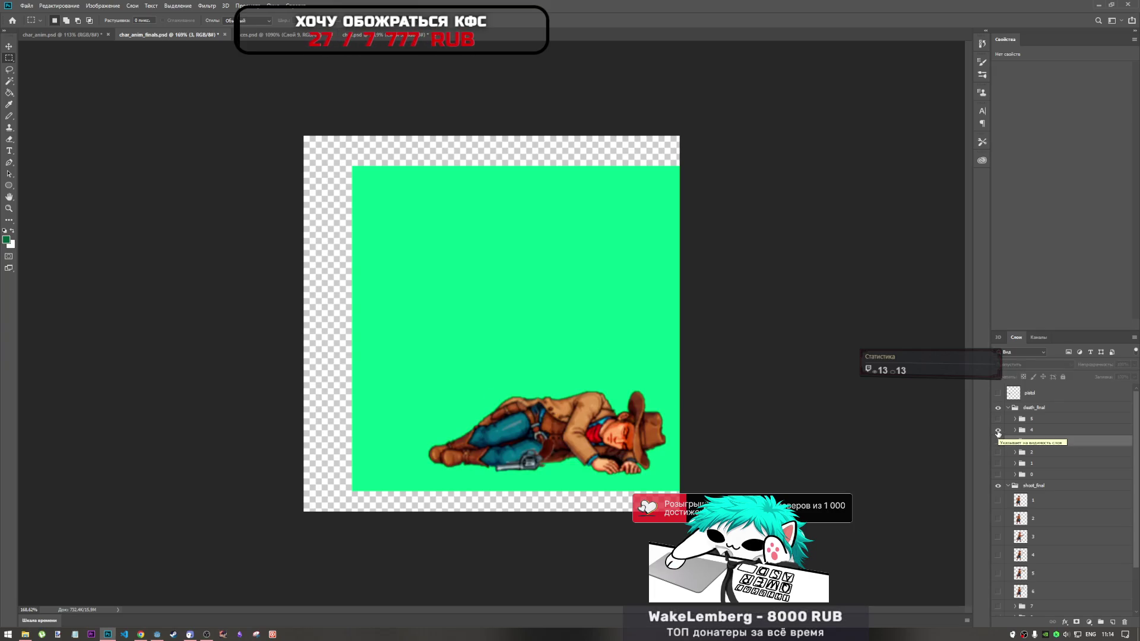
Flip between frames 3, 4 and 5, ending with only frame 5 visible
left_click(999, 430)
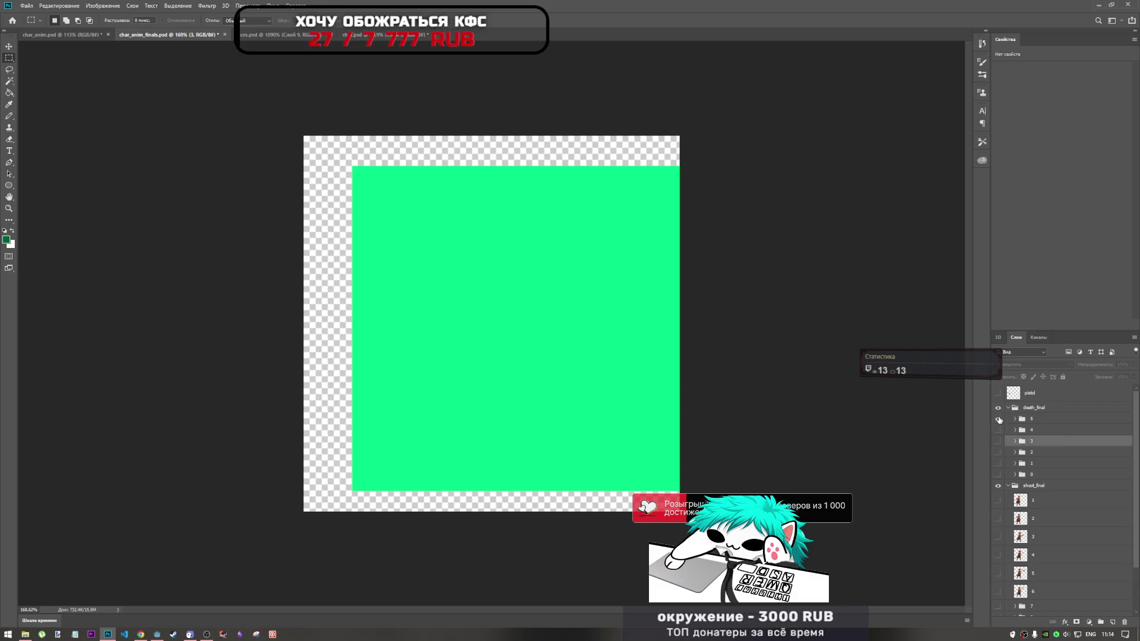
left_click(998, 419)
left_click(998, 419)
left_click(998, 430)
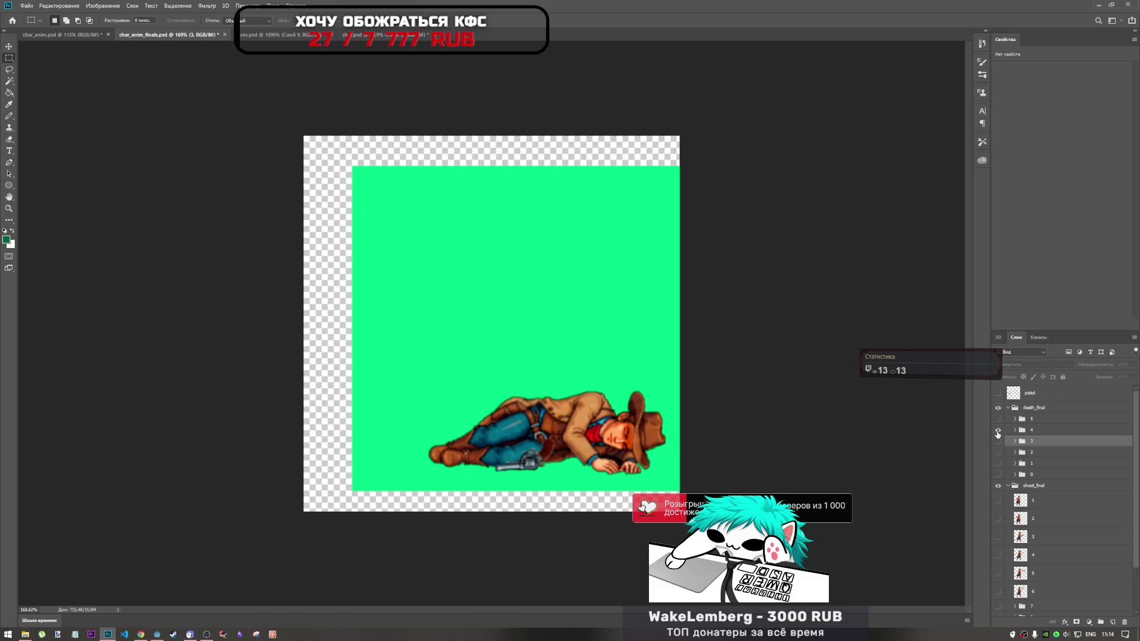
left_click(999, 430)
left_click(999, 441)
left_click(998, 442)
left_click(998, 430)
left_click(998, 430)
left_click(998, 419)
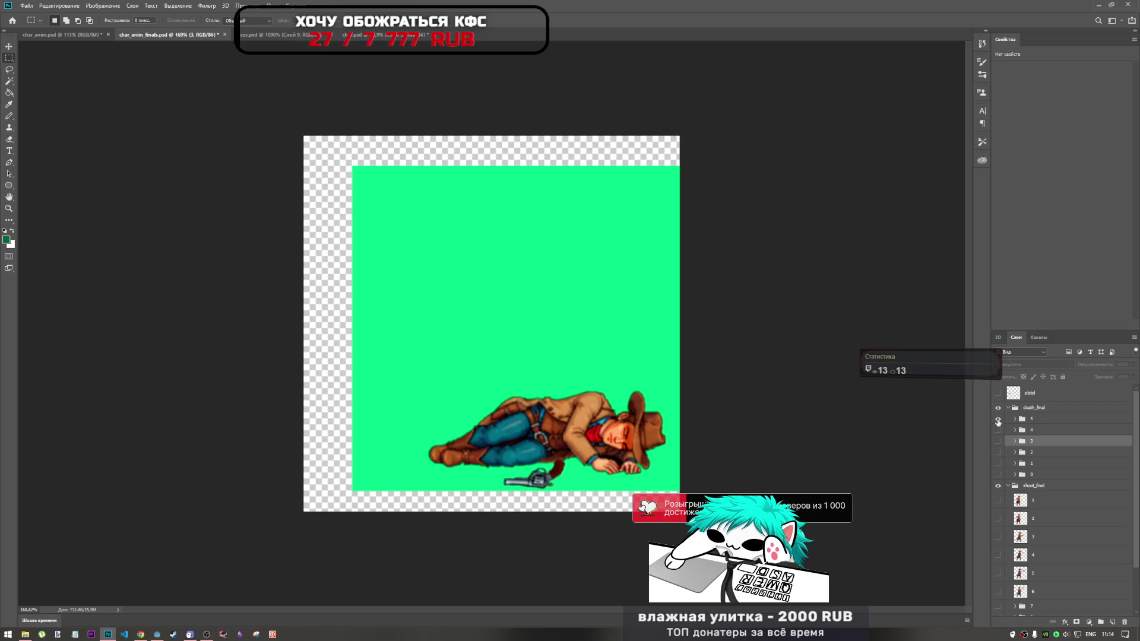
left_click(999, 419)
left_click(999, 430)
left_click(998, 429)
left_click(998, 419)
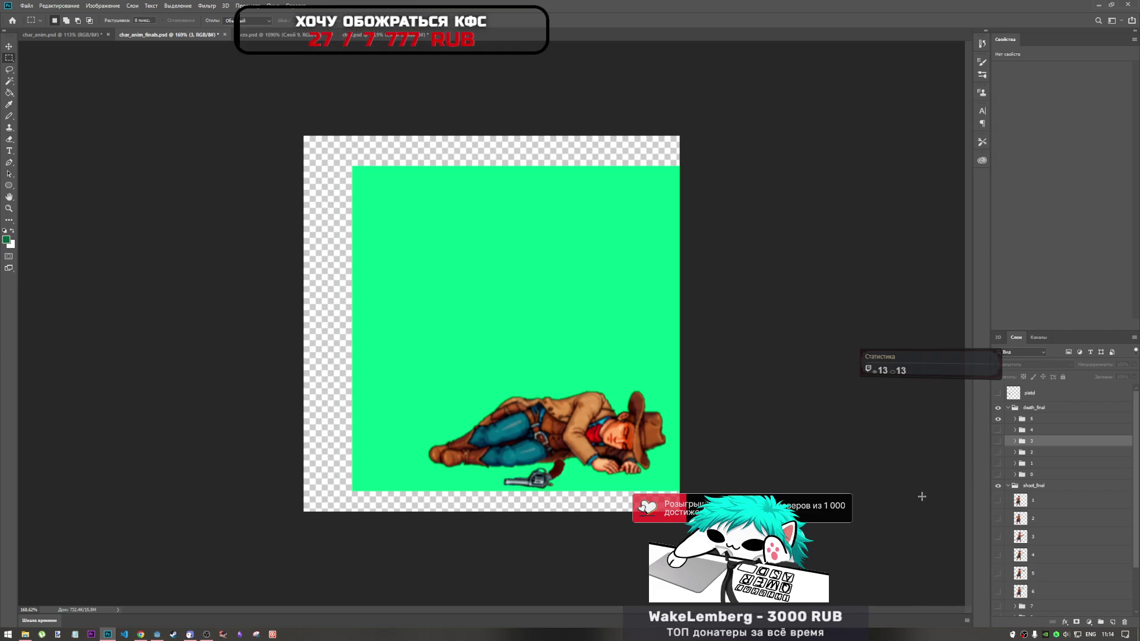
left_click(155, 635)
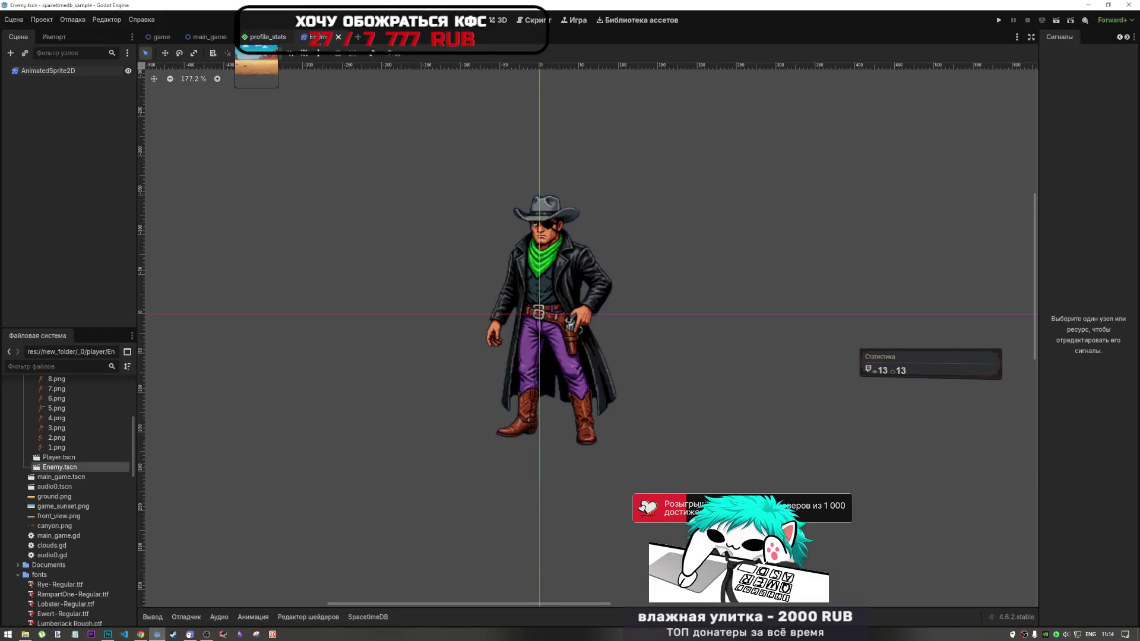
left_click(205, 37)
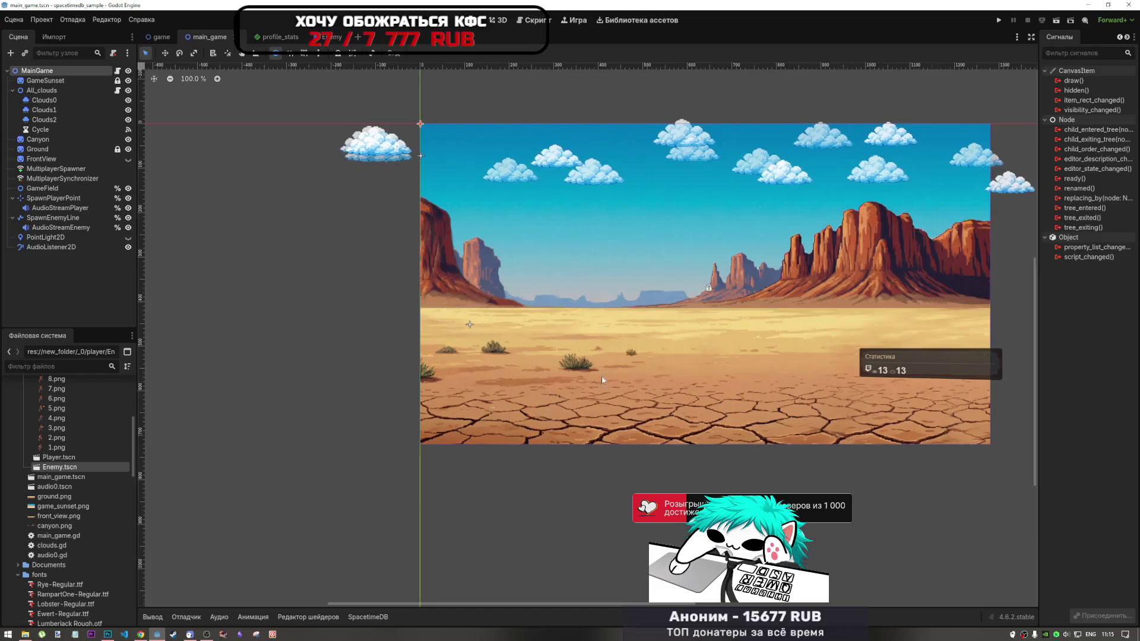
scroll(594, 380, "up", 3)
scroll(564, 398, "down", 2)
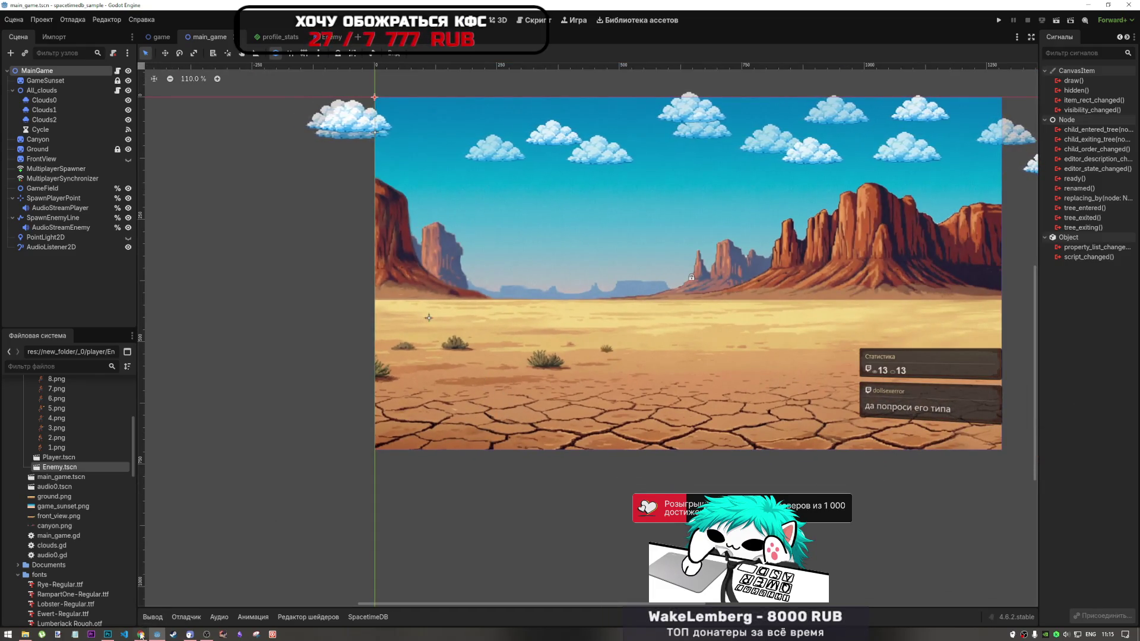
left_click(107, 634)
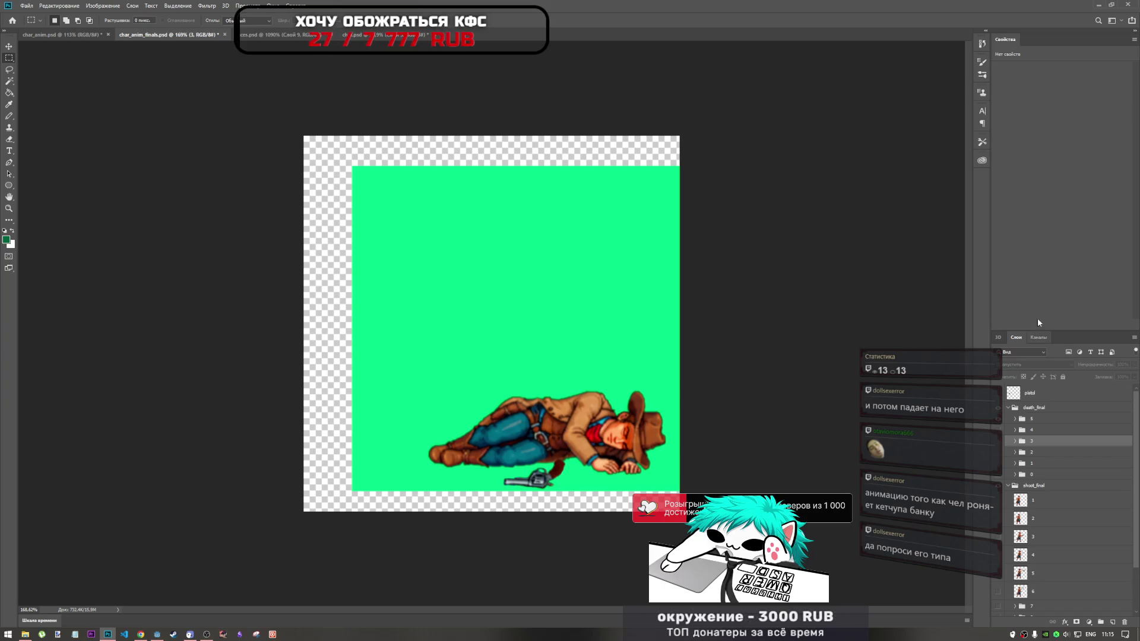
Flash the lying cowboy frame on and off several times
left_click(999, 424)
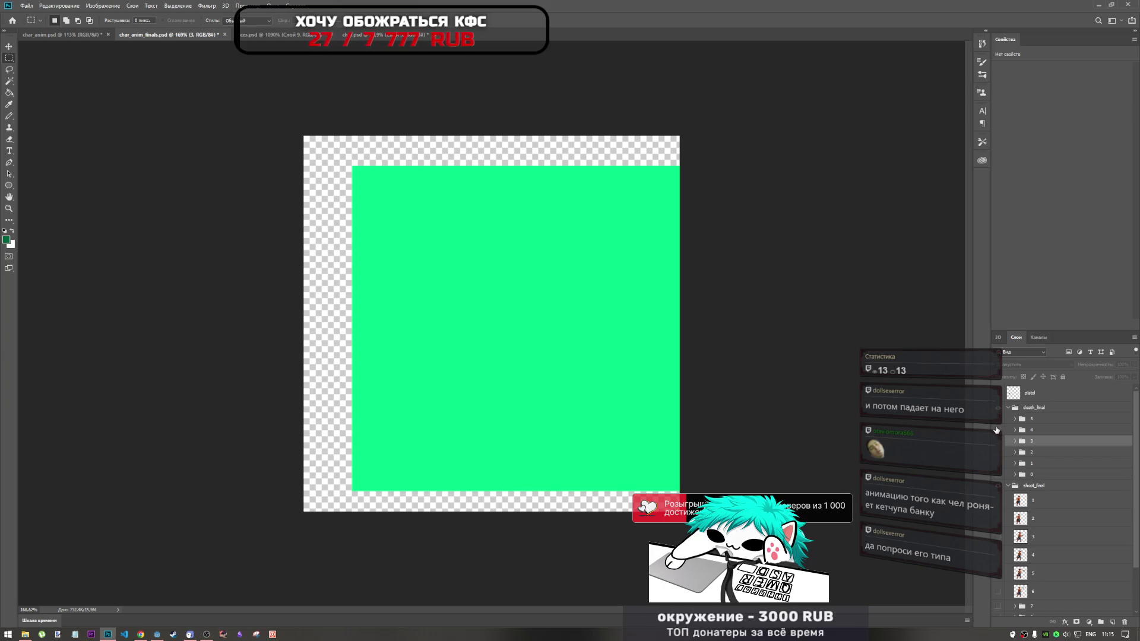
left_click(999, 422)
left_click(998, 422)
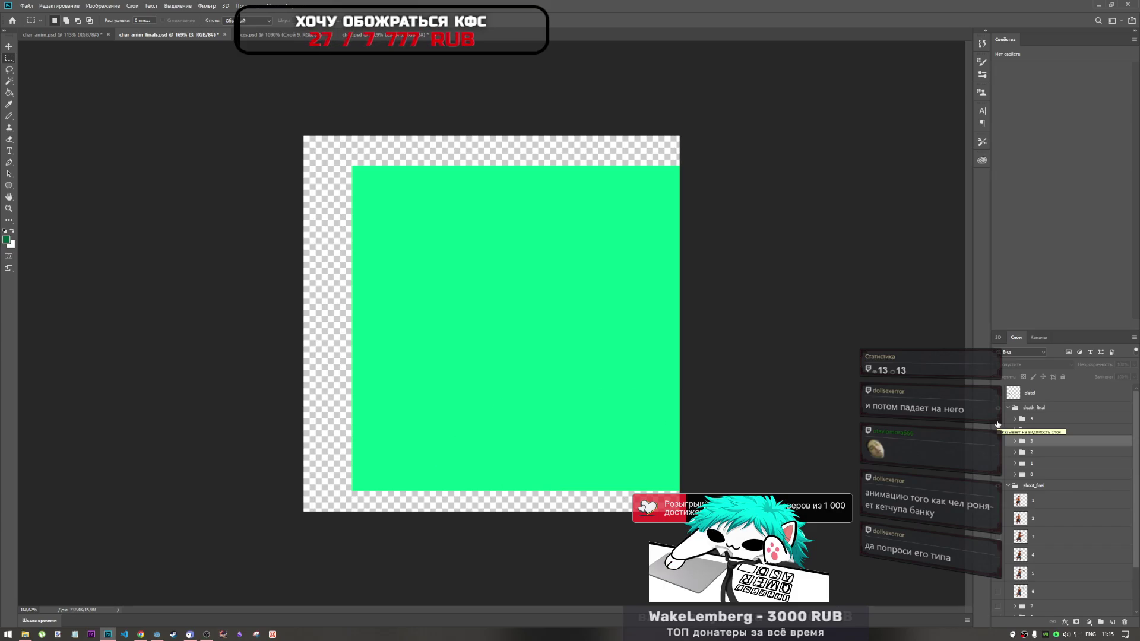
left_click(1000, 423)
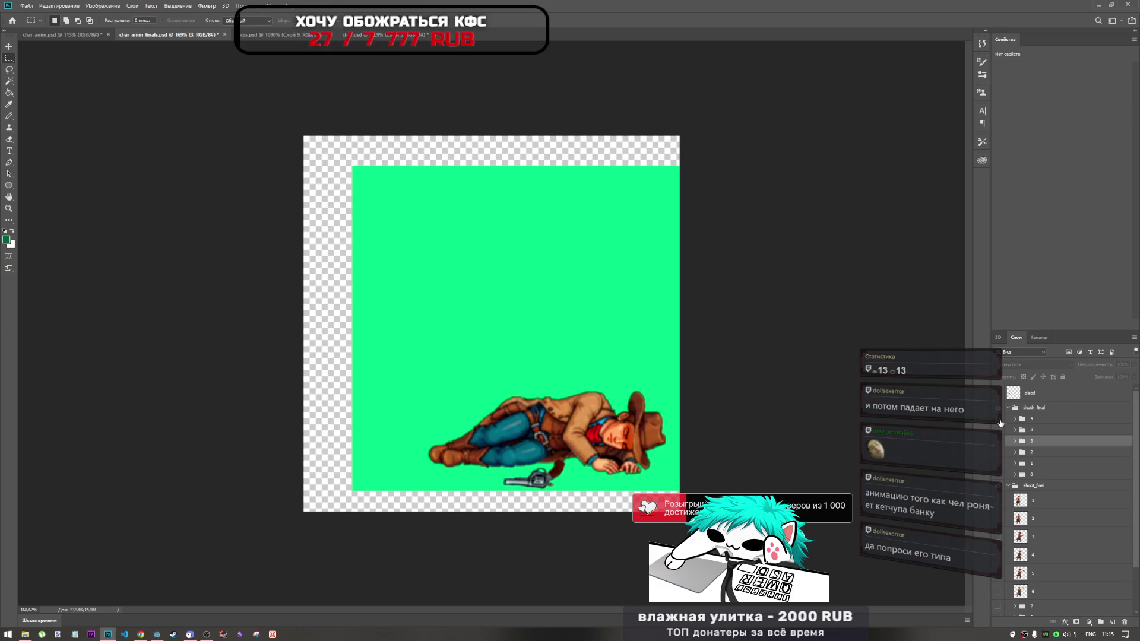
left_click(1000, 424)
left_click(1001, 422)
left_click(1000, 423)
Step through the jump and lying frames, comparing the different lying poses
left_click(1000, 476)
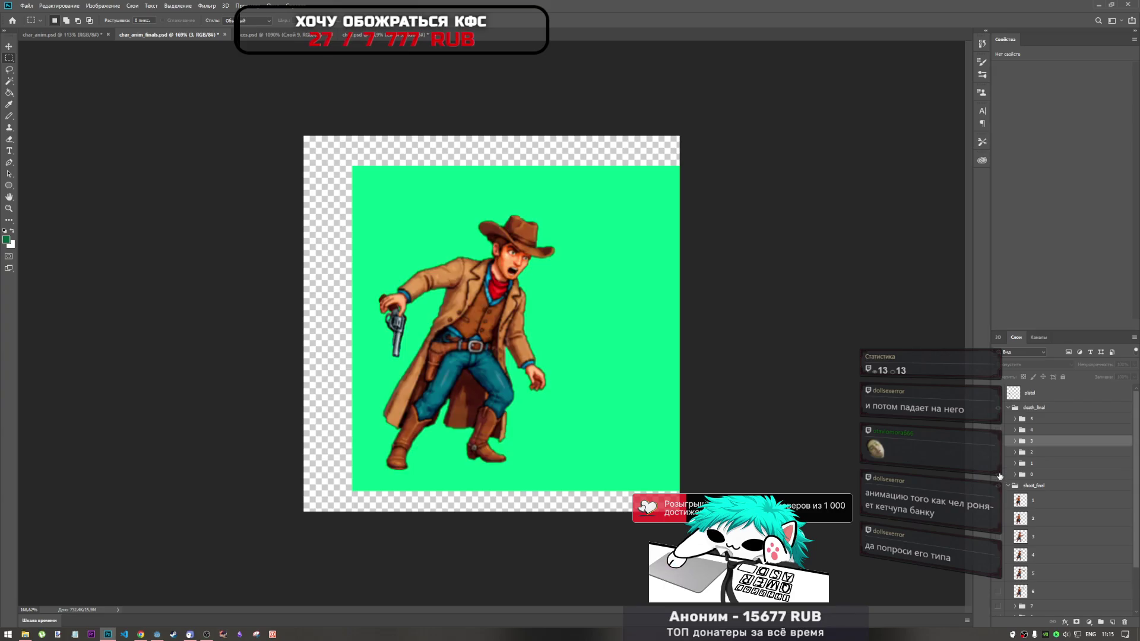
left_click(1000, 474)
left_click(1000, 464)
left_click(1000, 458)
left_click(999, 453)
left_click(1000, 445)
left_click(999, 441)
left_click(1000, 432)
left_click(998, 432)
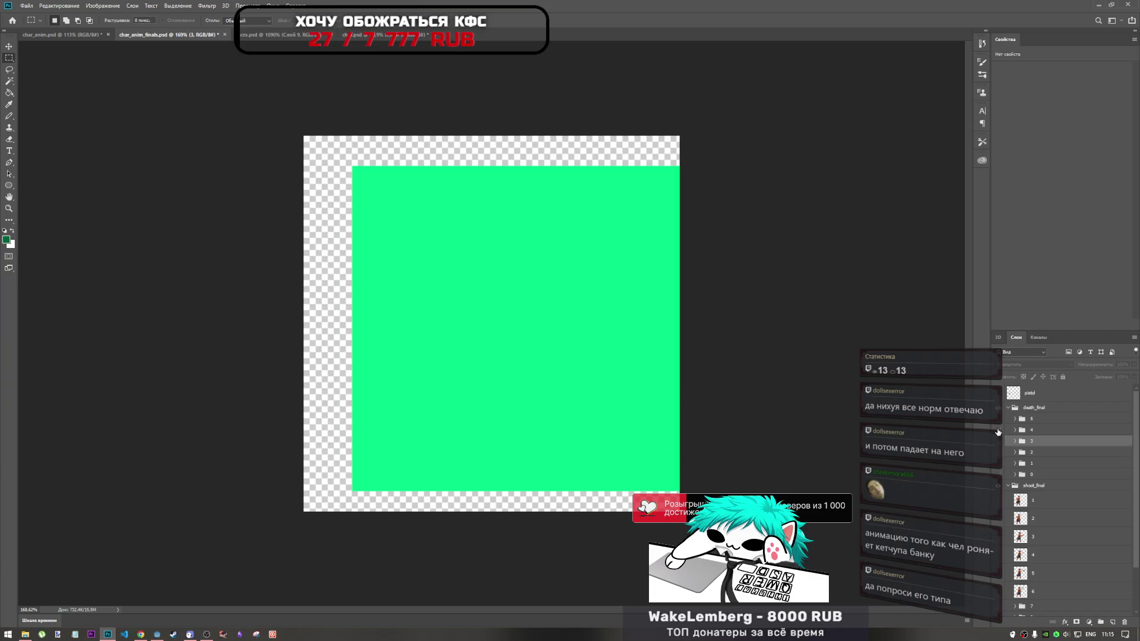
left_click(1000, 430)
left_click(1000, 424)
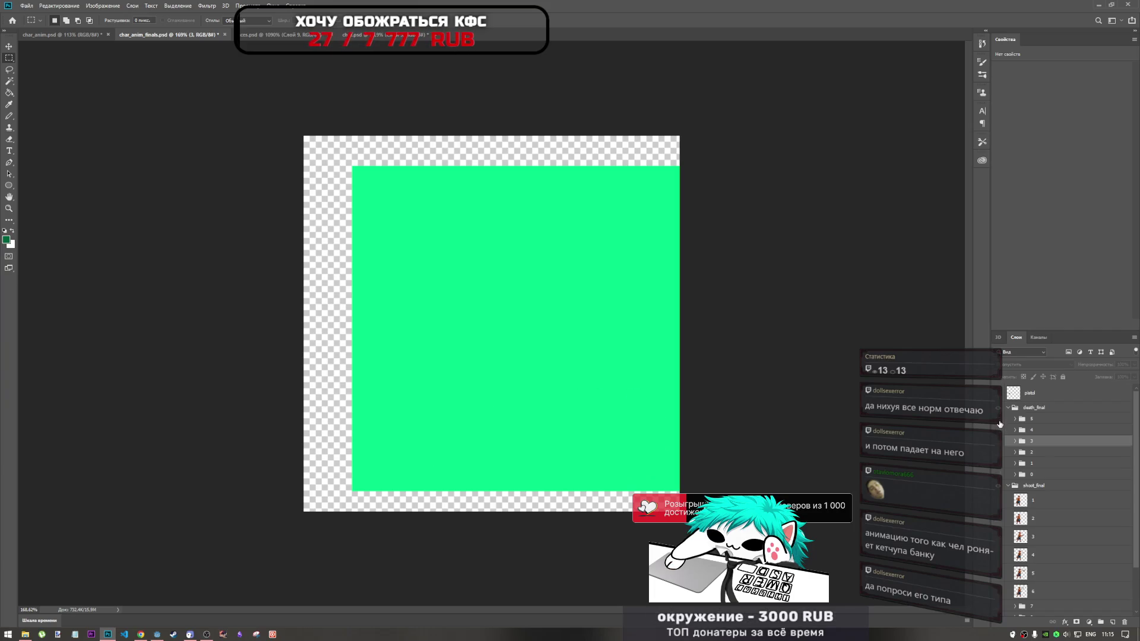
left_click(1001, 427)
left_click(1000, 430)
left_click(1000, 434)
left_click(999, 444)
Swap the lying pose for the falling frame, then finish on standing frame 0
left_click(998, 444)
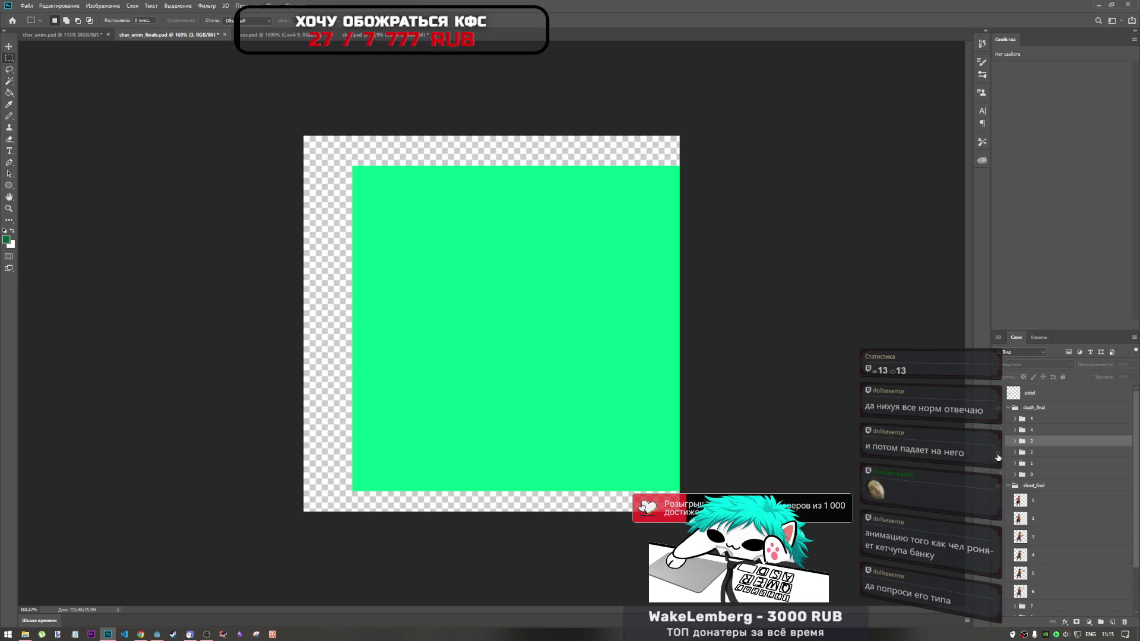
left_click(1001, 467)
left_click(1001, 468)
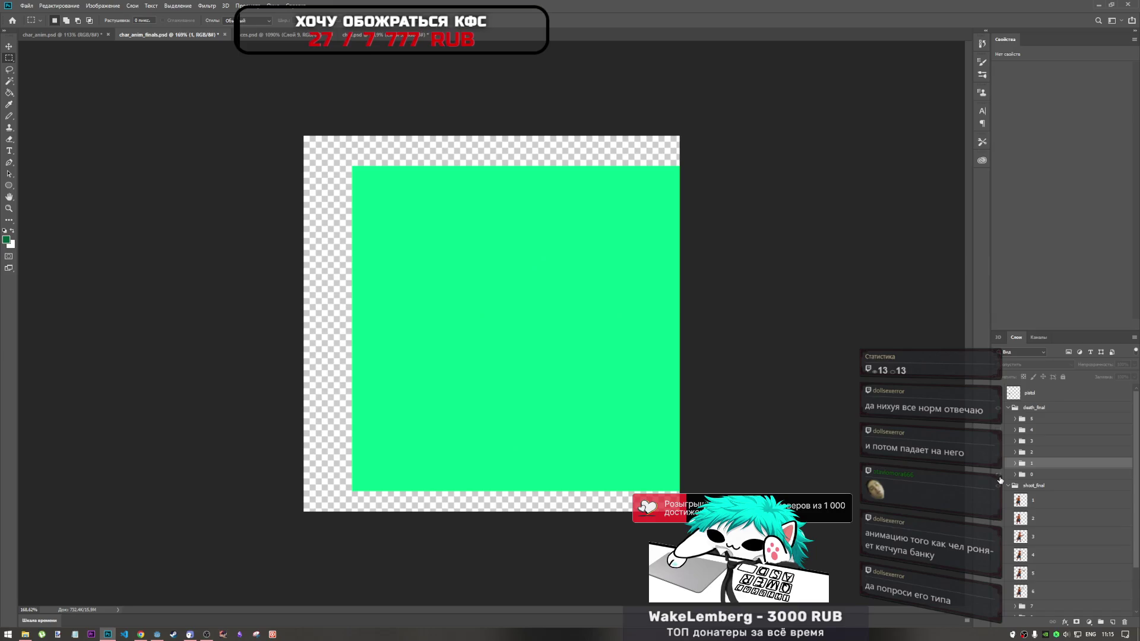
left_click(1000, 473)
left_click(1000, 478)
left_click(1000, 476)
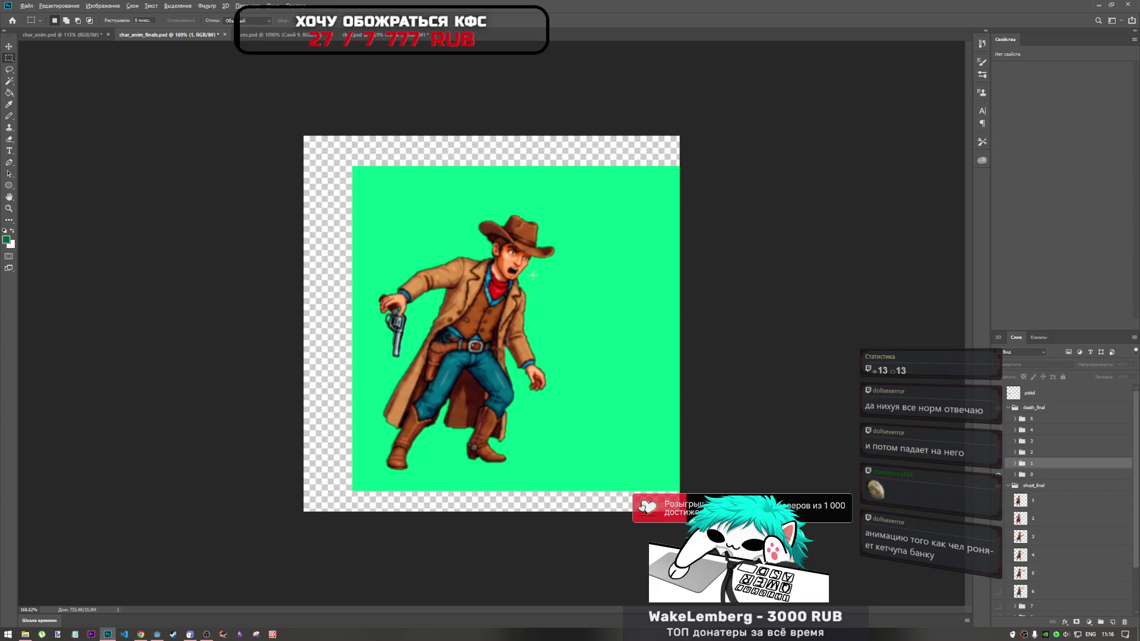
Step through the death frames from standing to lying, then save char_anim_finals.psd
scroll(945, 424, "down", 3)
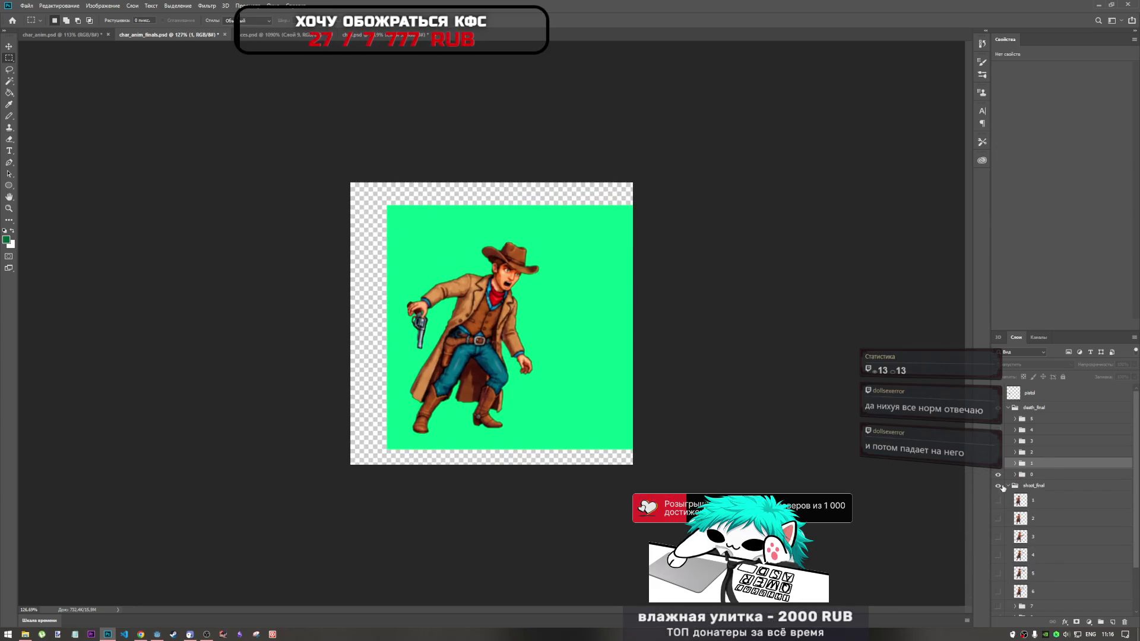
left_click_drag(1001, 480, 997, 455)
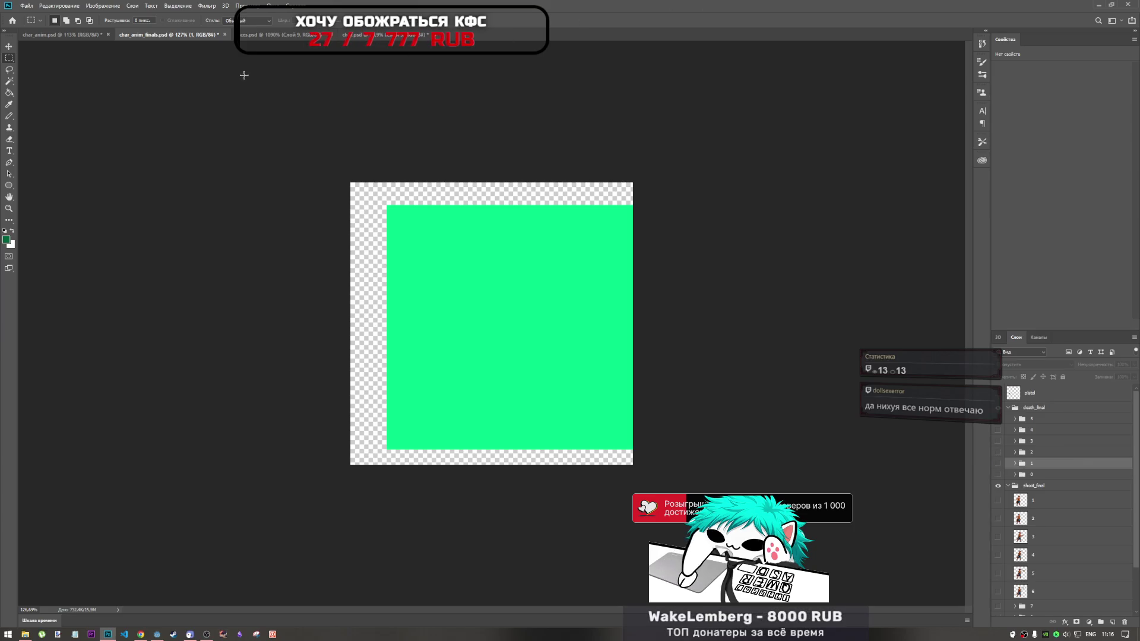
left_click_drag(999, 475, 999, 409)
key("ctrl+s")
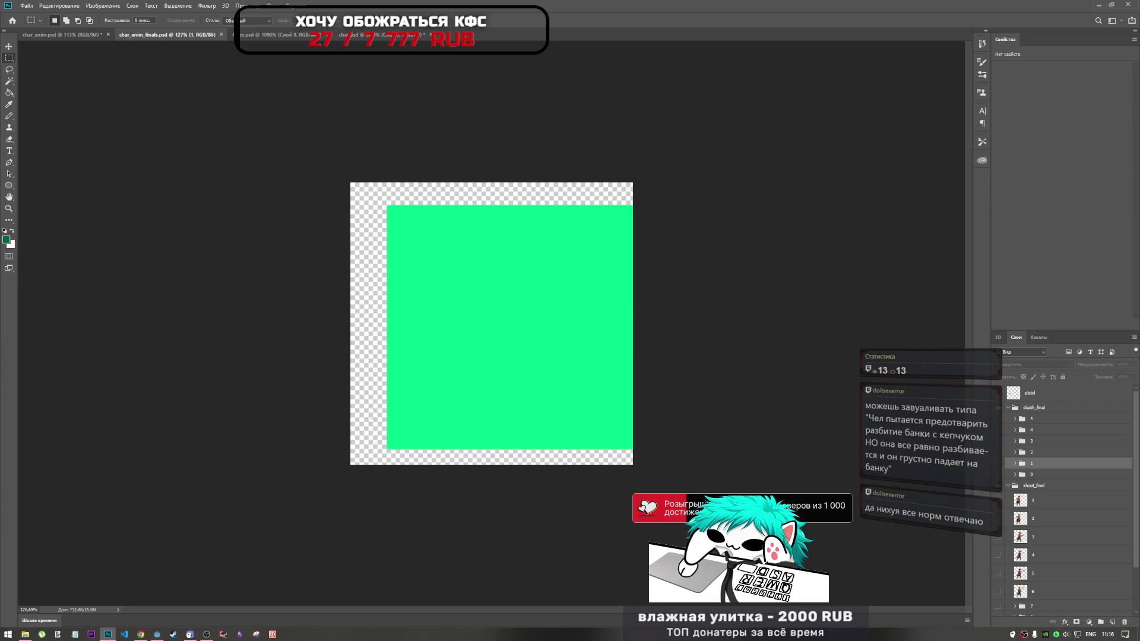
Glance at the Godot desert scene, then return to the char_anim.psd document
left_click(206, 634)
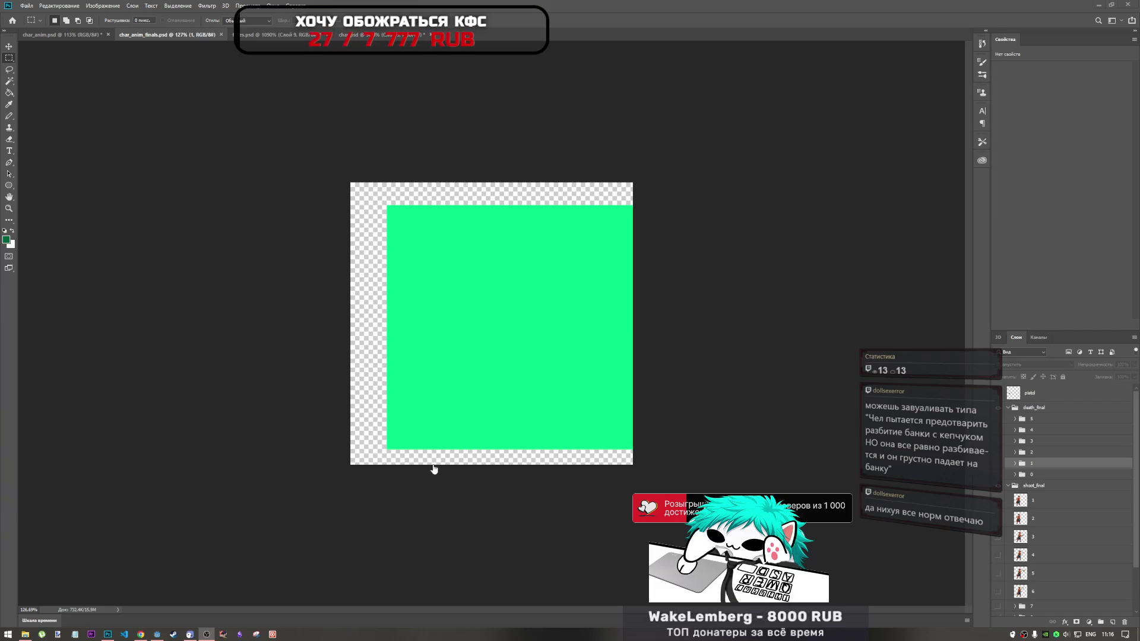
left_click(611, 6)
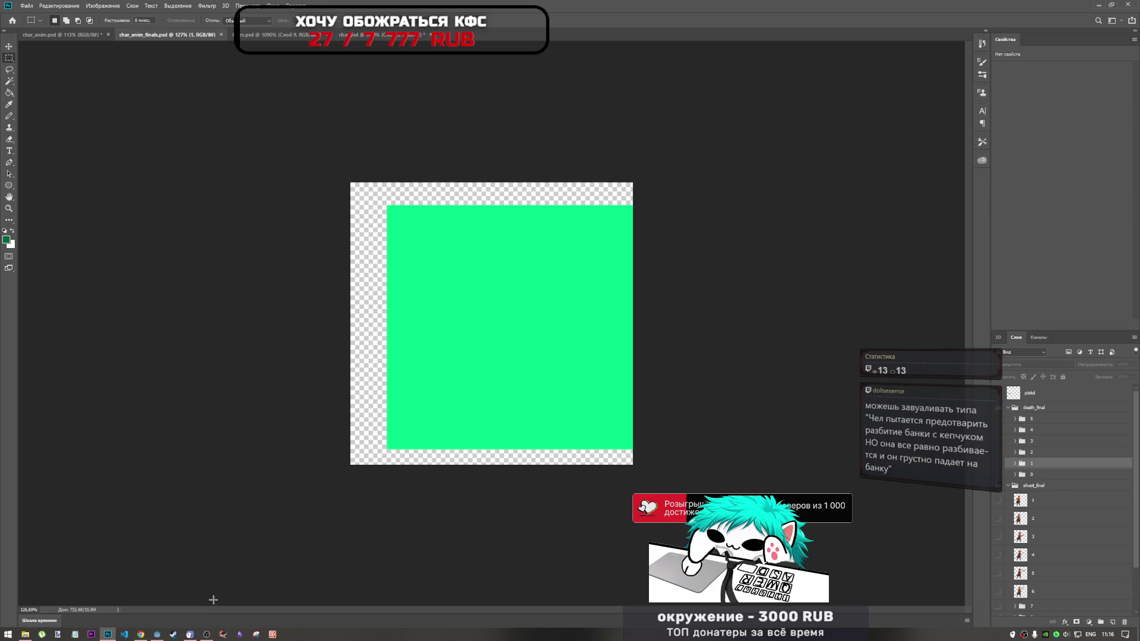
left_click(157, 634)
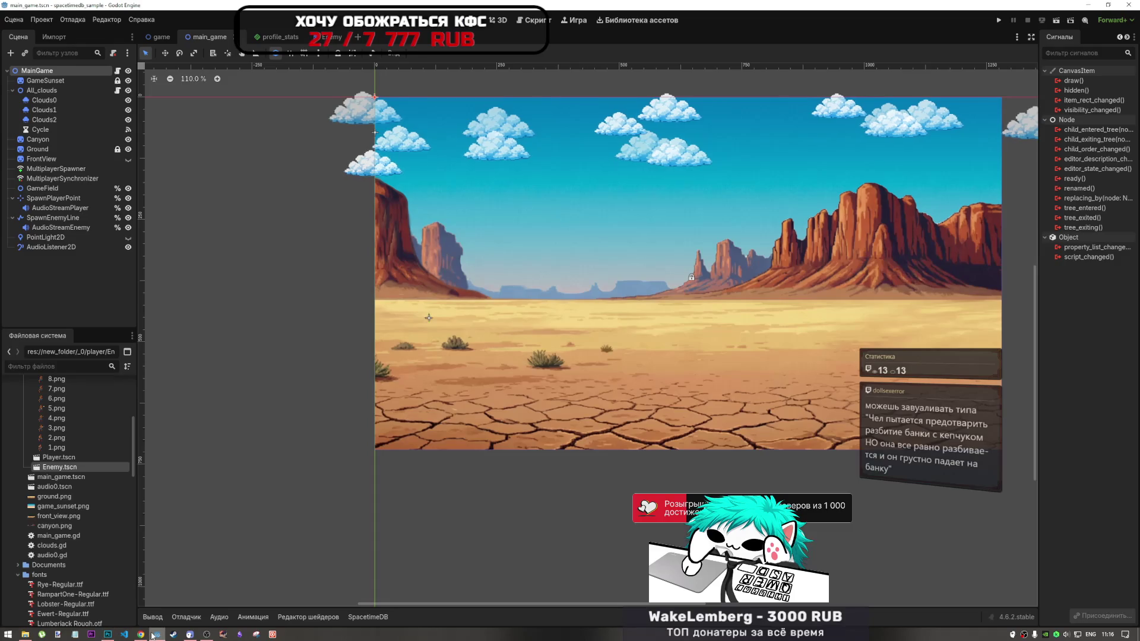
left_click(107, 635)
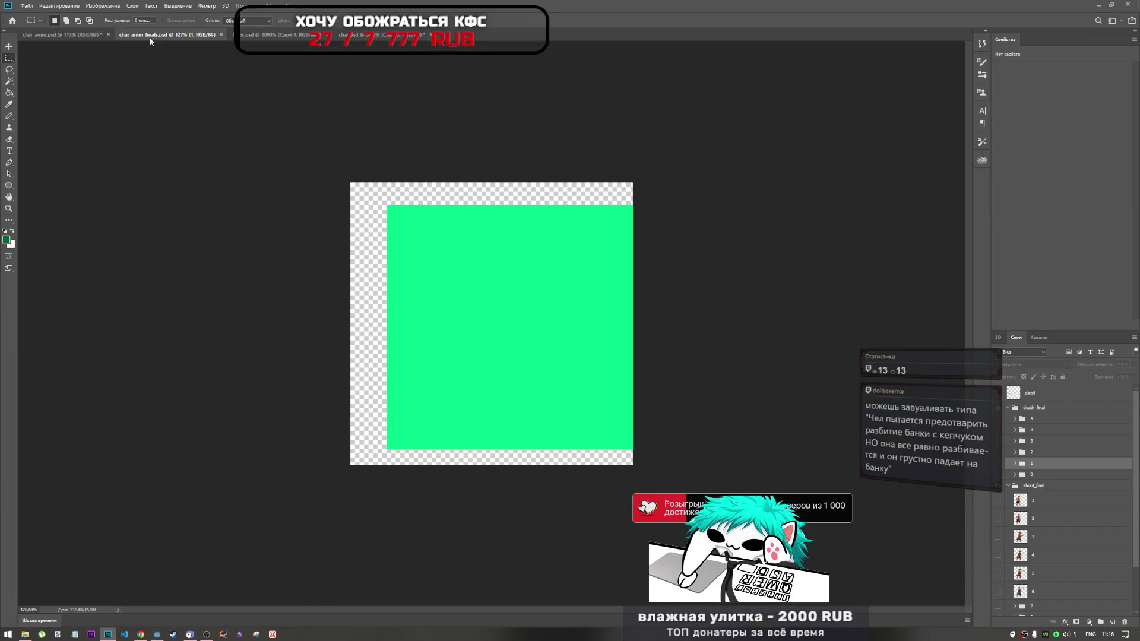
left_click(63, 35)
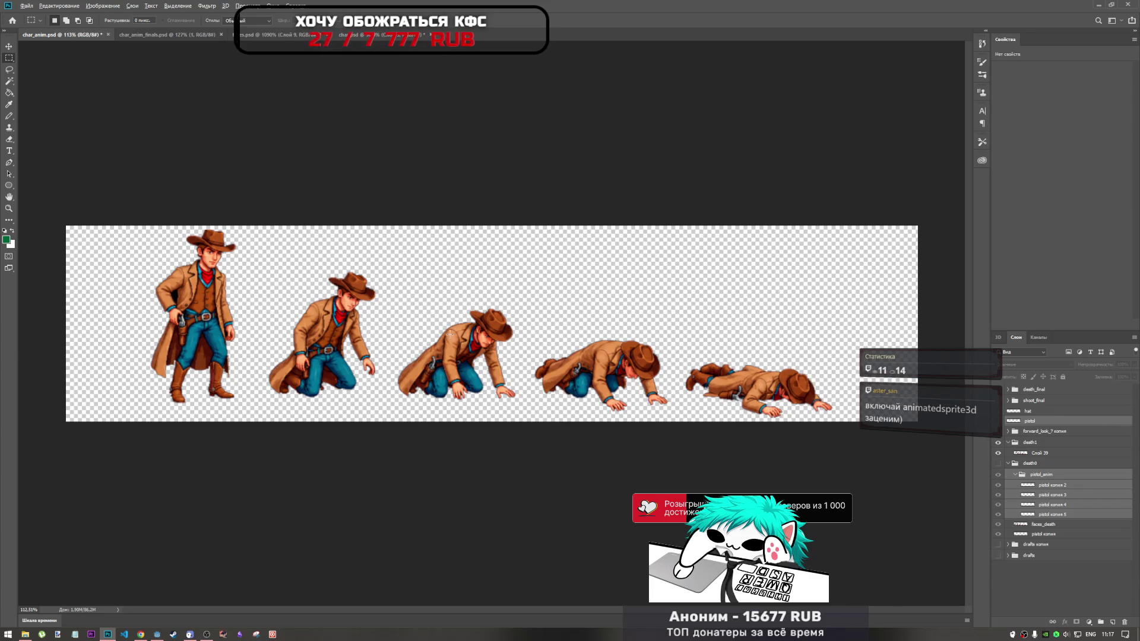
scroll(458, 399, "down", 1)
scroll(458, 400, "up", 3)
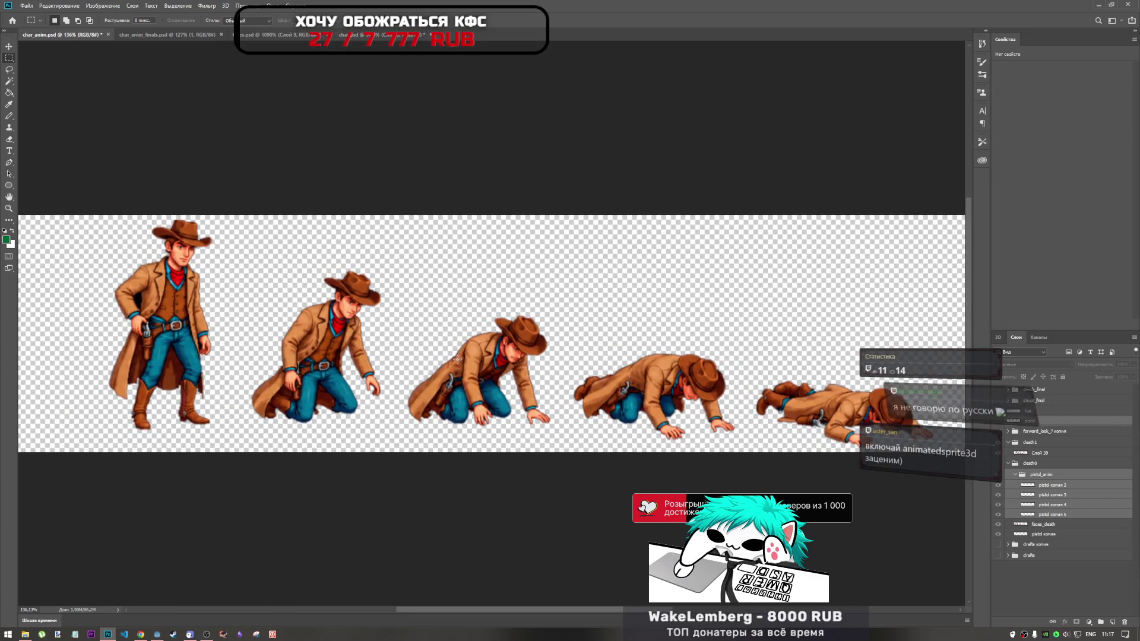
scroll(457, 358, "down", 2)
scroll(456, 357, "up", 1)
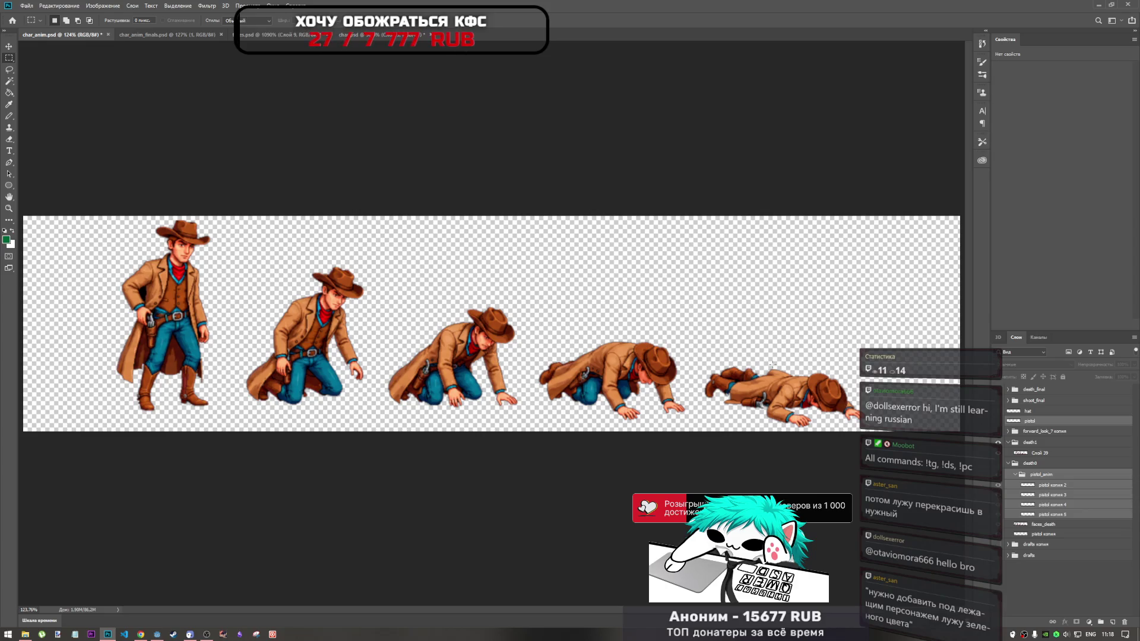
scroll(760, 380, "up", 5)
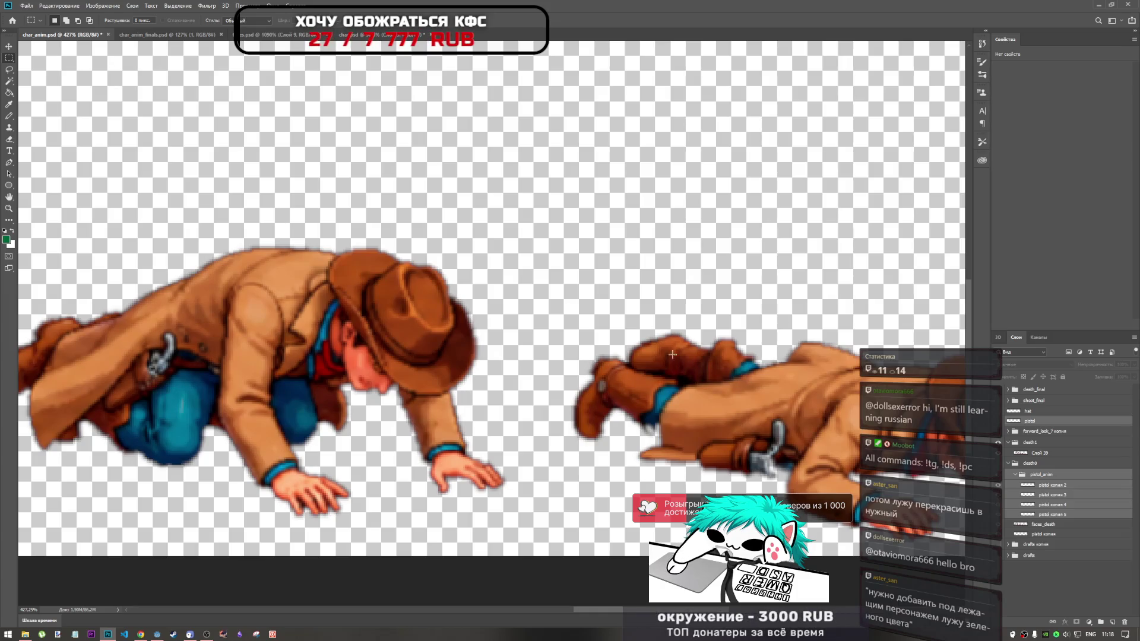
scroll(741, 368, "down", 2)
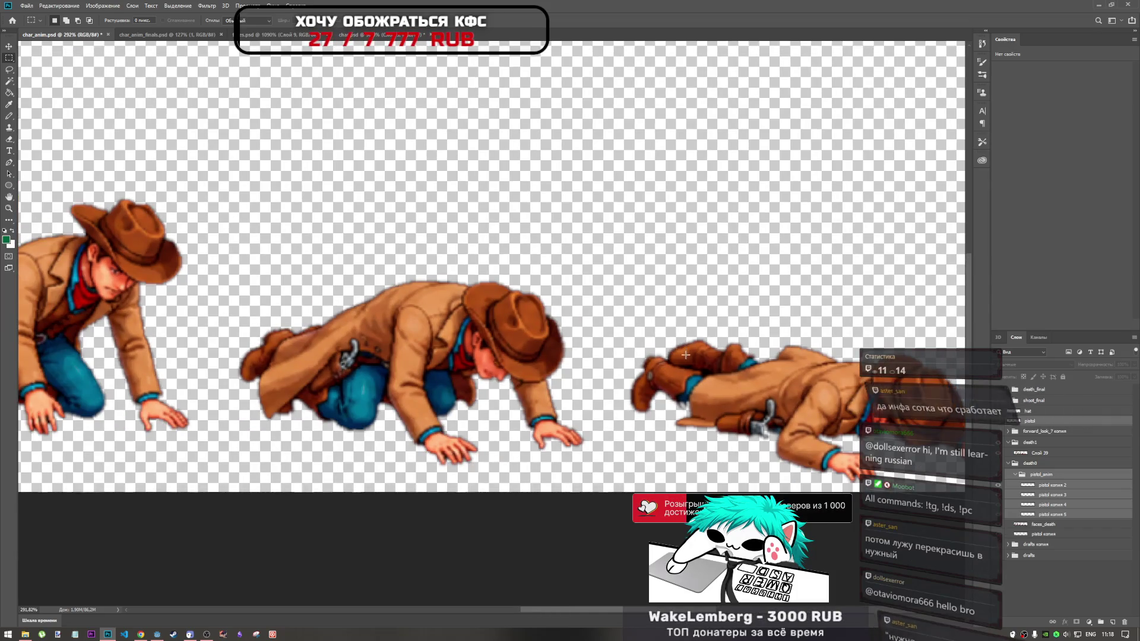
scroll(686, 312, "down", 2)
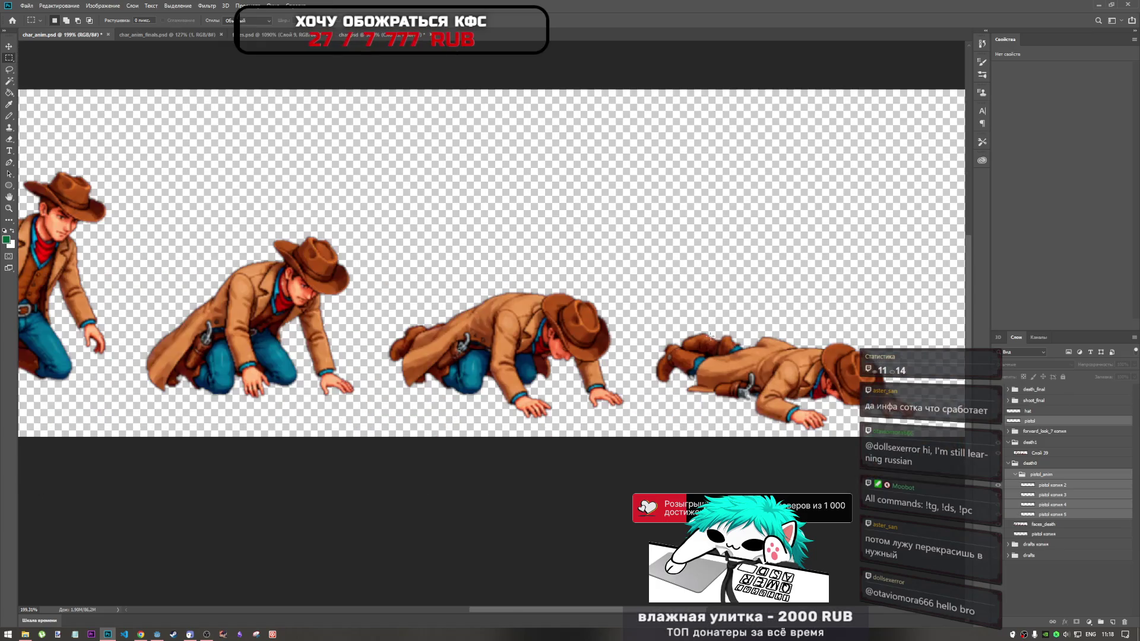
scroll(689, 363, "down", 2)
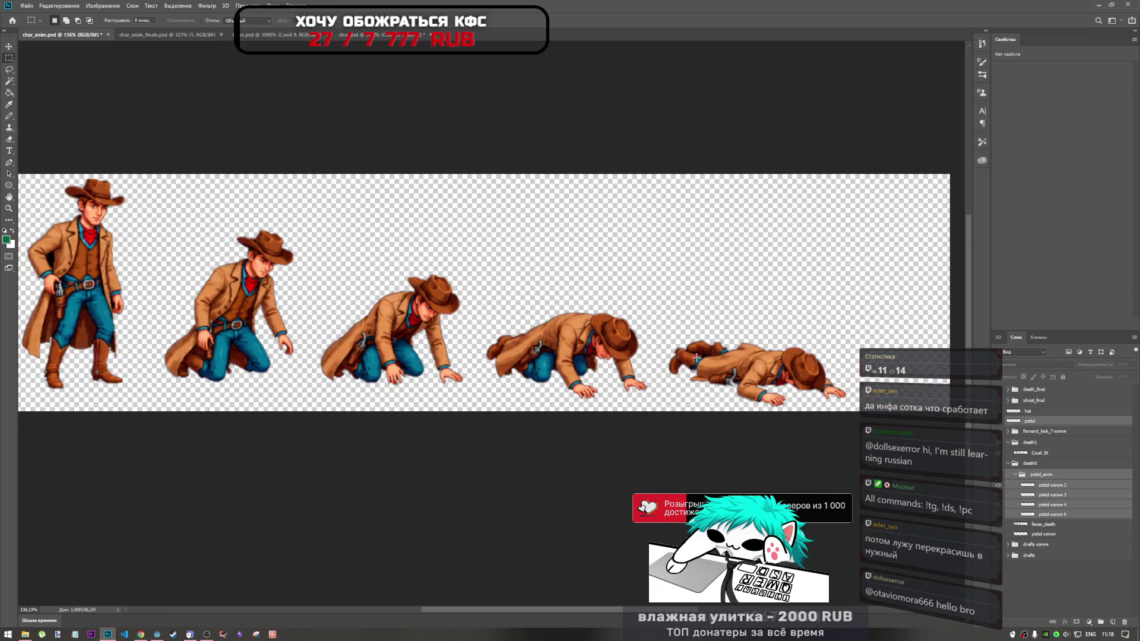
scroll(689, 356, "down", 1)
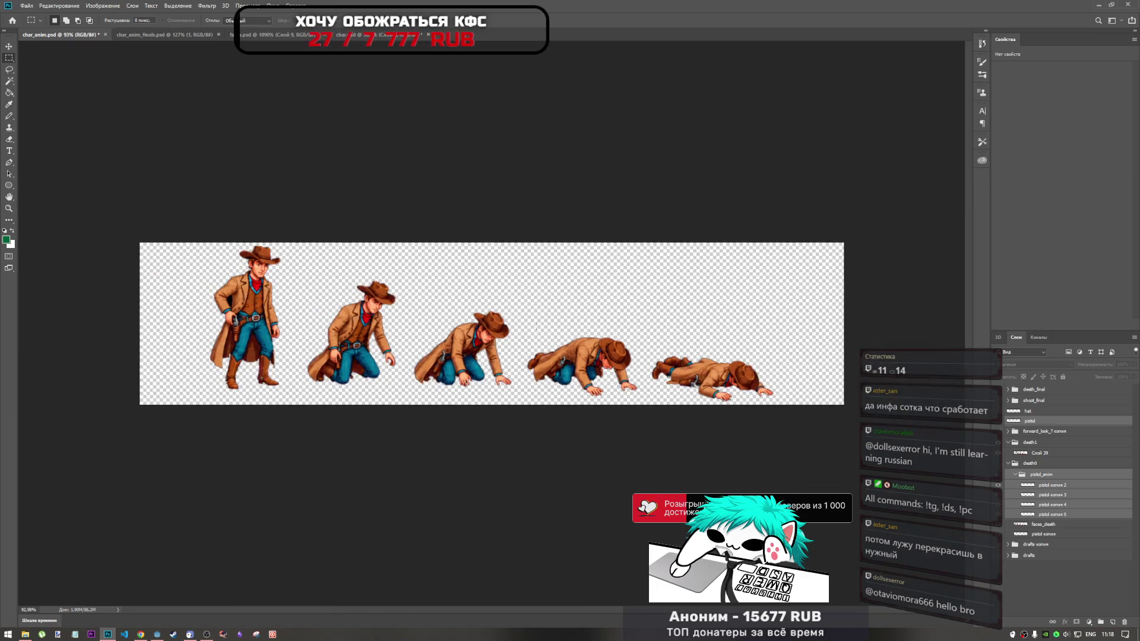
scroll(598, 346, "up", 3)
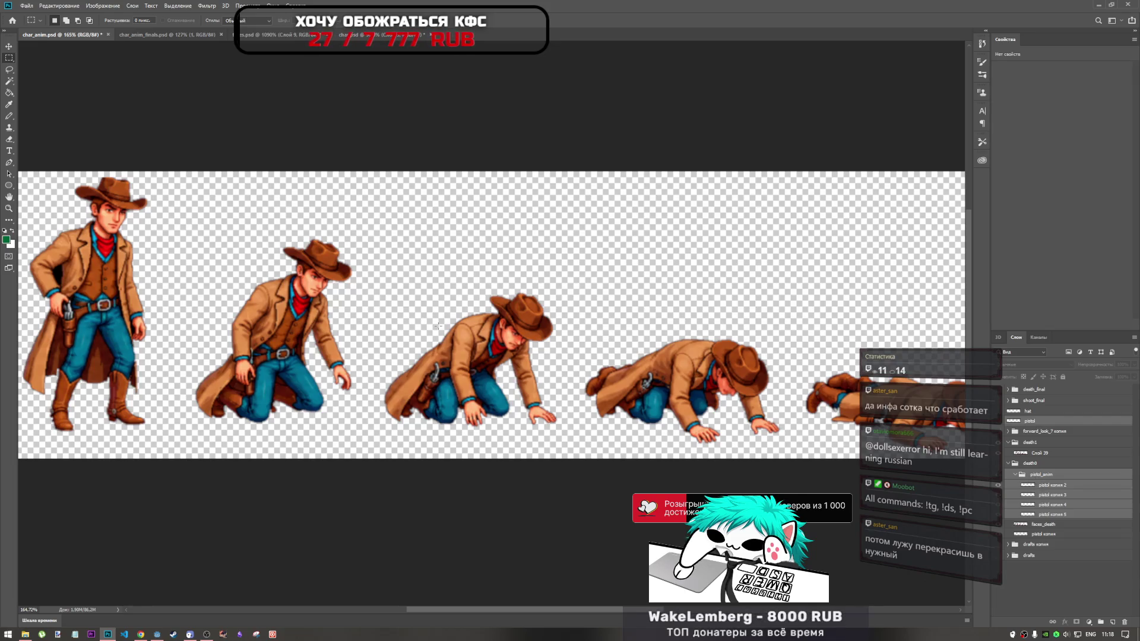
scroll(563, 356, "down", 3)
scroll(564, 356, "down", 2)
scroll(564, 357, "up", 2)
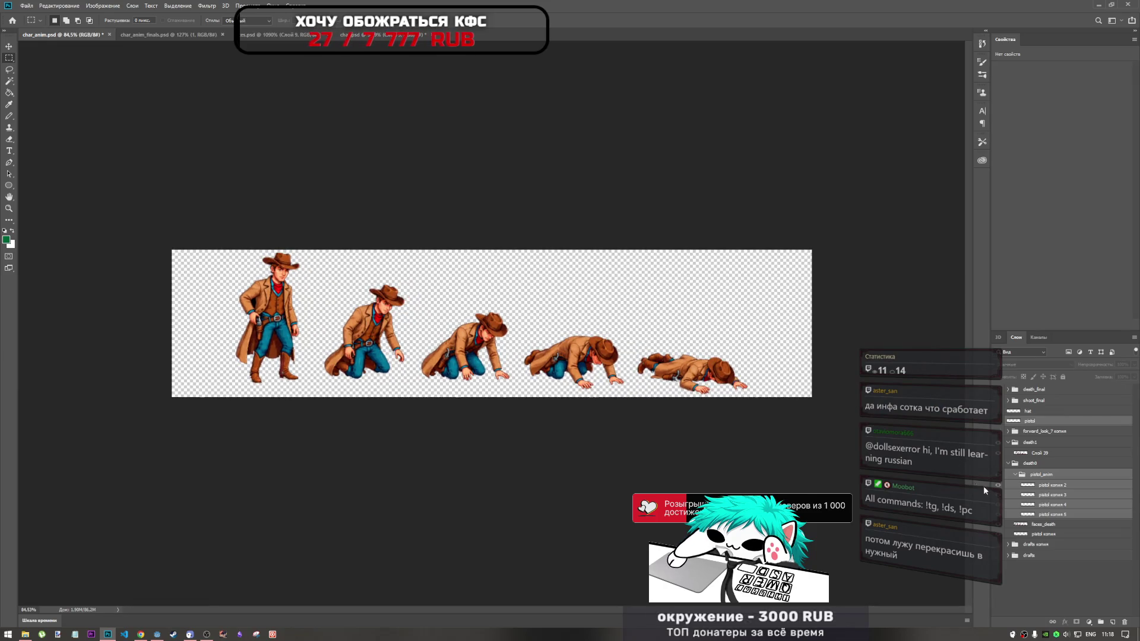
left_click(1037, 454)
left_click(998, 453)
left_click(998, 453)
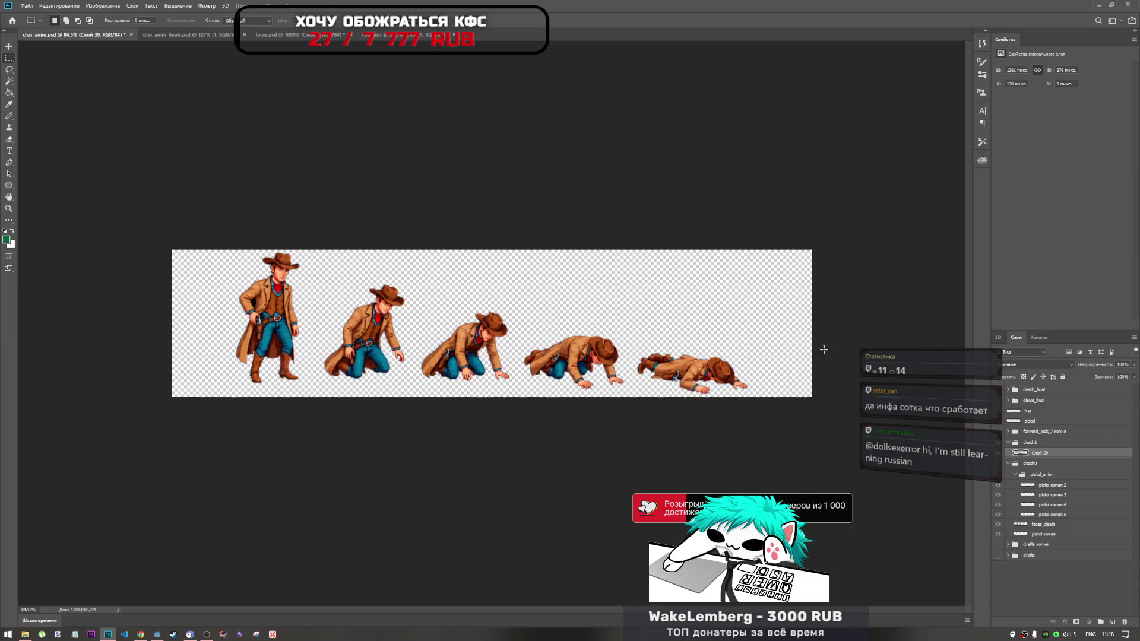
key("ctrl+t")
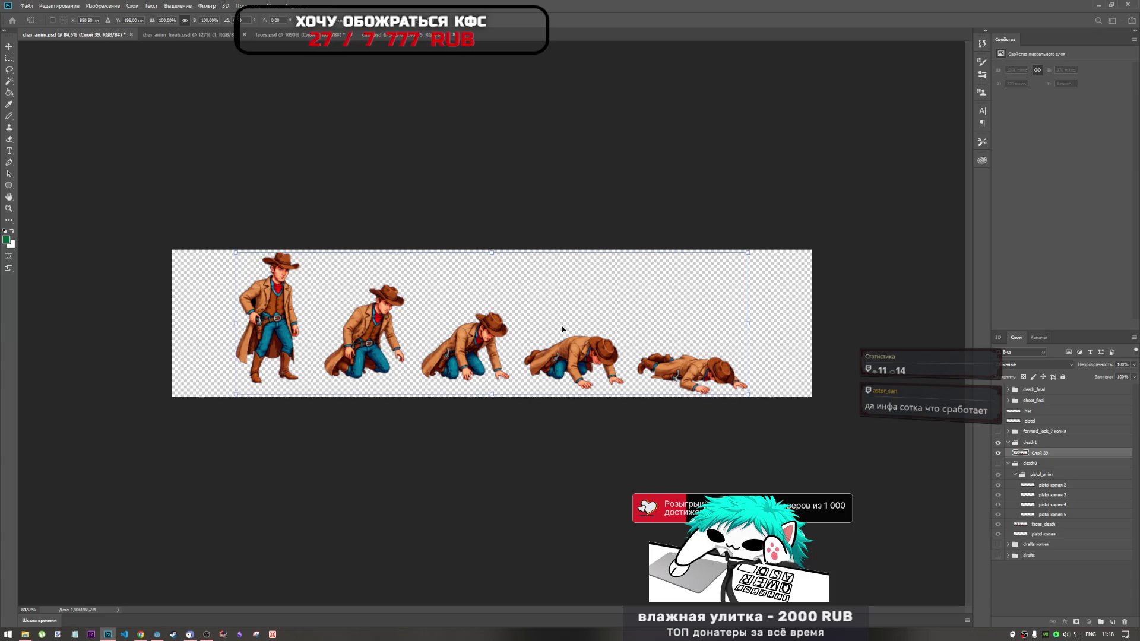
key("Return")
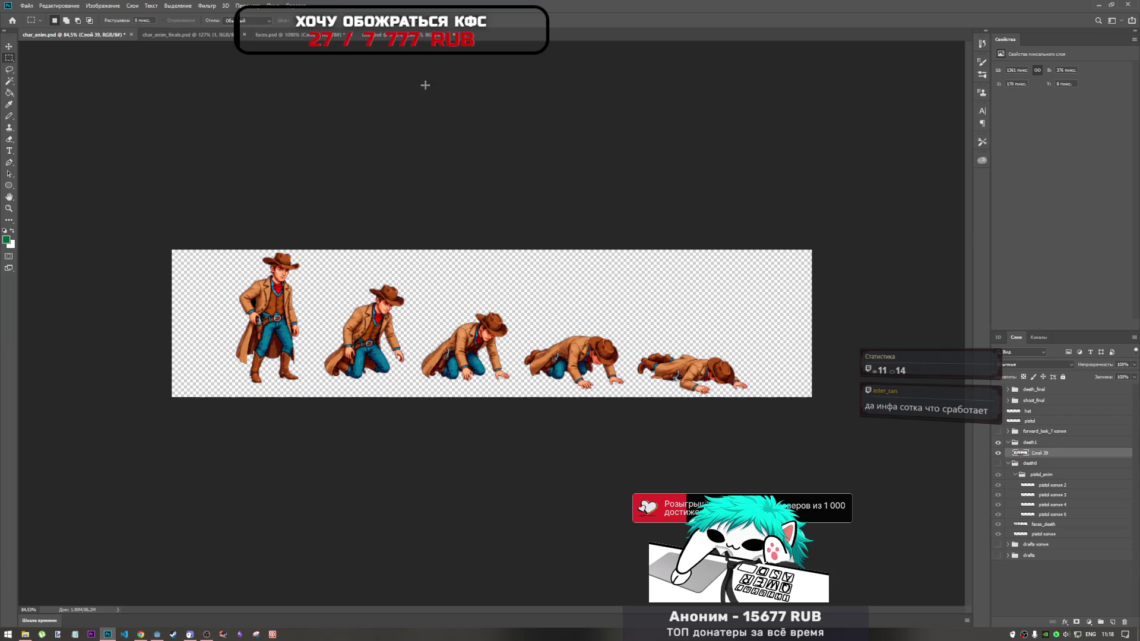
scroll(273, 246, "up", 5)
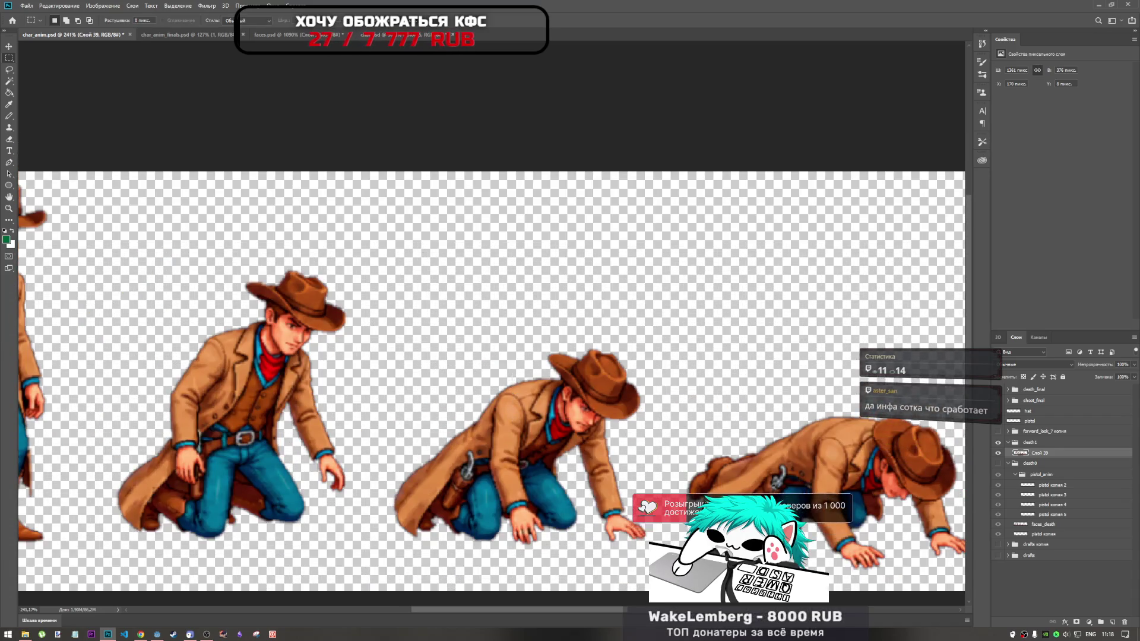
left_click_drag(615, 612, 578, 612)
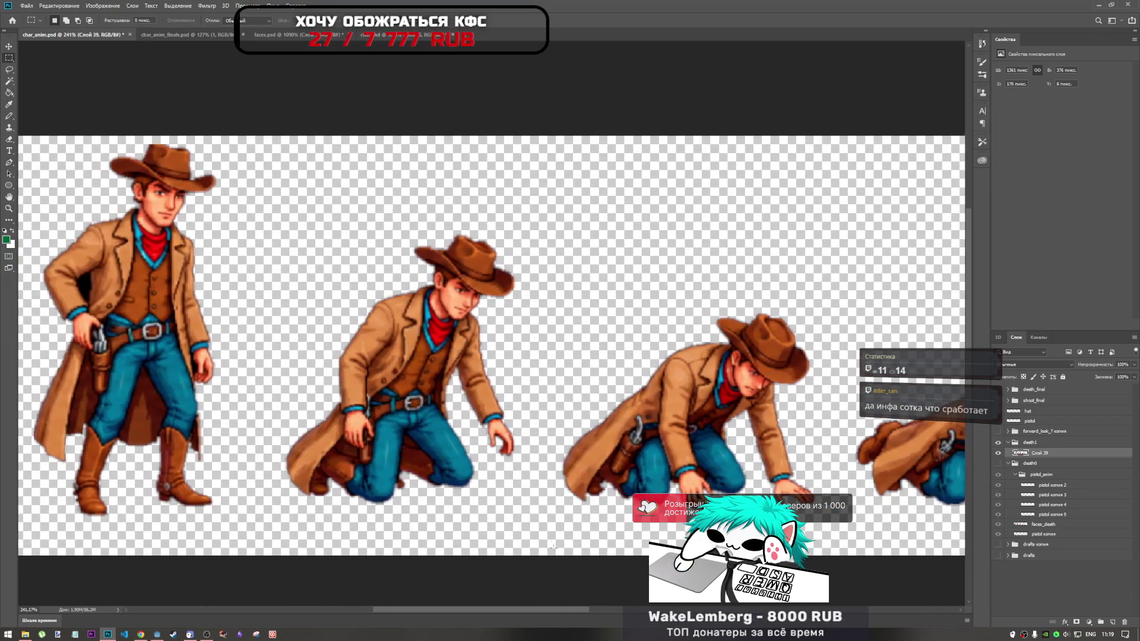
scroll(428, 453, "down", 5)
scroll(324, 284, "up", 1)
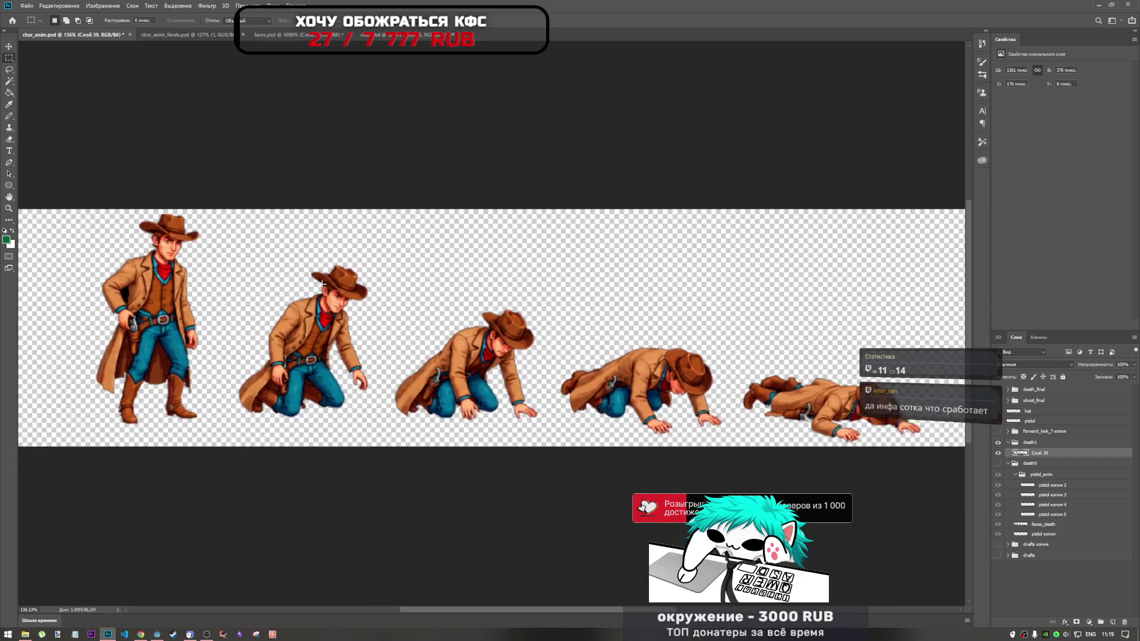
scroll(323, 284, "up", 1)
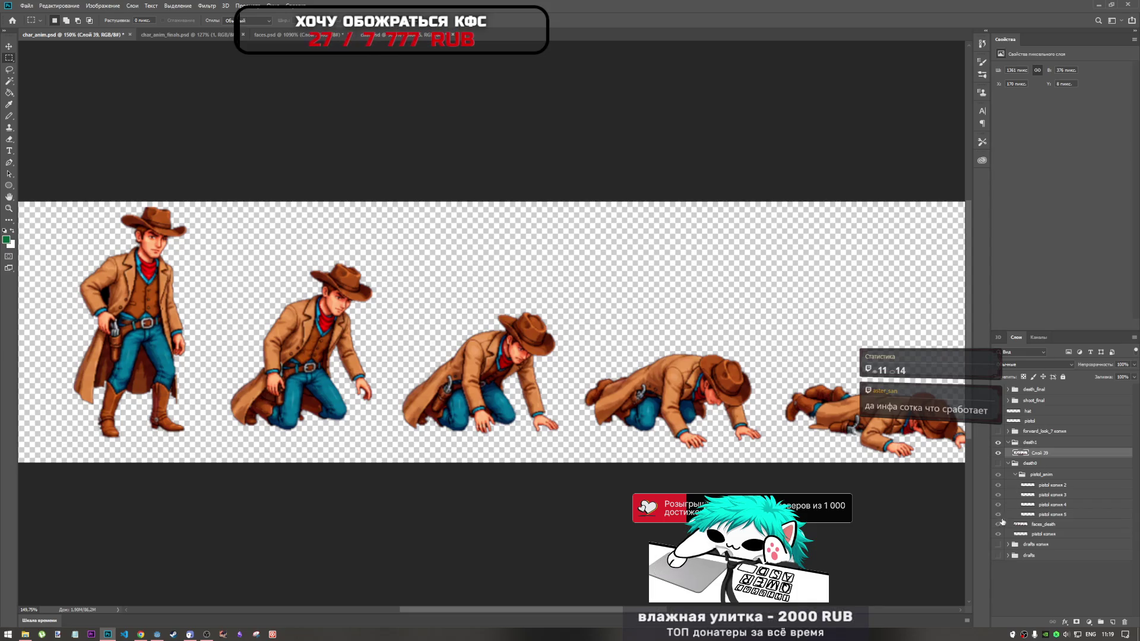
left_click(999, 545)
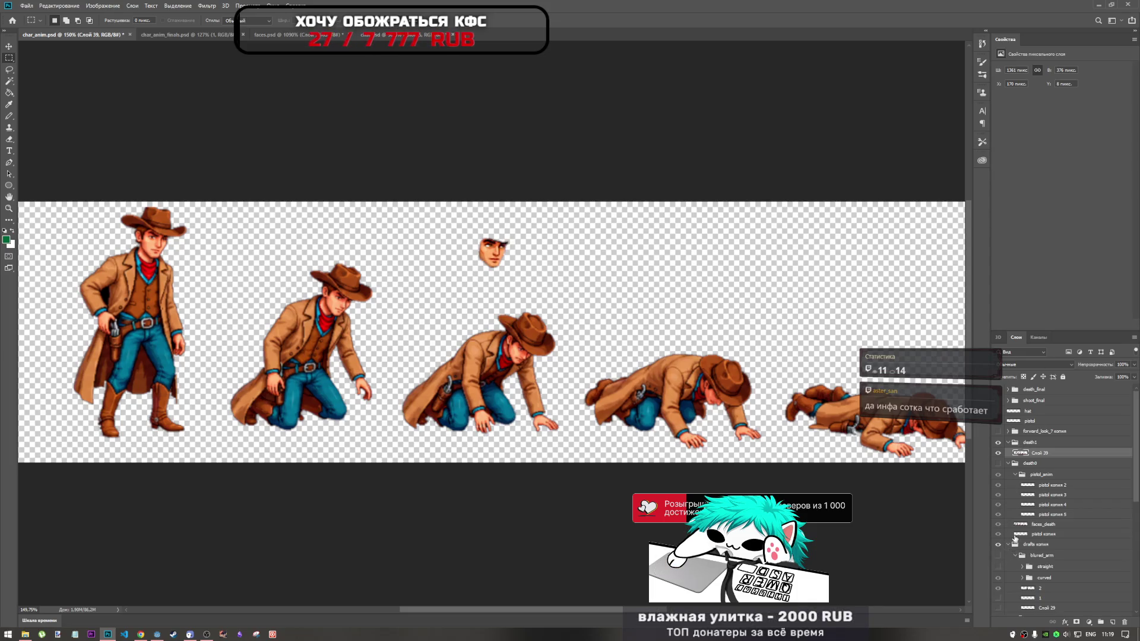
Hide the drafts копия group, show the standing draft cowboy, and expand the straight group
scroll(1004, 552, "down", 2)
left_click(999, 495)
scroll(999, 497, "down", 1)
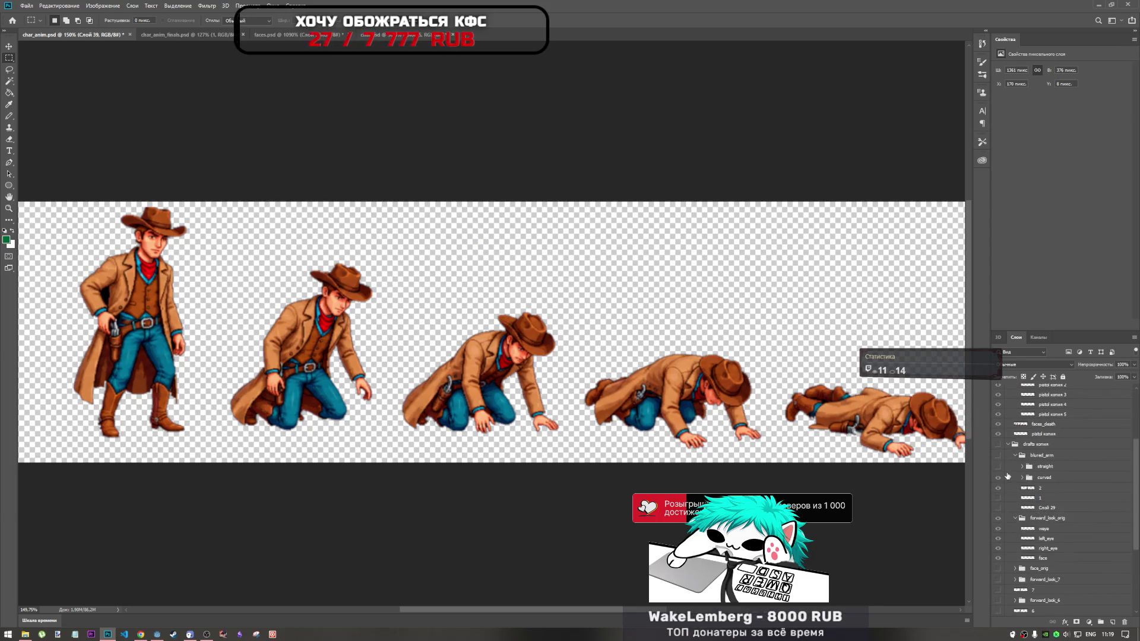
left_click(999, 466)
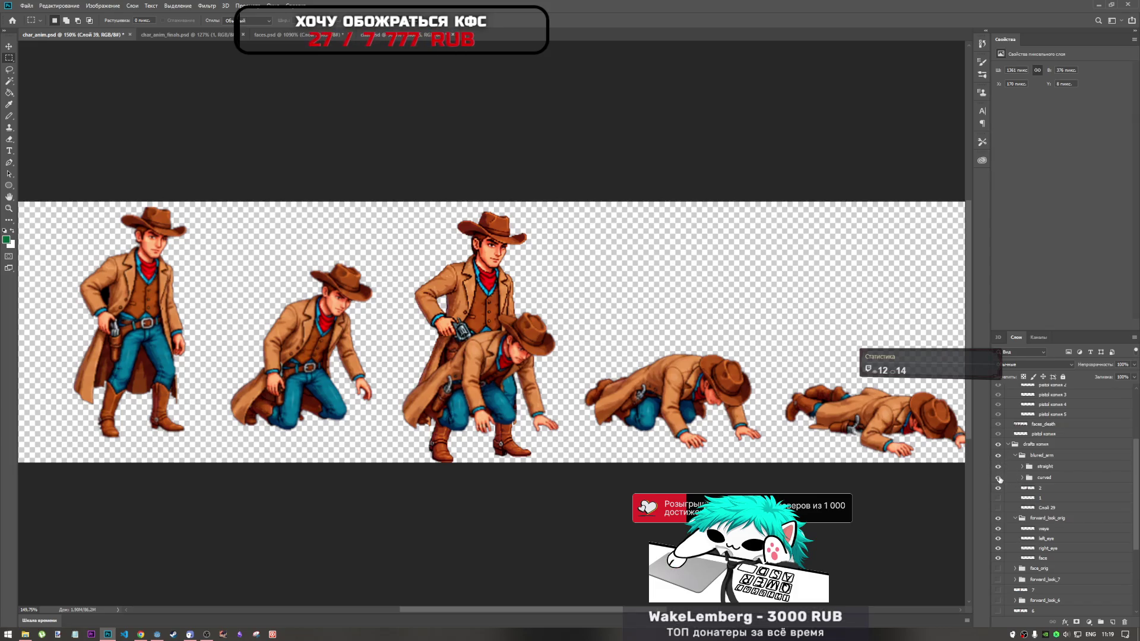
left_click(1023, 468)
left_click(1048, 478)
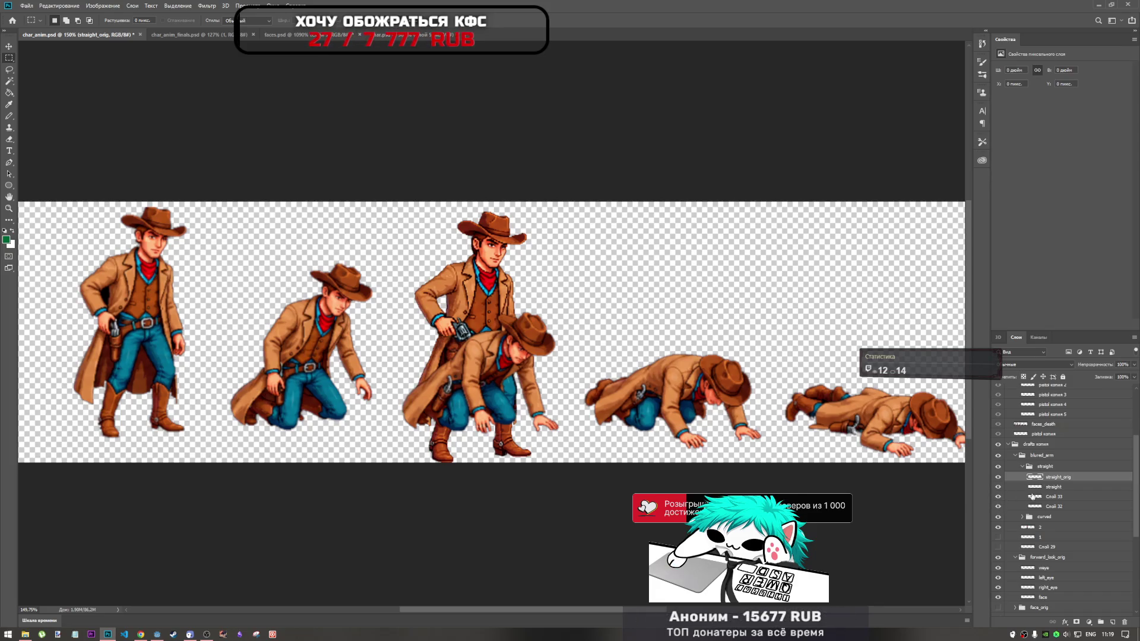
Collapse blured_arm and drafts копия, hide the standing draft, select faces_death, collapse death0
left_click(1016, 456)
left_click(998, 445)
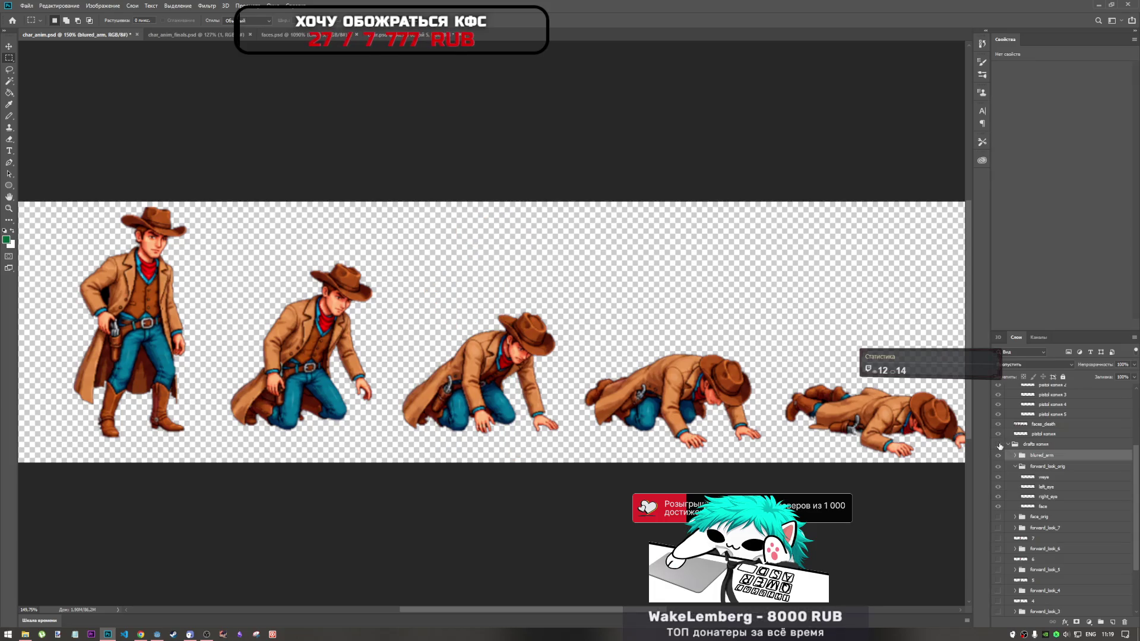
left_click(1008, 444)
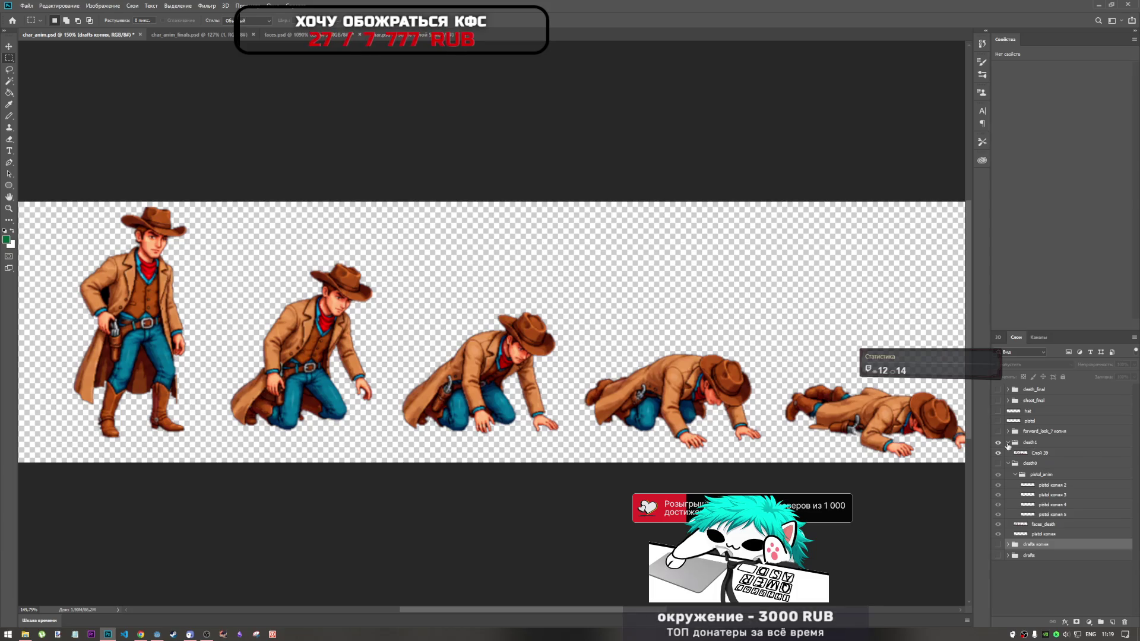
left_click(1017, 526)
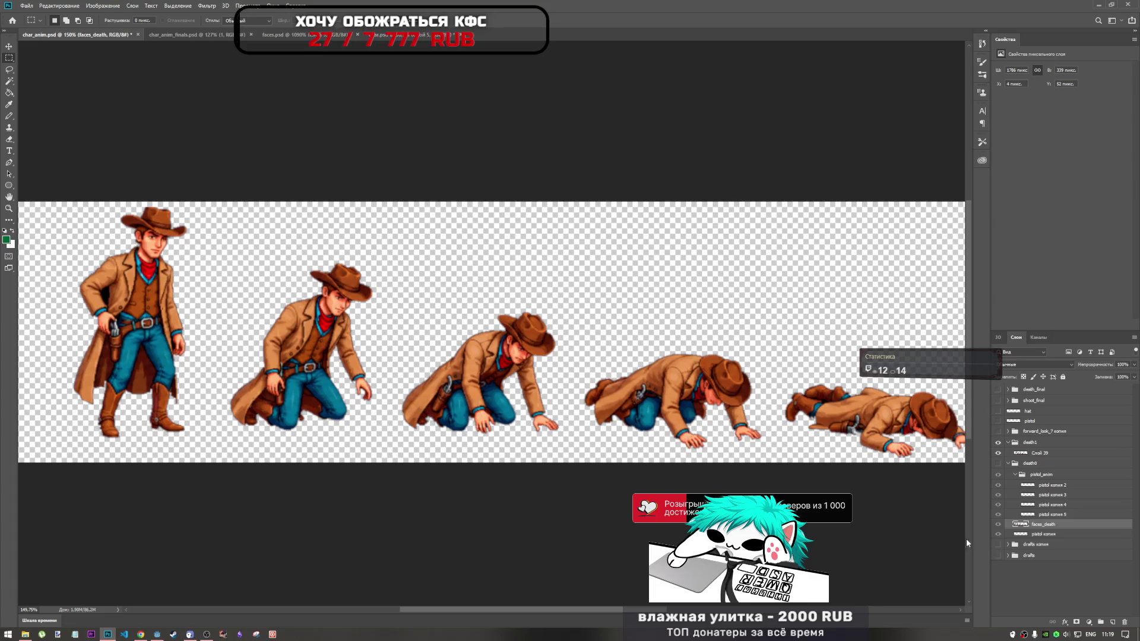
left_click(1008, 464)
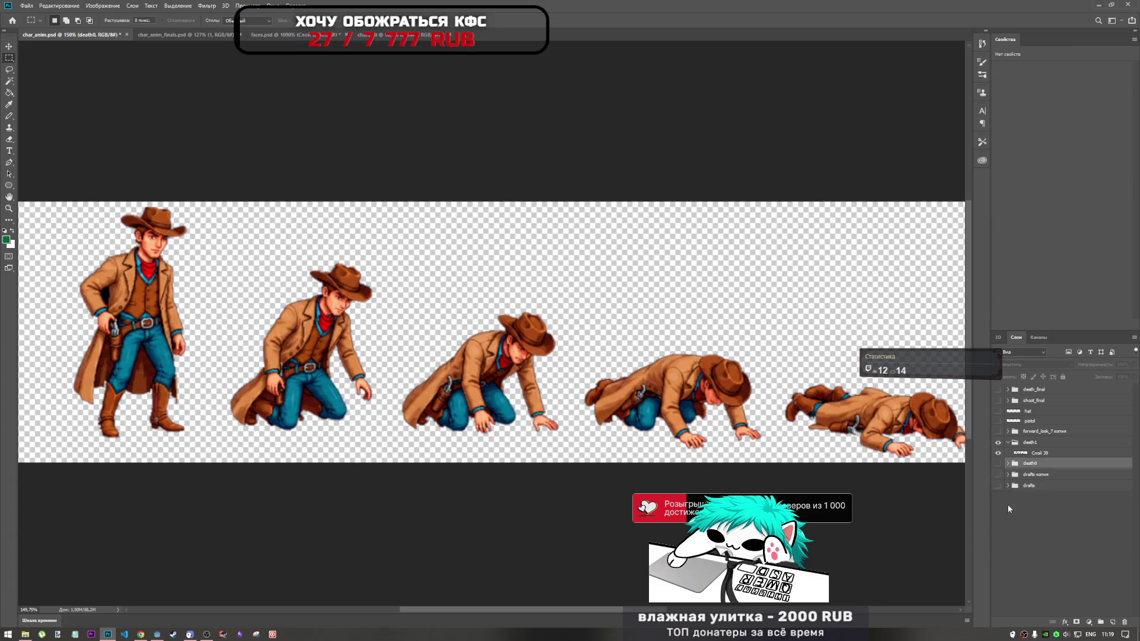
Show and expand drafts копия, then leave the blured_arm draft body hidden
left_click(998, 474)
left_click(1008, 474)
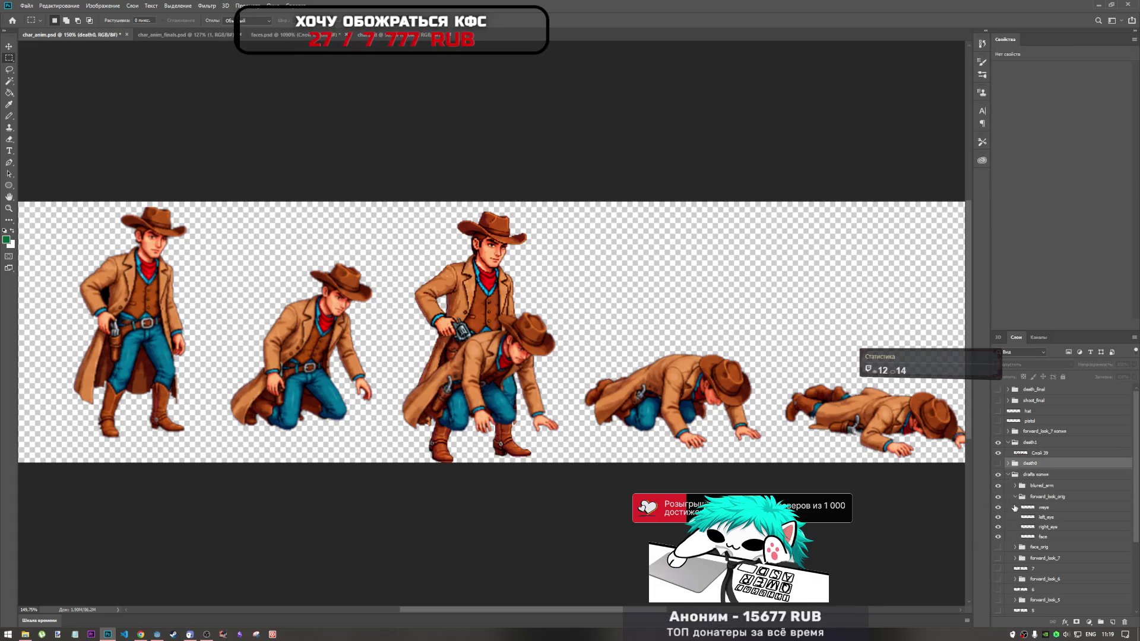
left_click(999, 485)
left_click(999, 486)
left_click(999, 487)
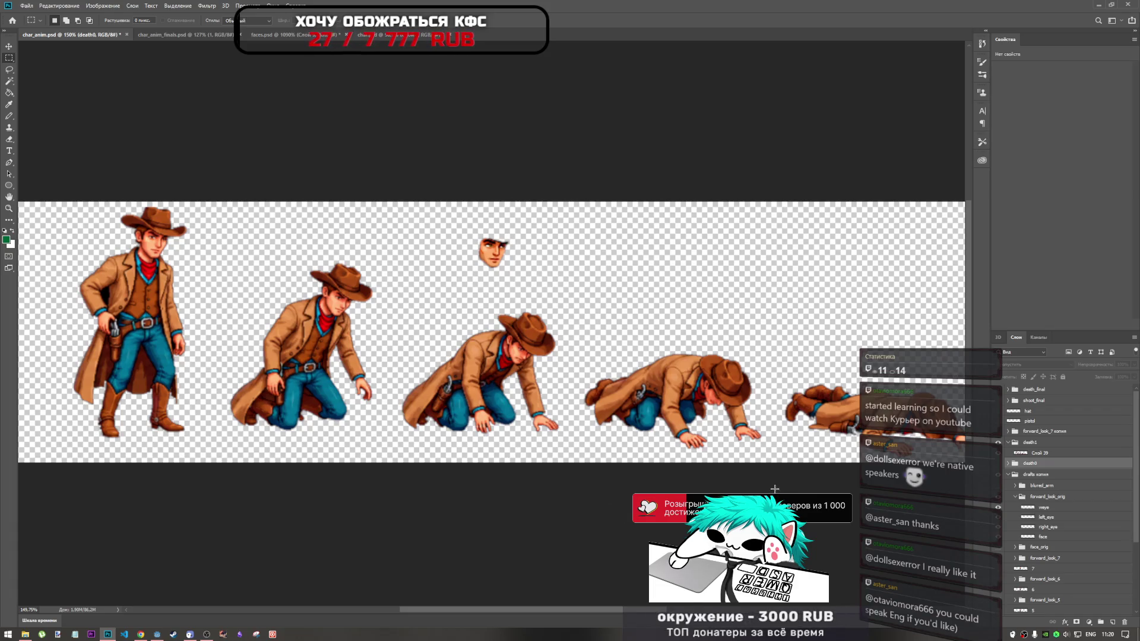
Collapse drafts копия, expand and re-collapse the drafts group, and preview death0
left_click(1009, 475)
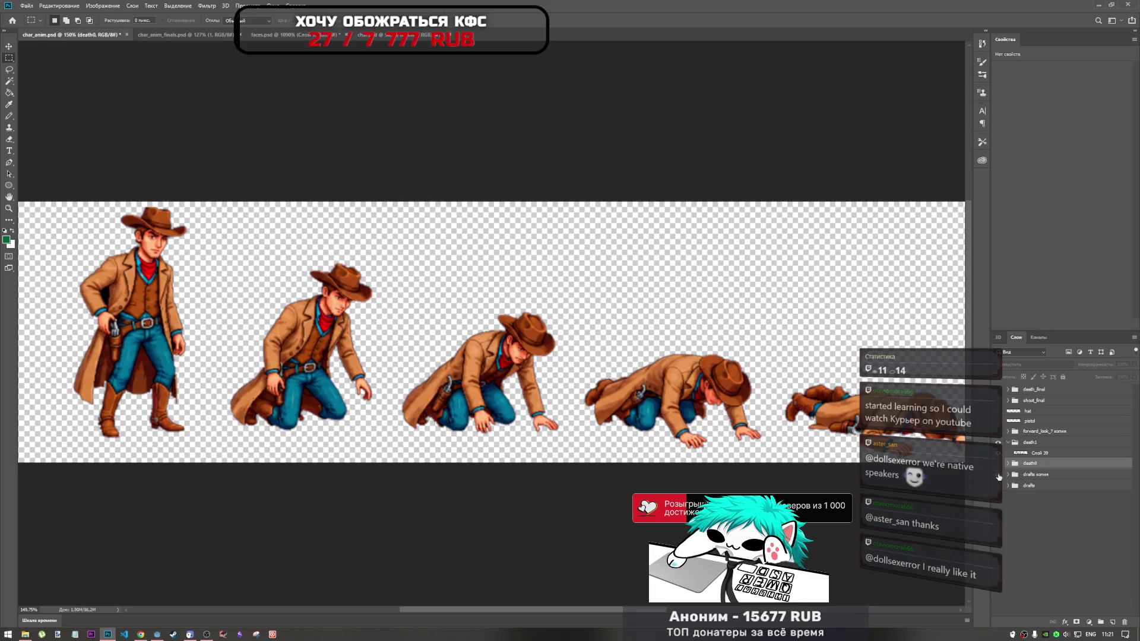
left_click(1008, 486)
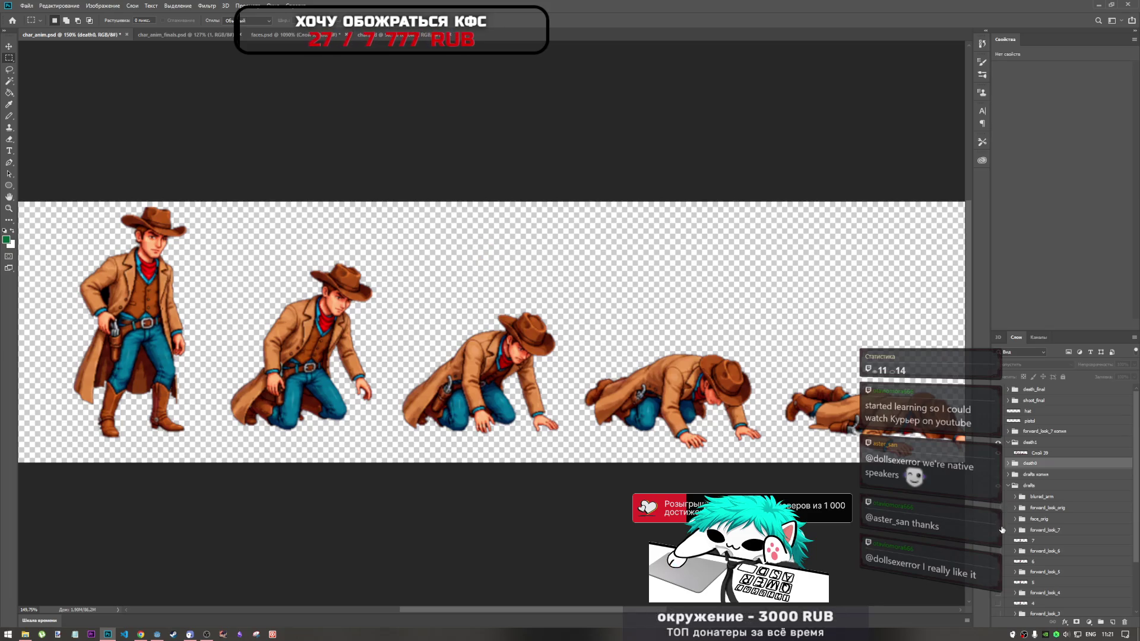
left_click(1007, 486)
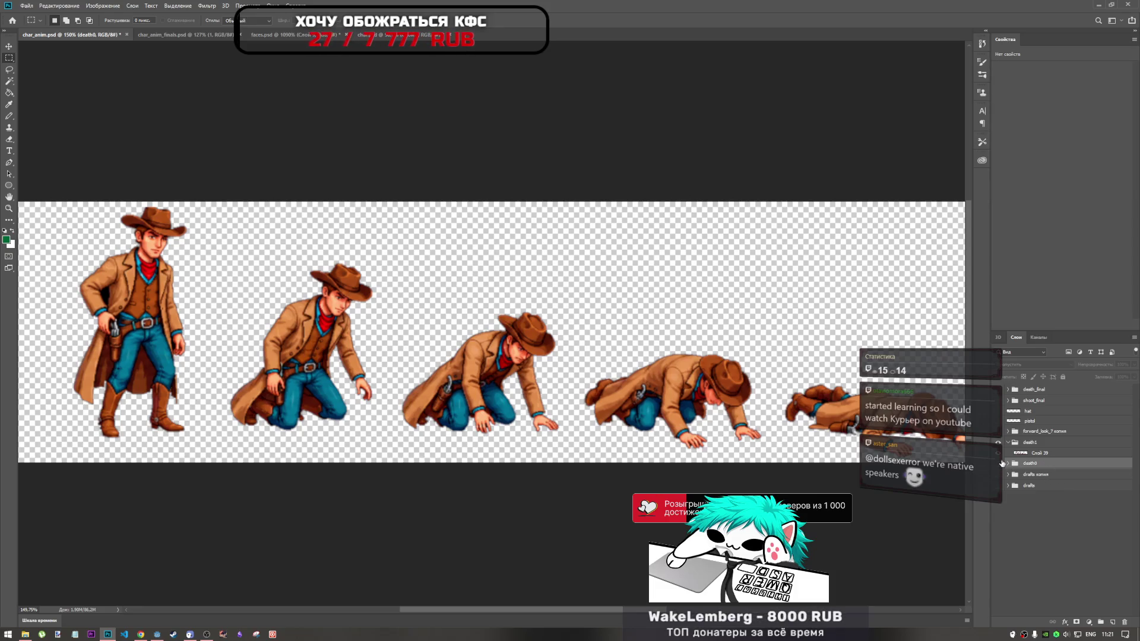
left_click(999, 467)
Preview the death0 frames, then flash the forward_look_7 копия layer on the first cowboy
left_click(999, 467)
left_click(999, 464)
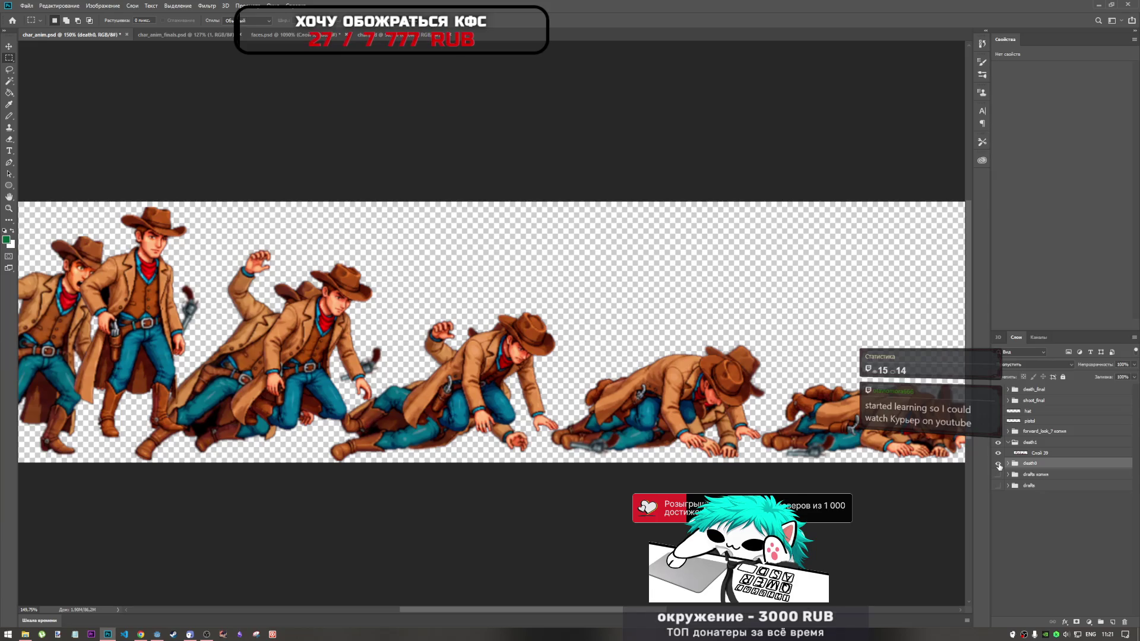
left_click(999, 467)
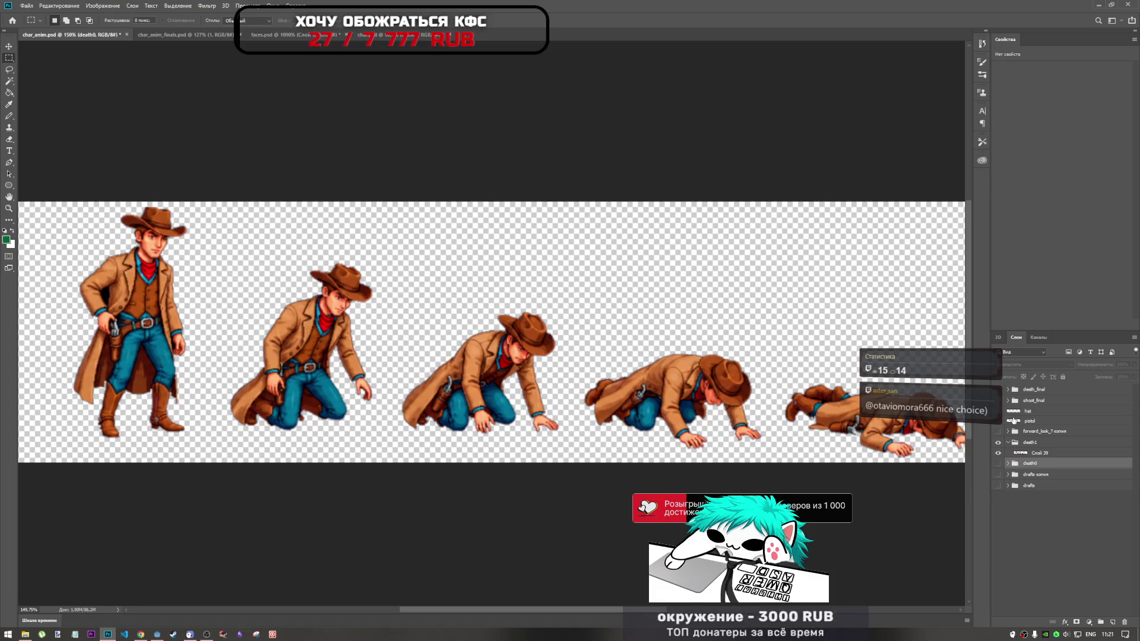
left_click(999, 431)
left_click(998, 431)
left_click(999, 431)
left_click(998, 431)
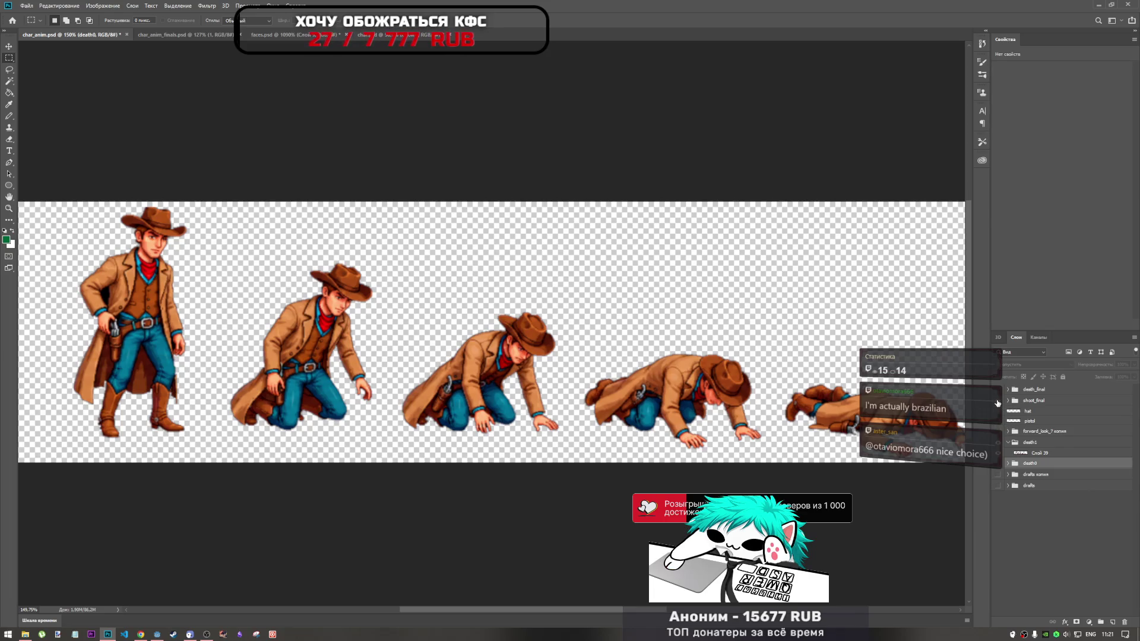
Preview the green-backed sprites, hide the death_final strip, and toggle the hat layer
left_click(998, 400)
left_click(999, 401)
left_click(999, 390)
left_click(1000, 390)
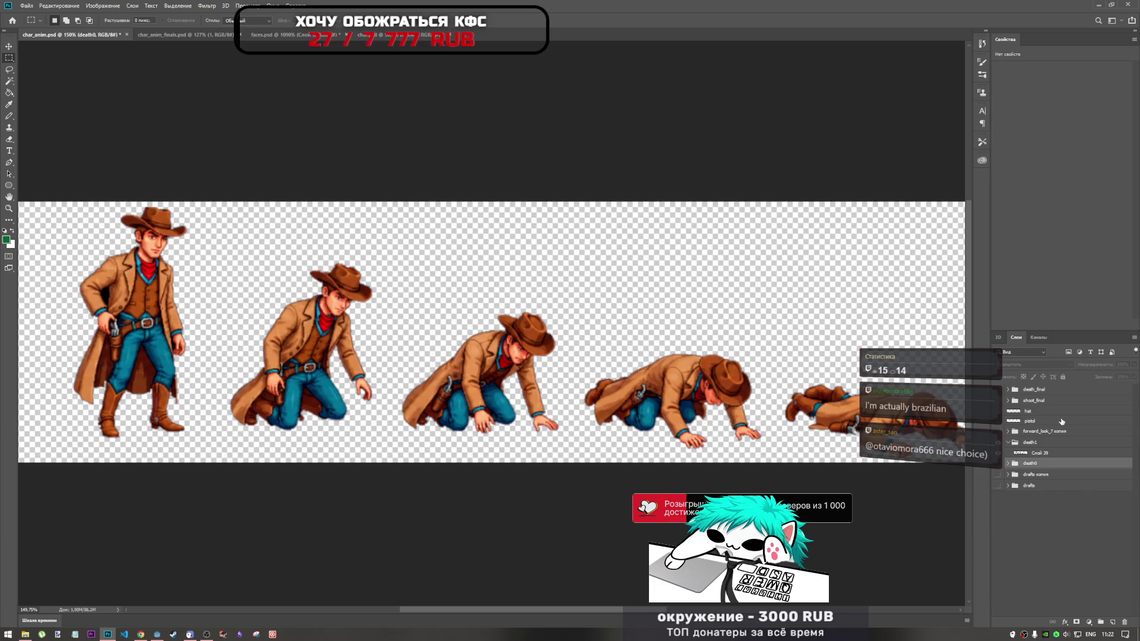
left_click(998, 412)
left_click(998, 413)
left_click(998, 413)
left_click(999, 414)
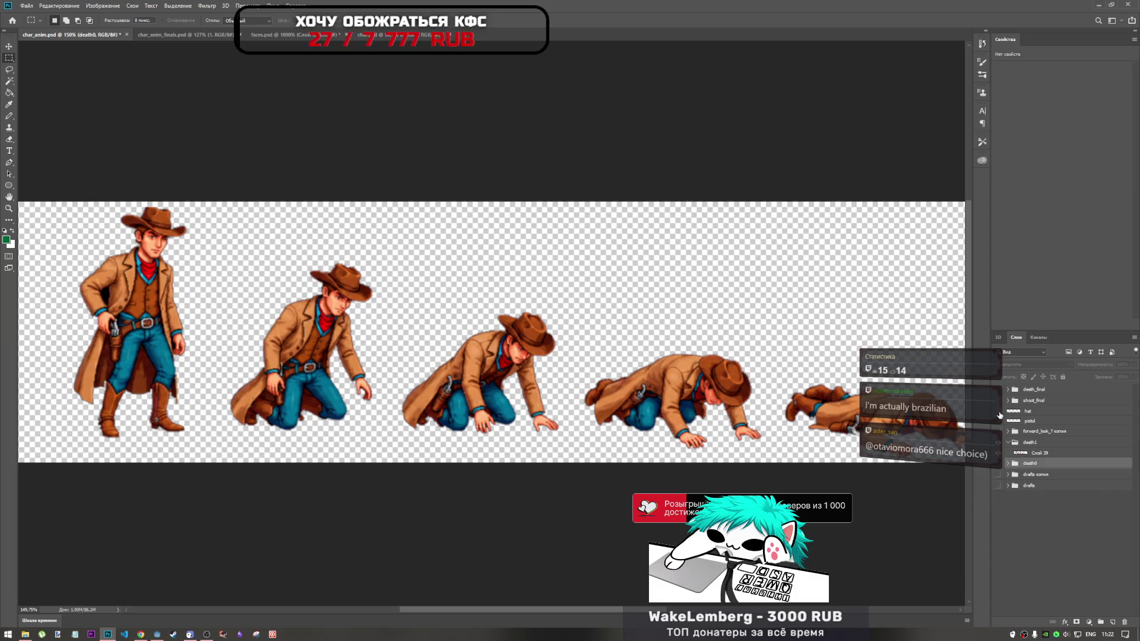
Compare the figures layer, hide and collapse death0, then show and expand drafts копия
left_click(998, 464)
left_click(999, 464)
left_click(998, 464)
left_click(1008, 463)
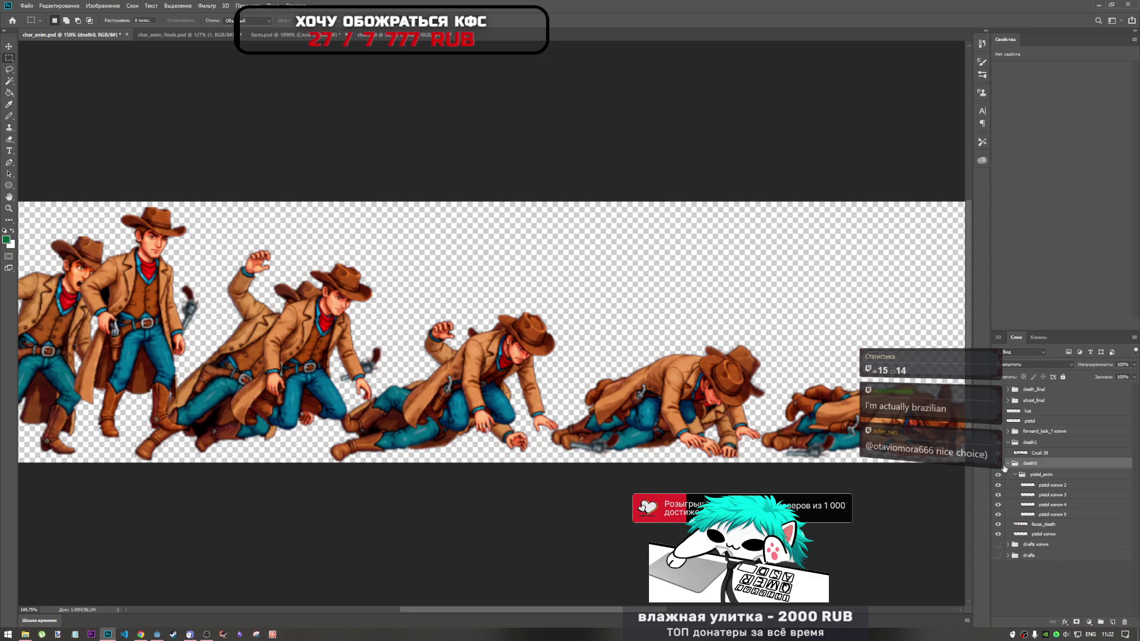
left_click(998, 464)
left_click(1007, 463)
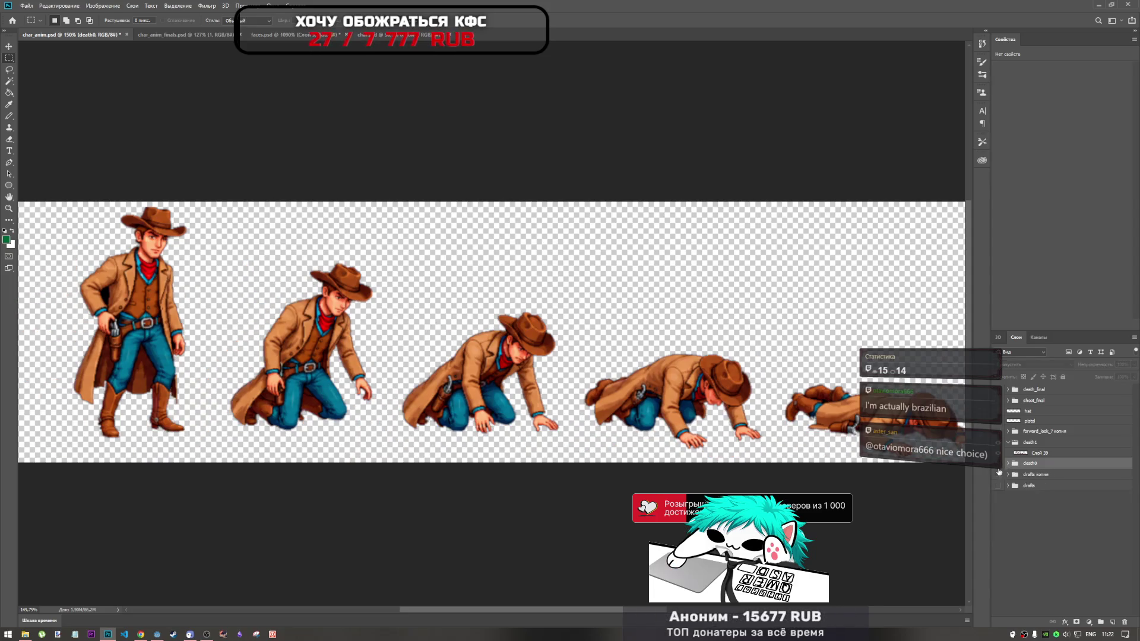
left_click(999, 475)
left_click(1008, 474)
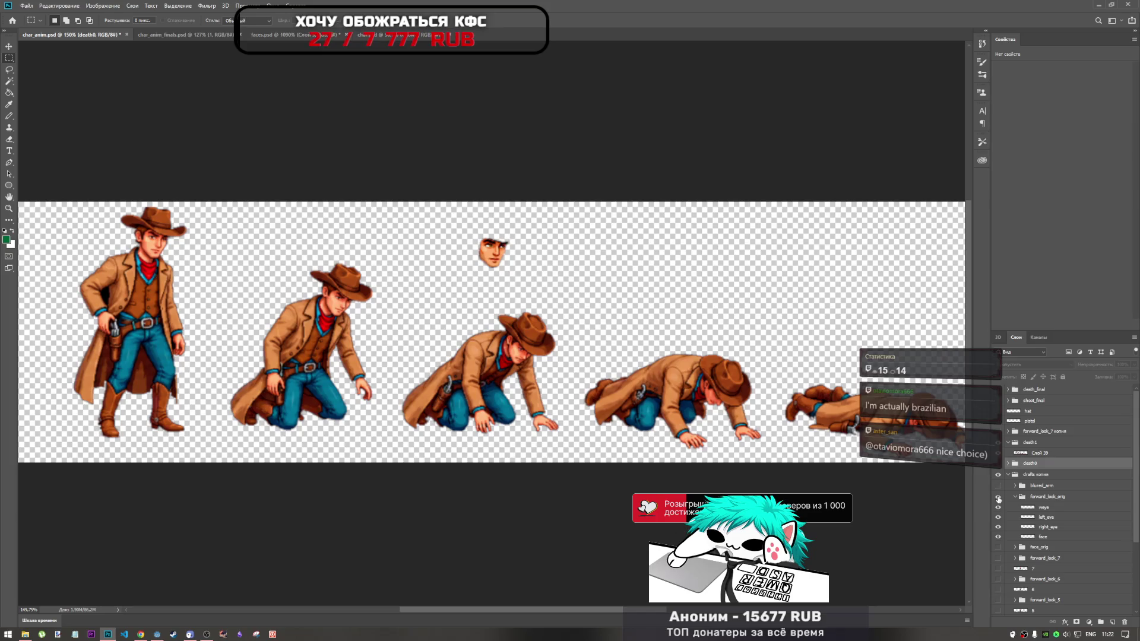
Turn on the blured_arm standing cowboy draft and expand its group
left_click(998, 485)
left_click(998, 485)
left_click(999, 486)
left_click(999, 486)
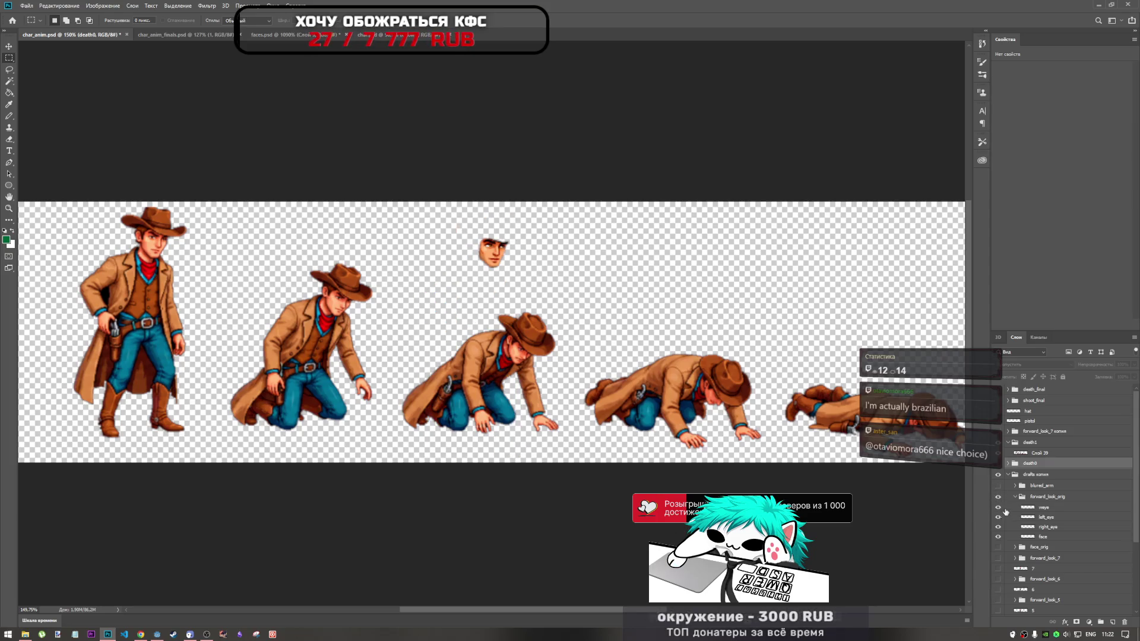
left_click(999, 486)
left_click(1014, 486)
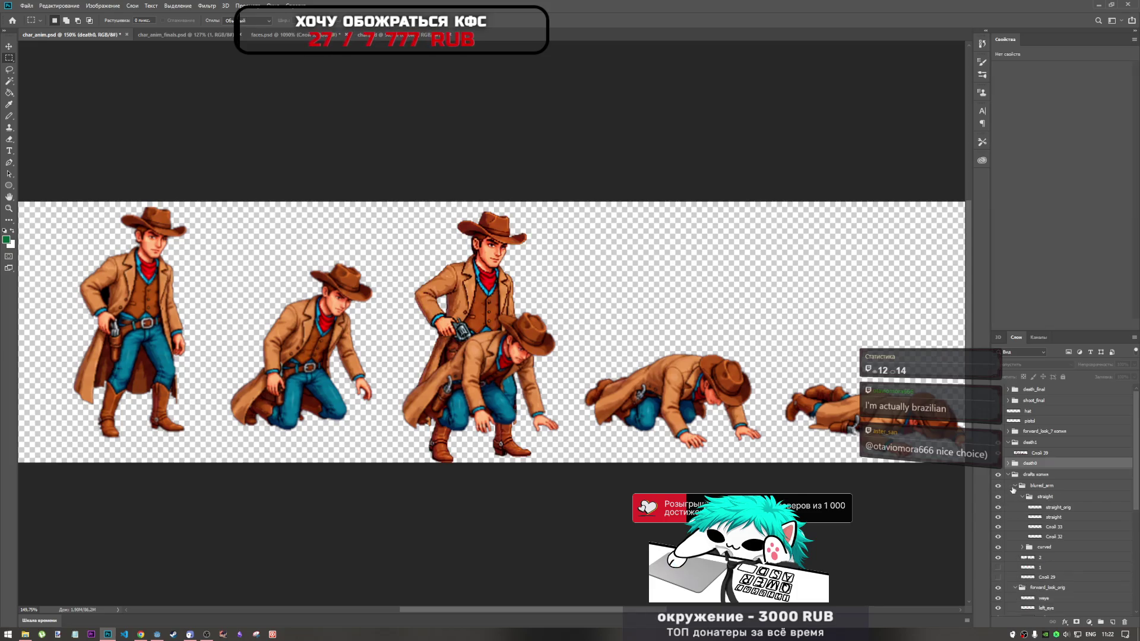
Hide the death frames and layer 1, leaving only the standing draft cowboy
scroll(1019, 547, "down", 2)
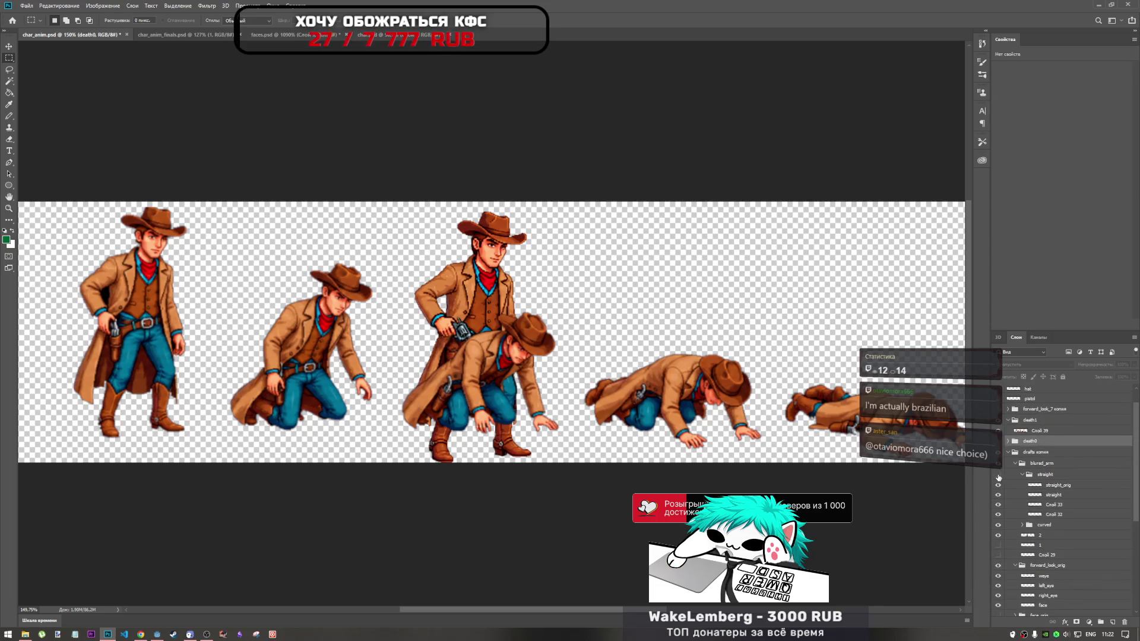
scroll(1000, 466, "up", 2)
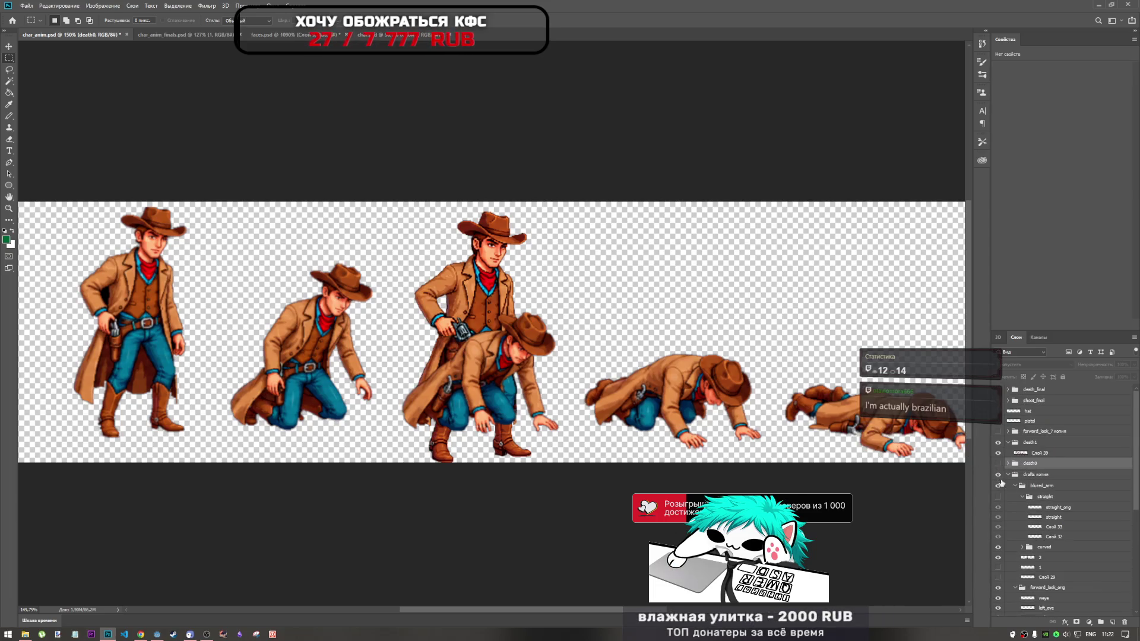
left_click(999, 456)
scroll(1004, 469, "down", 4)
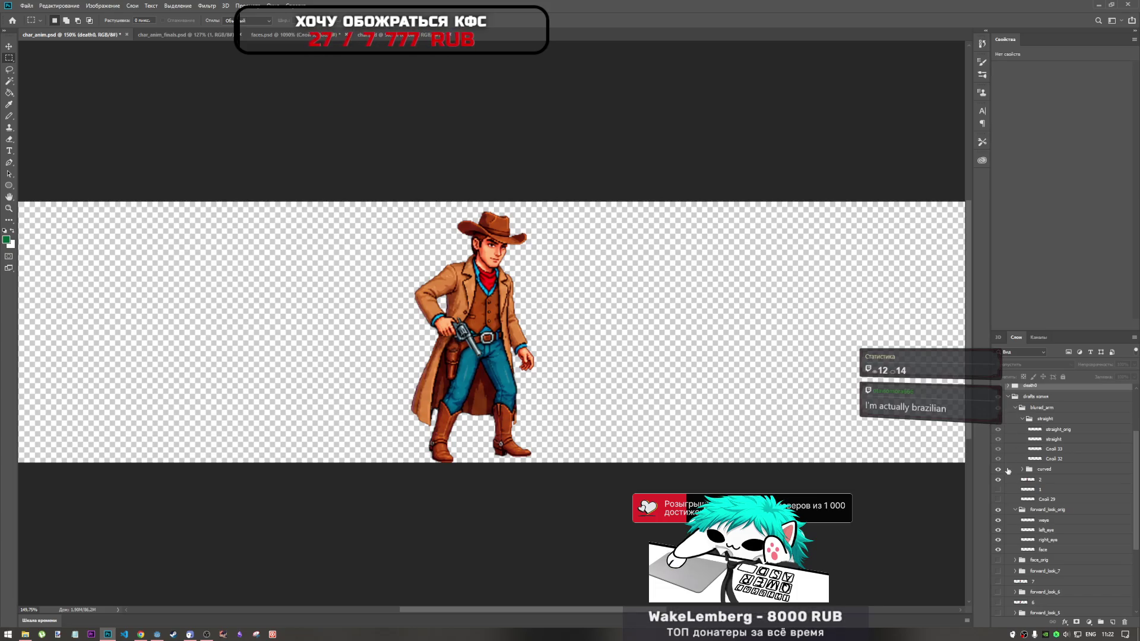
left_click(997, 489)
left_click(998, 490)
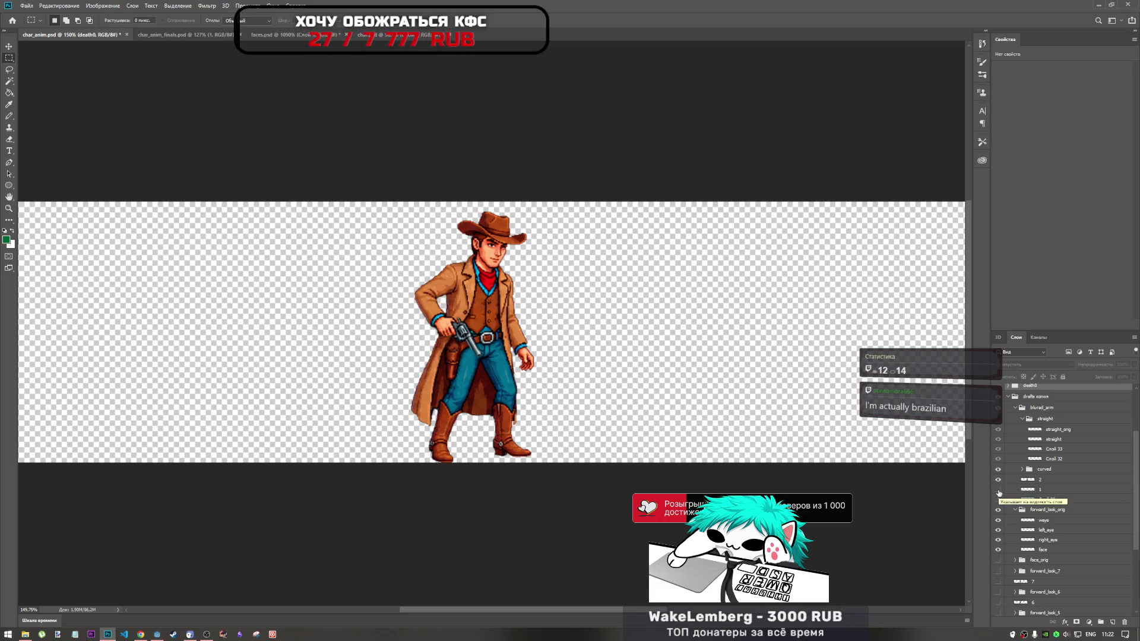
left_click(998, 491)
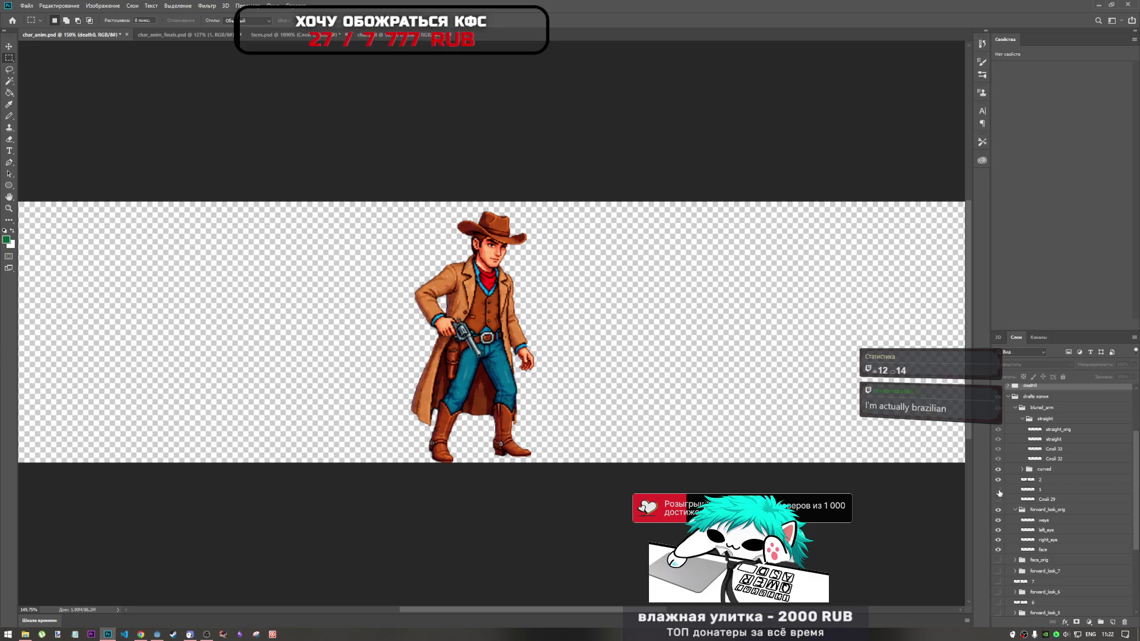
Turn on the curved layer group
scroll(1000, 510, "down", 1)
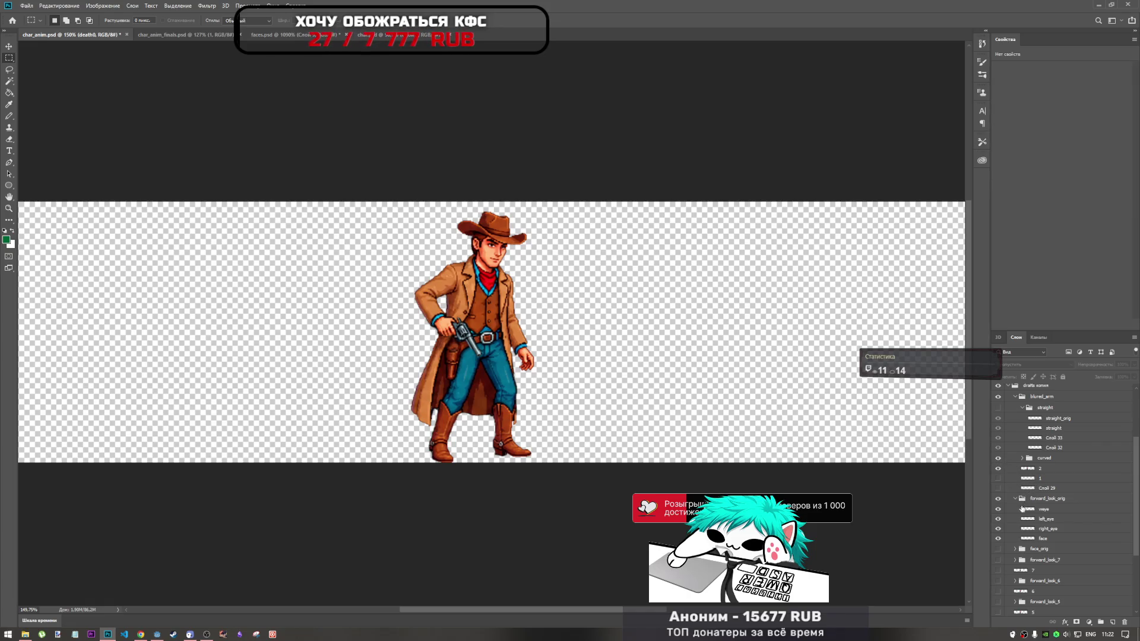
left_click(998, 458)
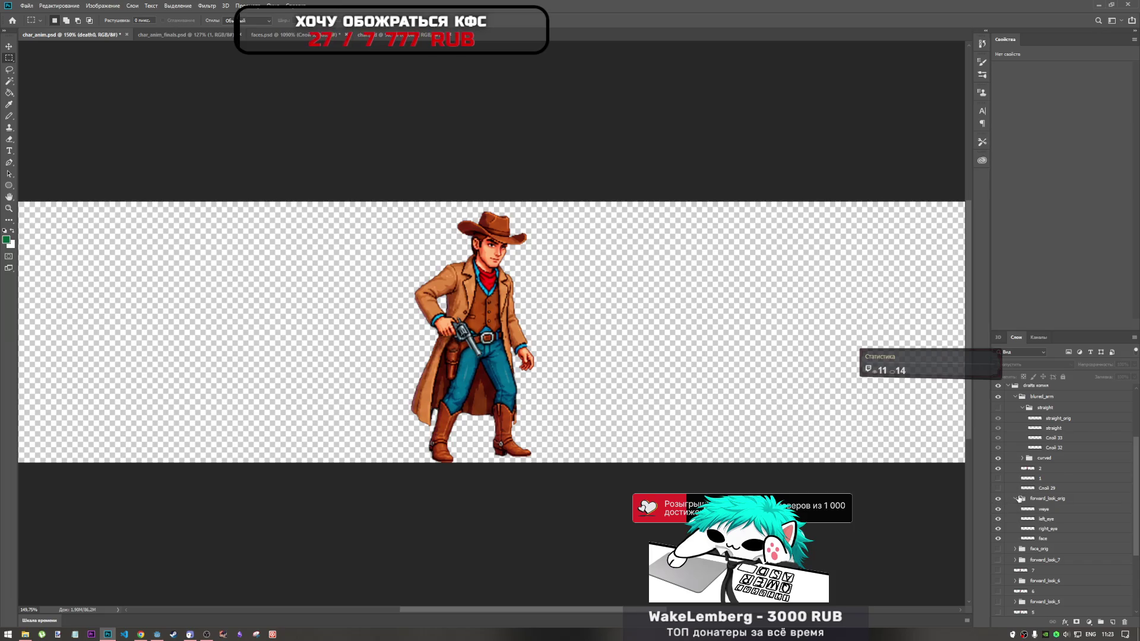
scroll(1018, 475, "down", 3)
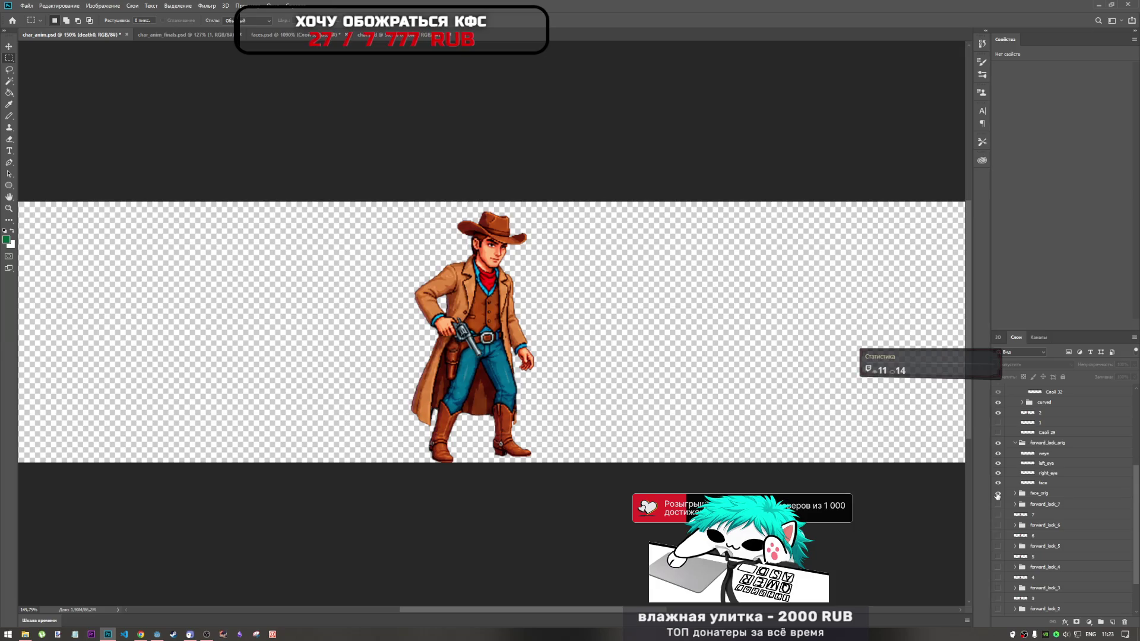
scroll(998, 497, "up", 3)
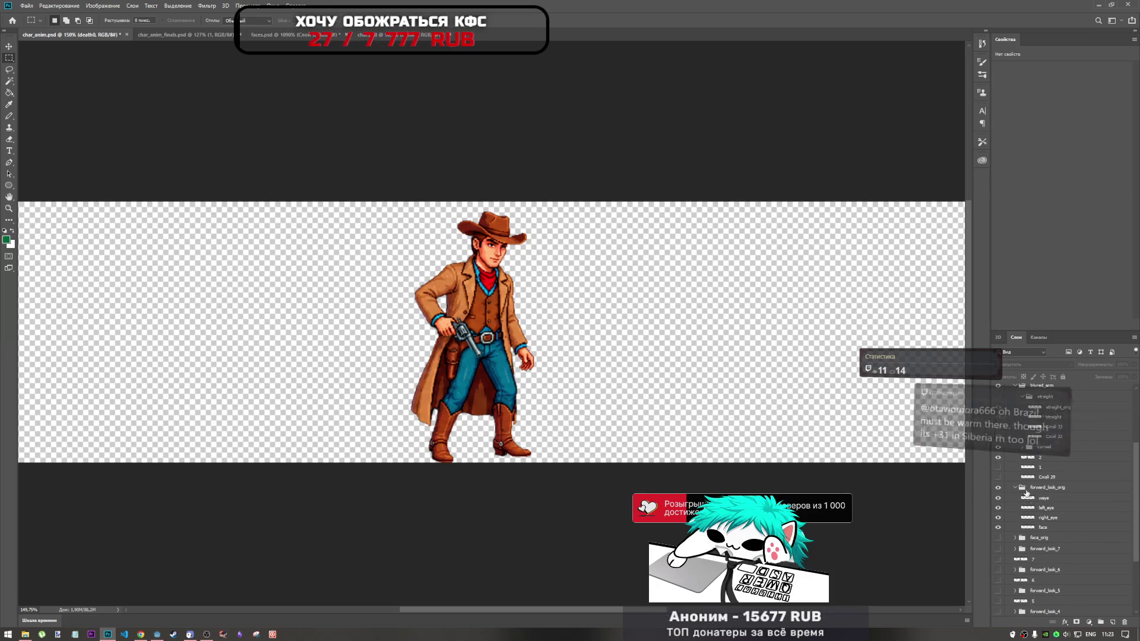
scroll(999, 493, "down", 1)
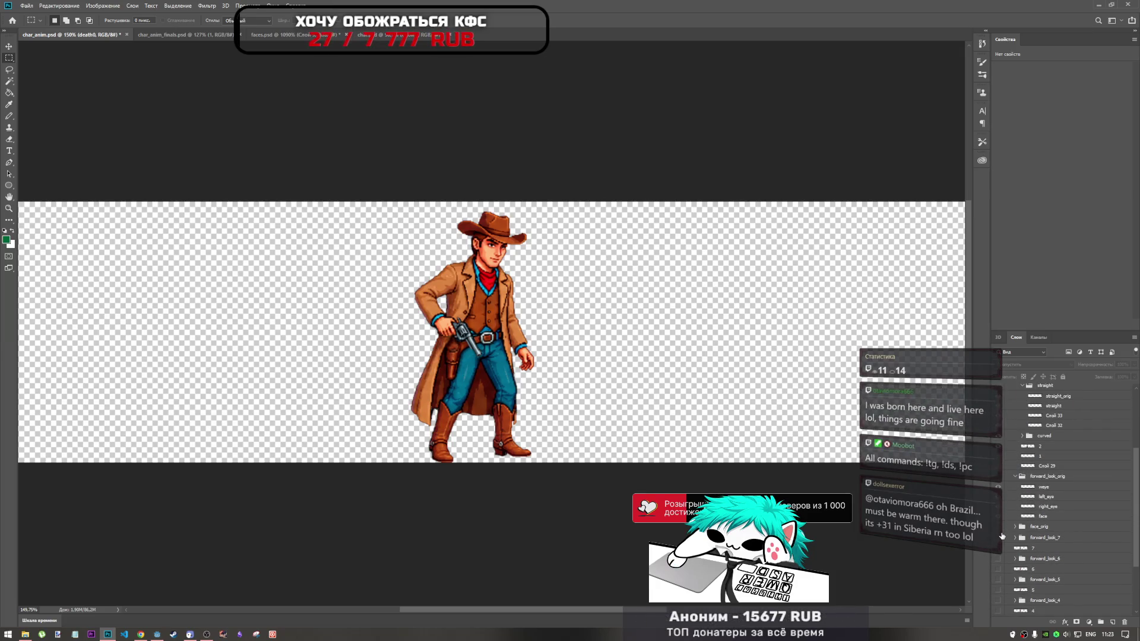